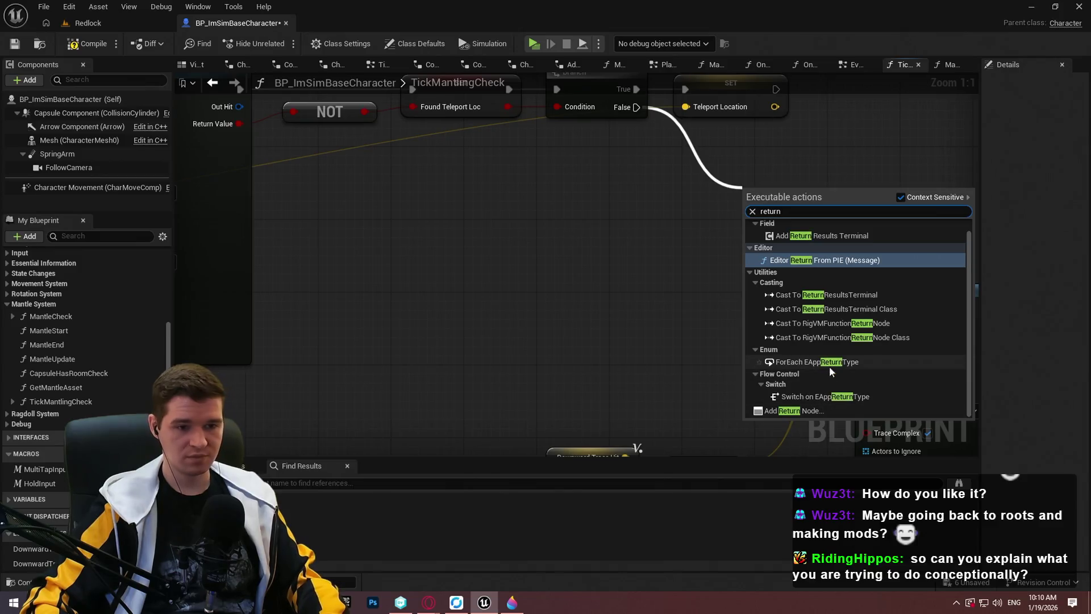
Step: Tidy the Return Node on the Branch False path, then launch the Redlock preview and run forward
drag(779, 194, 762, 193)
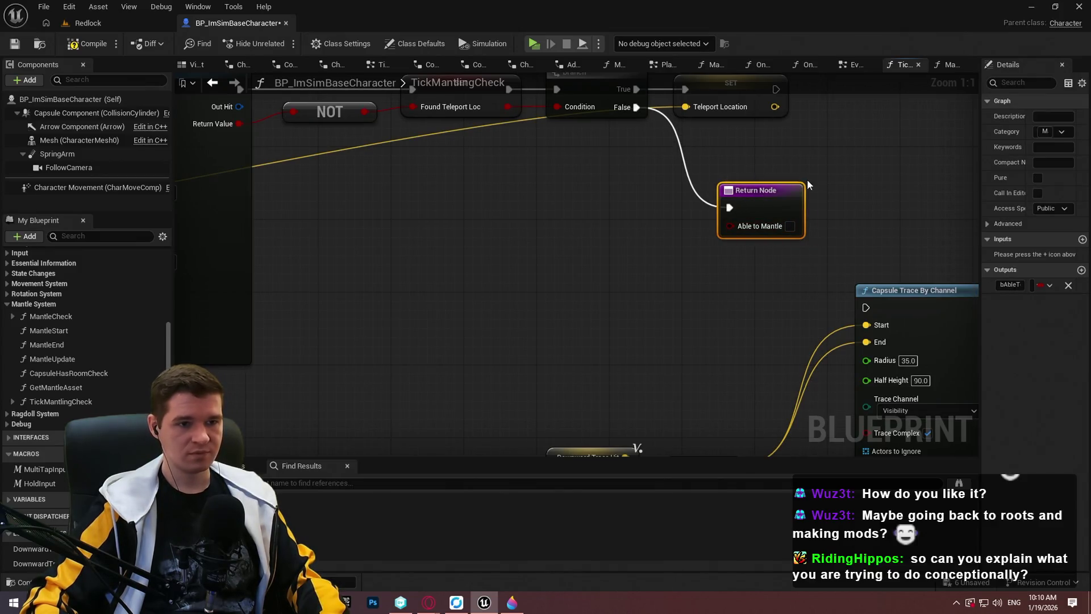
click(682, 159)
click(534, 43)
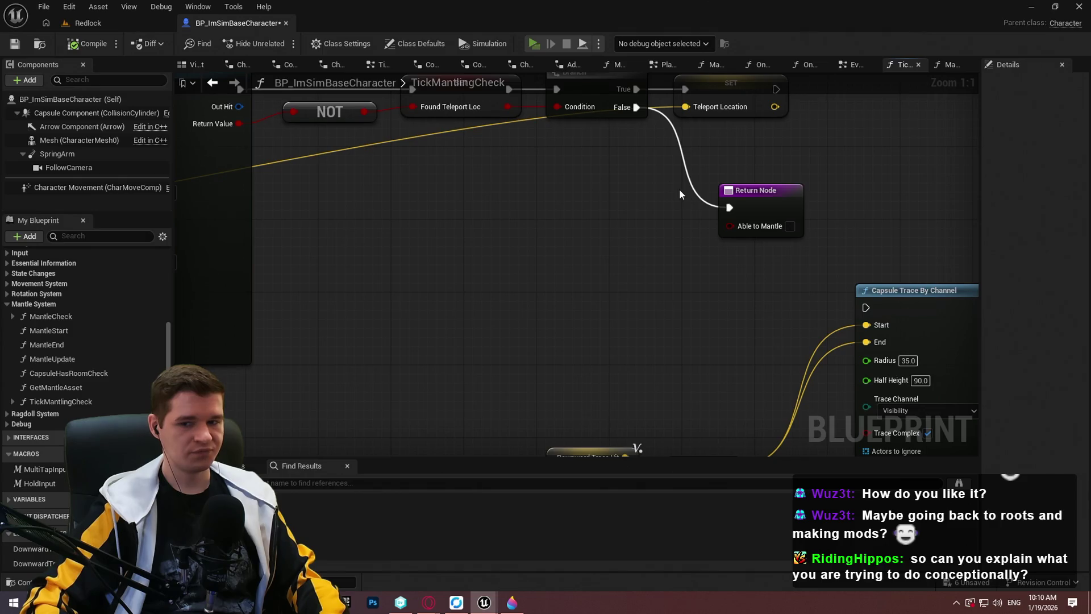
key(w)
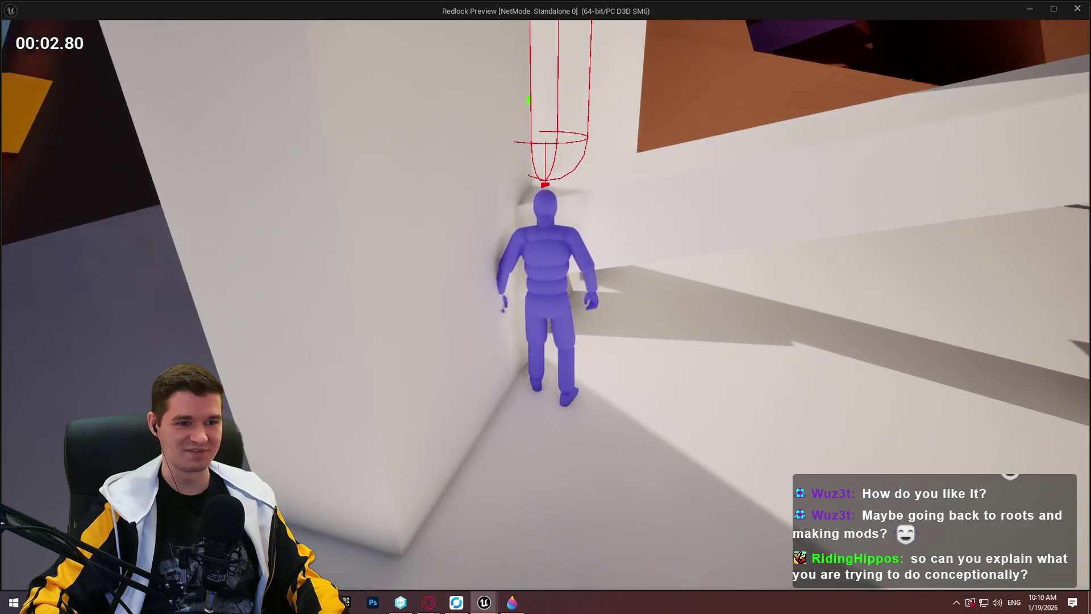
Step: Run the character into the wall corner to trigger the mantle check, then start a Lightshot capture
key(s)
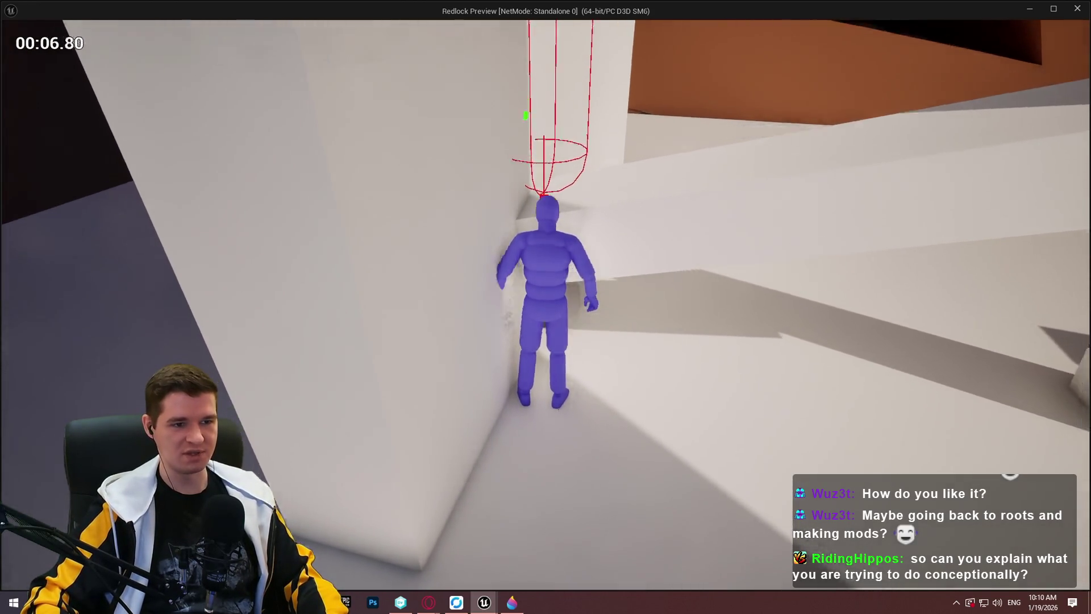
key(w)
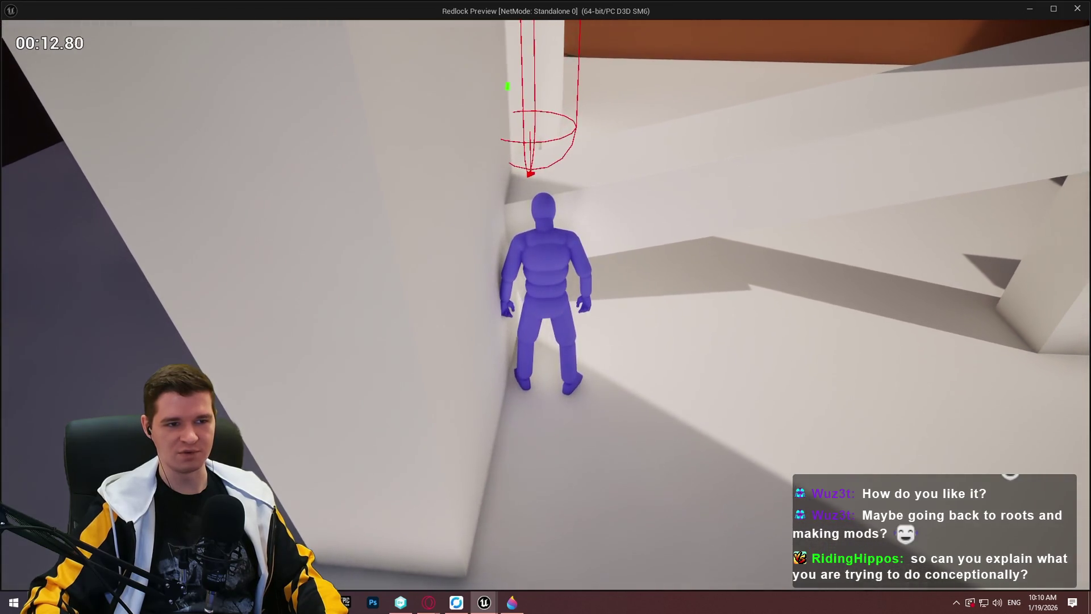
key(w)
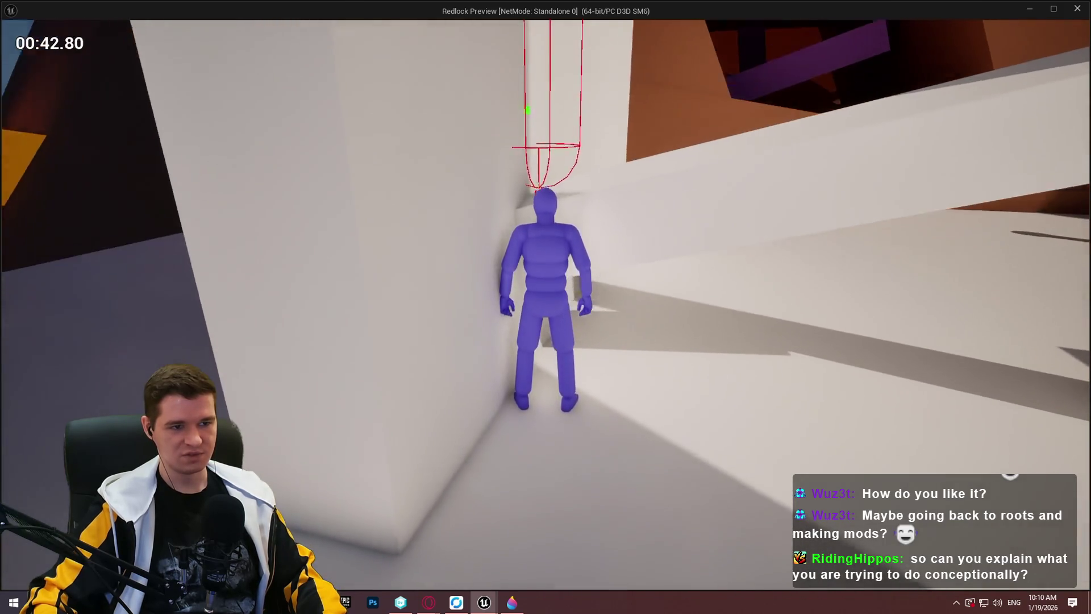
key(ctrl+Print)
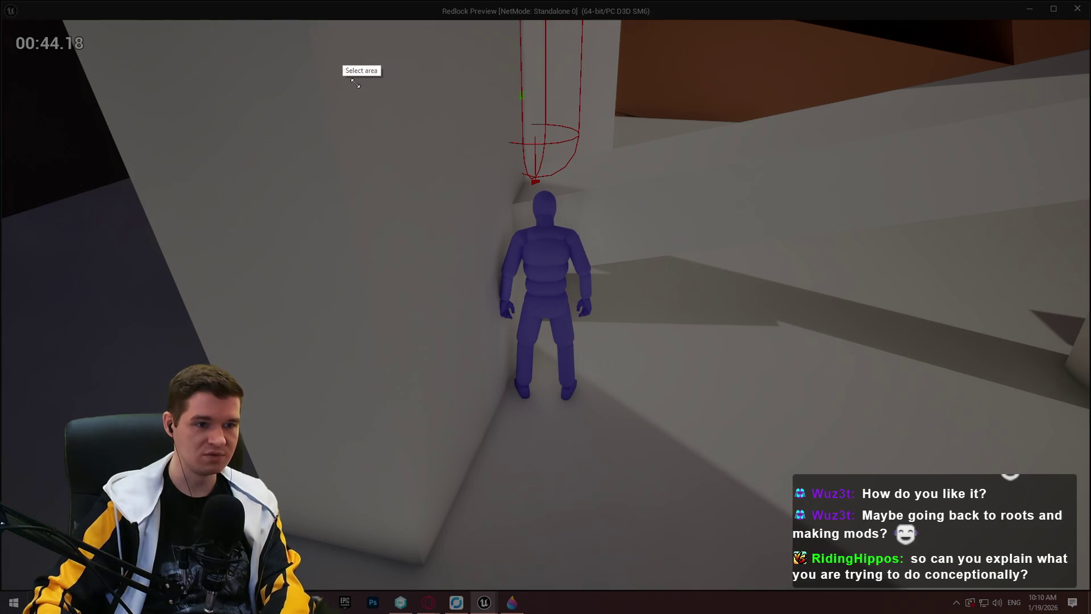
Step: Capture the region around the character and draw a yellow arrow sideways from the red mark
drag(342, 47, 758, 513)
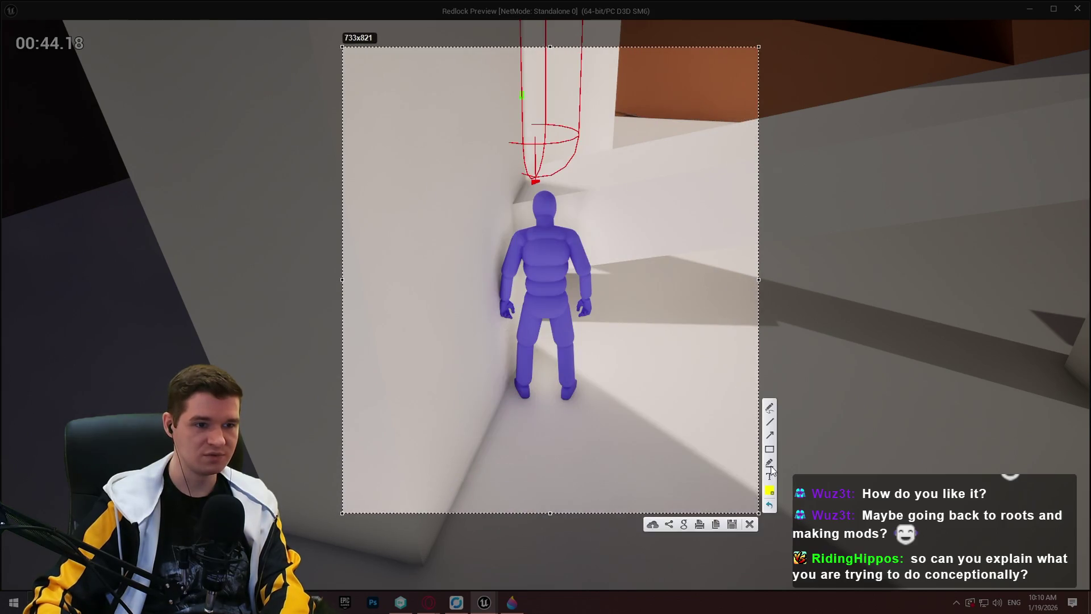
click(771, 435)
mouse_move(537, 182)
mouse_down()
mouse_move(620, 170)
mouse_move(581, 177)
mouse_move(648, 152)
mouse_move(616, 178)
mouse_move(648, 164)
mouse_move(610, 169)
mouse_up()
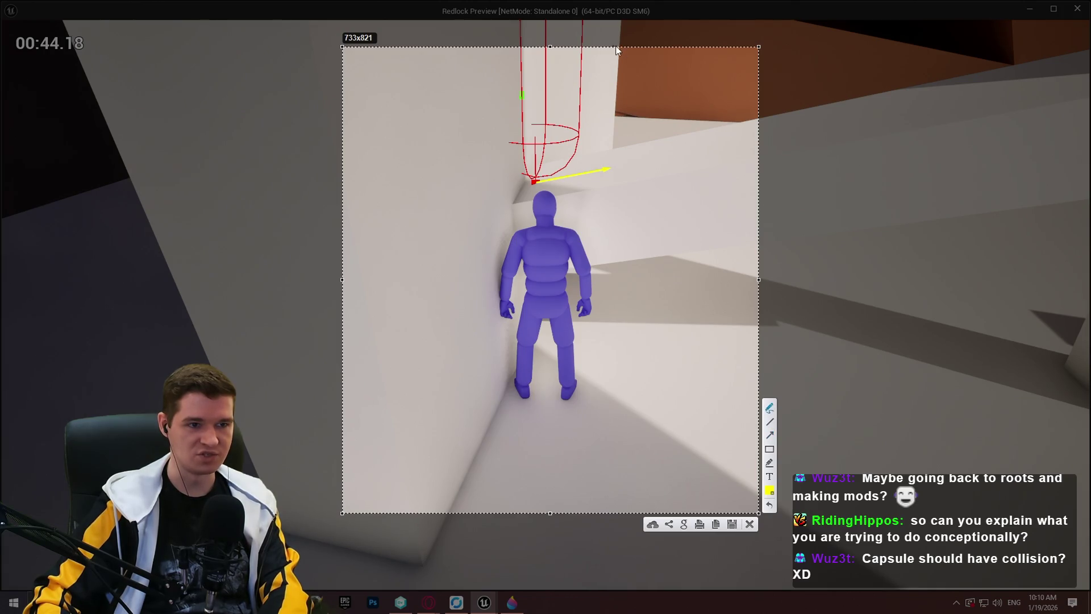
Step: Draw a yellow loop beside the capsule and a vertical yellow line from its base
mouse_move(606, 28)
mouse_down()
mouse_move(593, 134)
mouse_move(614, 168)
mouse_up()
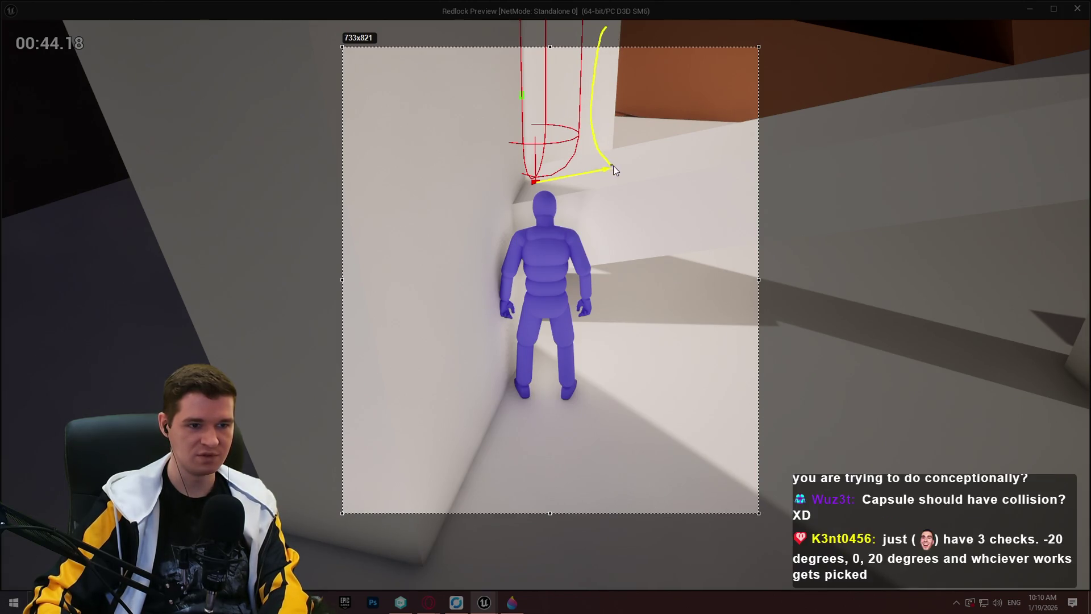
drag(618, 23, 603, 29)
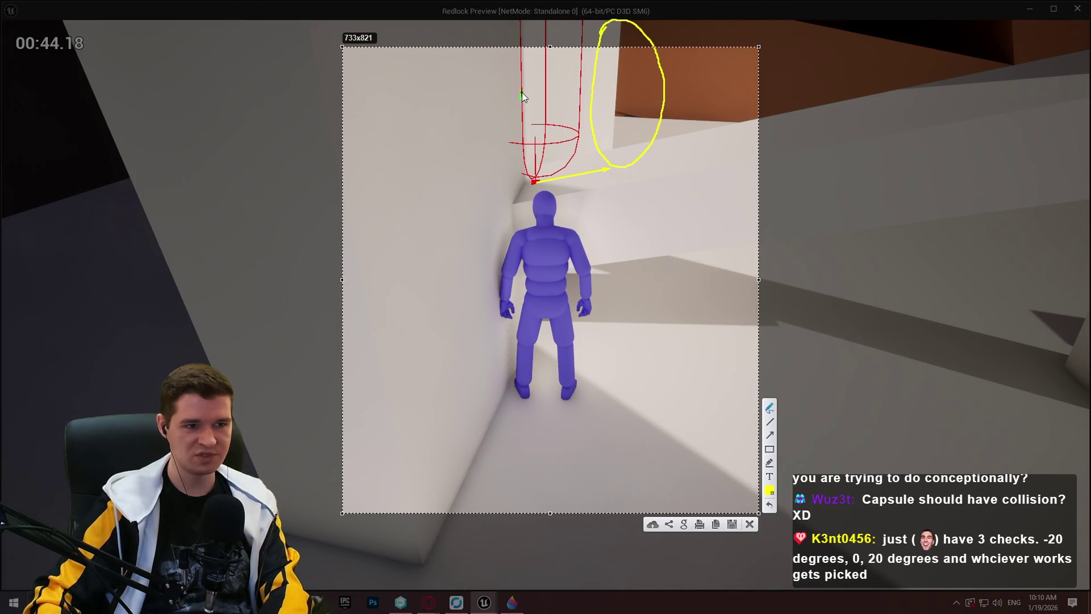
drag(522, 98, 523, 104)
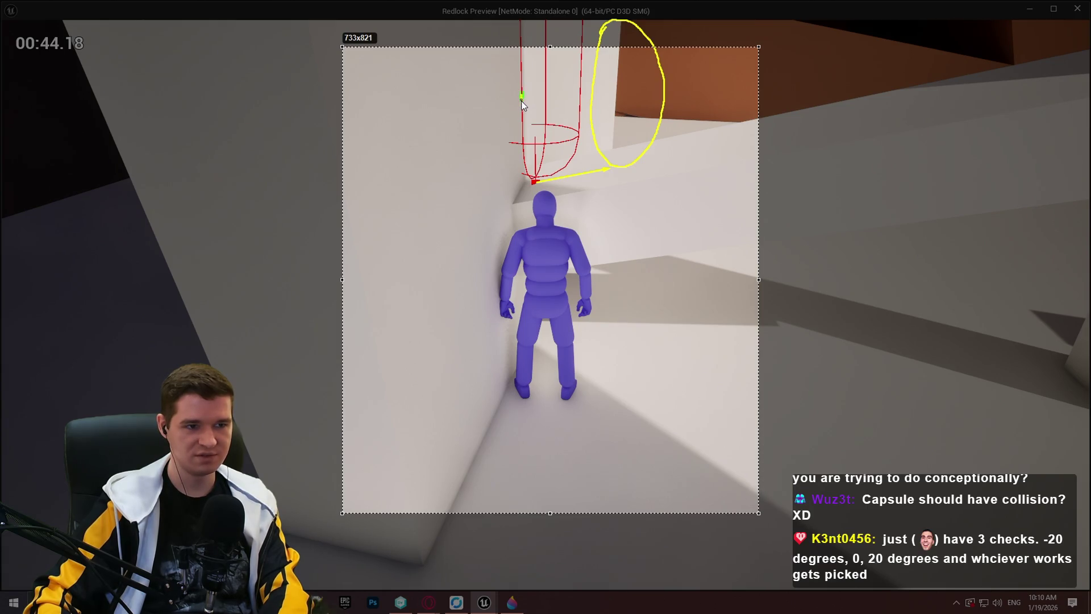
drag(519, 175, 527, 182)
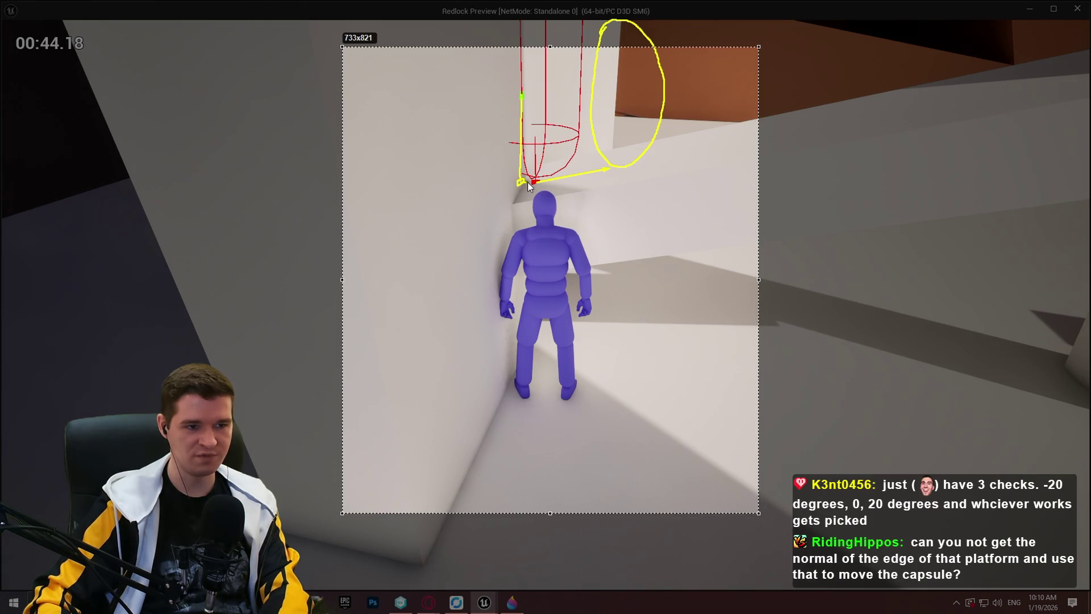
Step: Add yellow arrowheads to the lower and upper lines and a small mark at the capsule's corner
drag(603, 183, 607, 188)
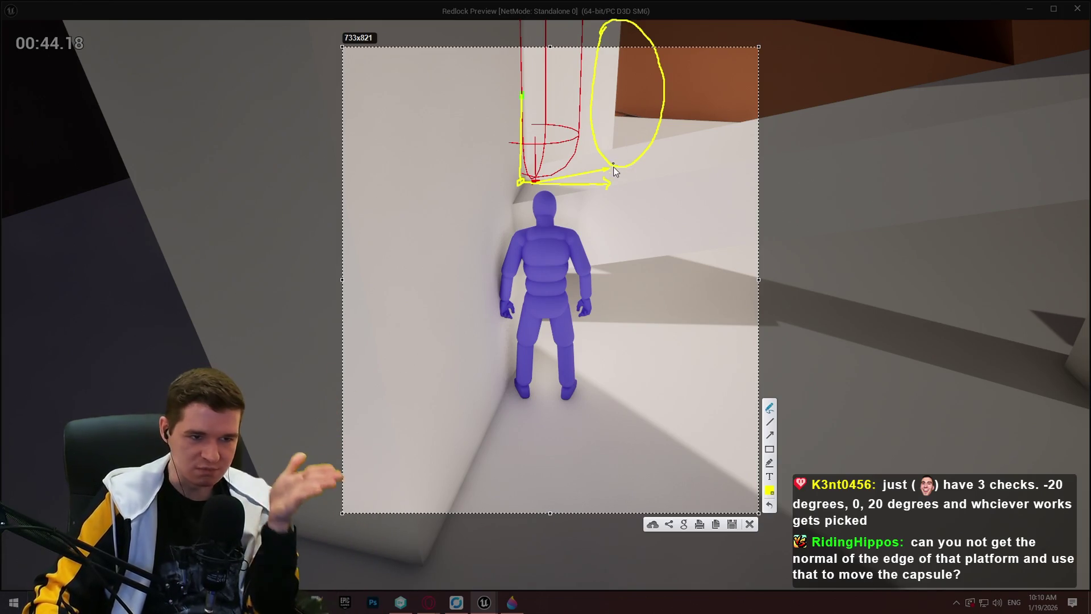
drag(608, 170, 617, 170)
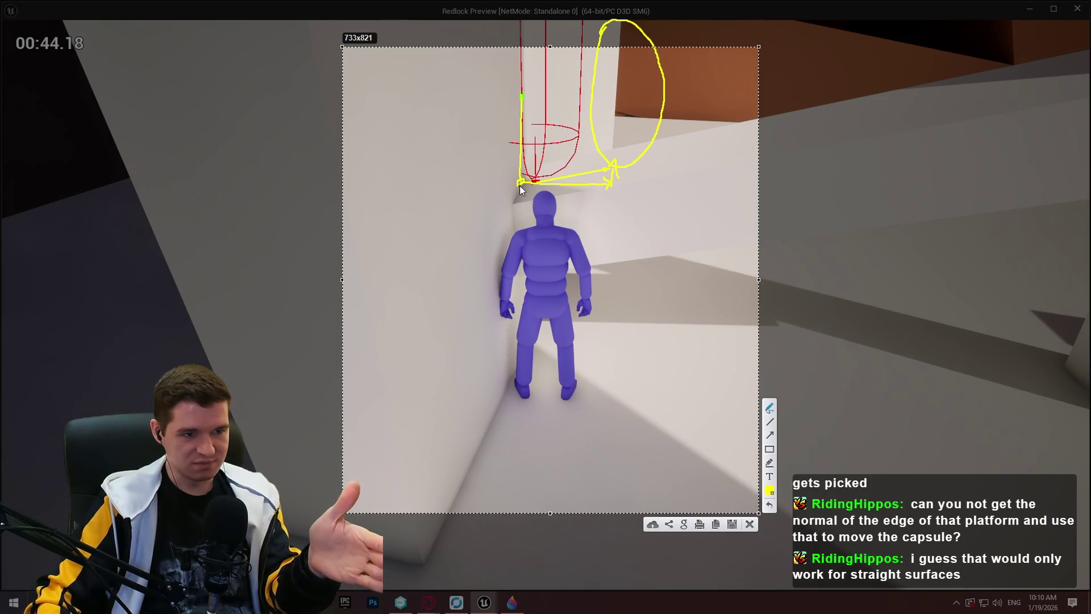
drag(521, 194, 556, 180)
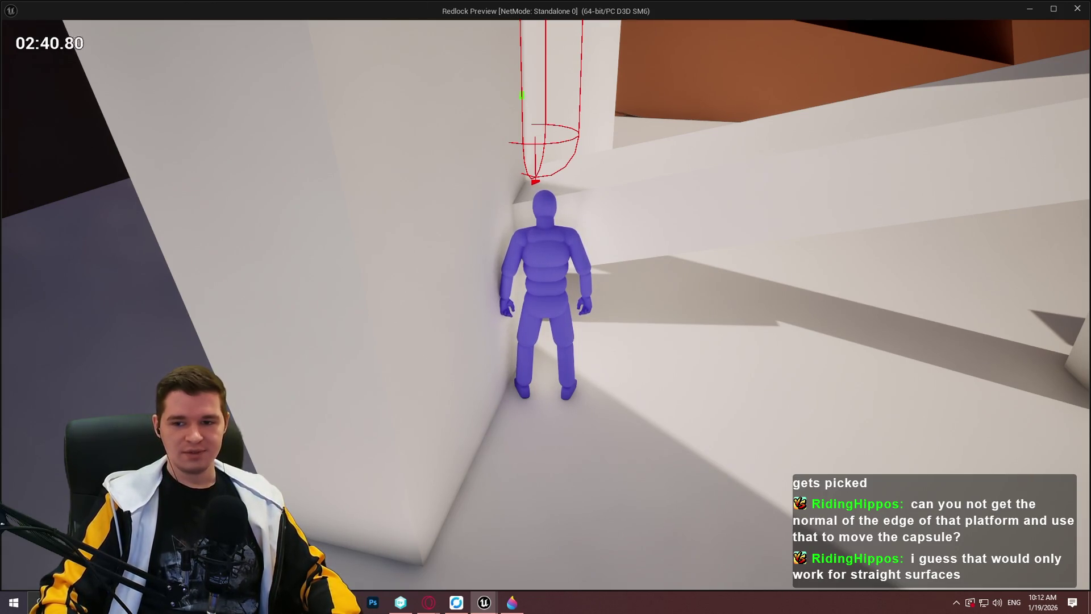
Step: Leave the game preview and bring the Paint 3D mantle sketch to the front
key(alt+Tab)
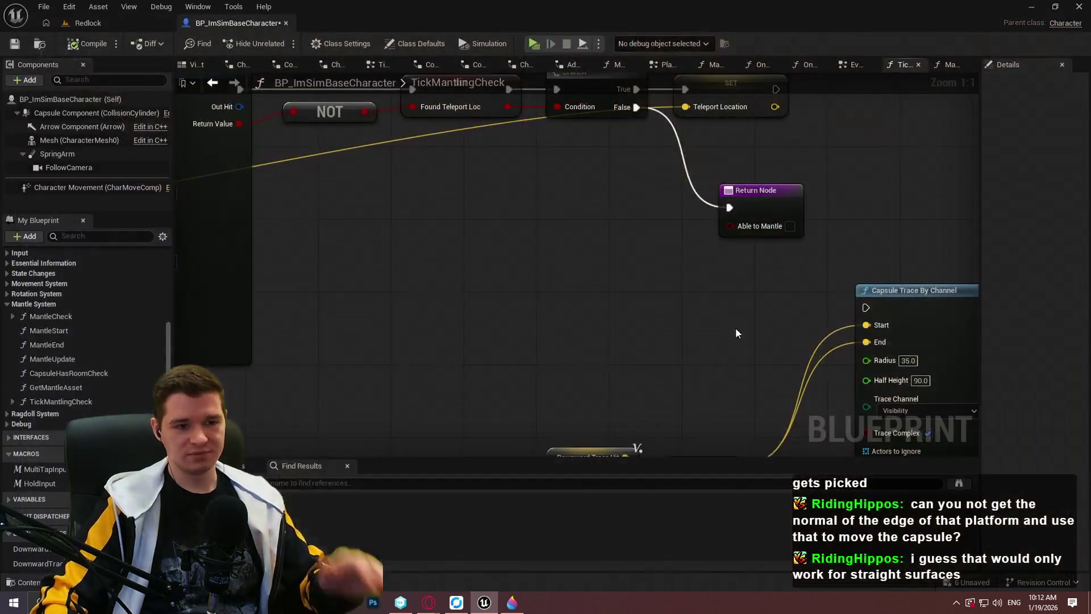
click(514, 604)
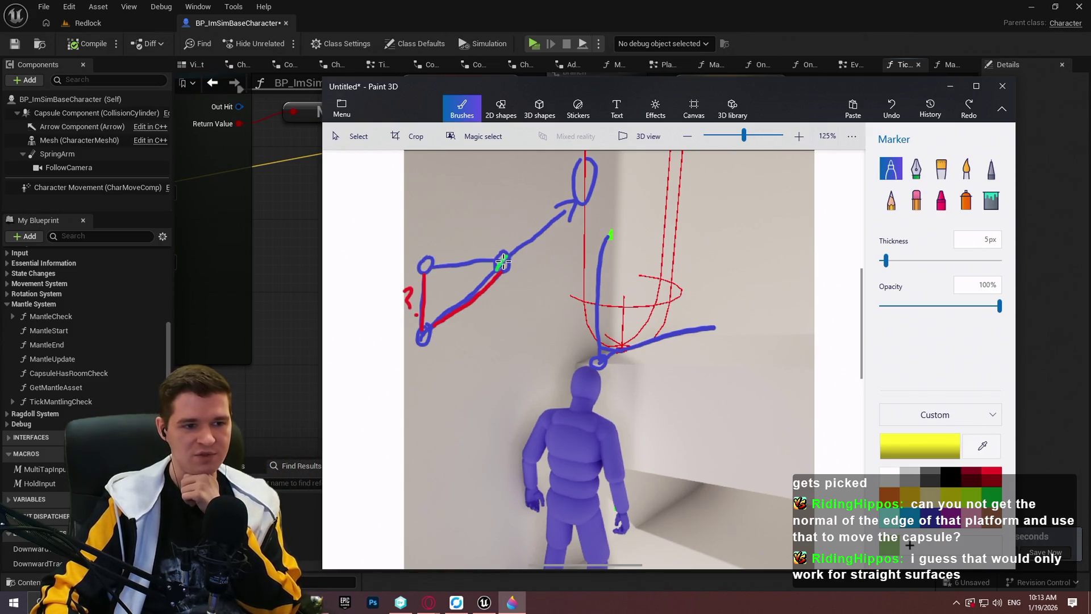
Step: Try a yellow circle and arrow on the sketch, undo both, then trace red along the triangle's left edge
mouse_move(431, 323)
mouse_down()
mouse_move(414, 341)
mouse_move(436, 338)
mouse_move(432, 323)
mouse_move(577, 196)
mouse_up()
drag(577, 196, 574, 230)
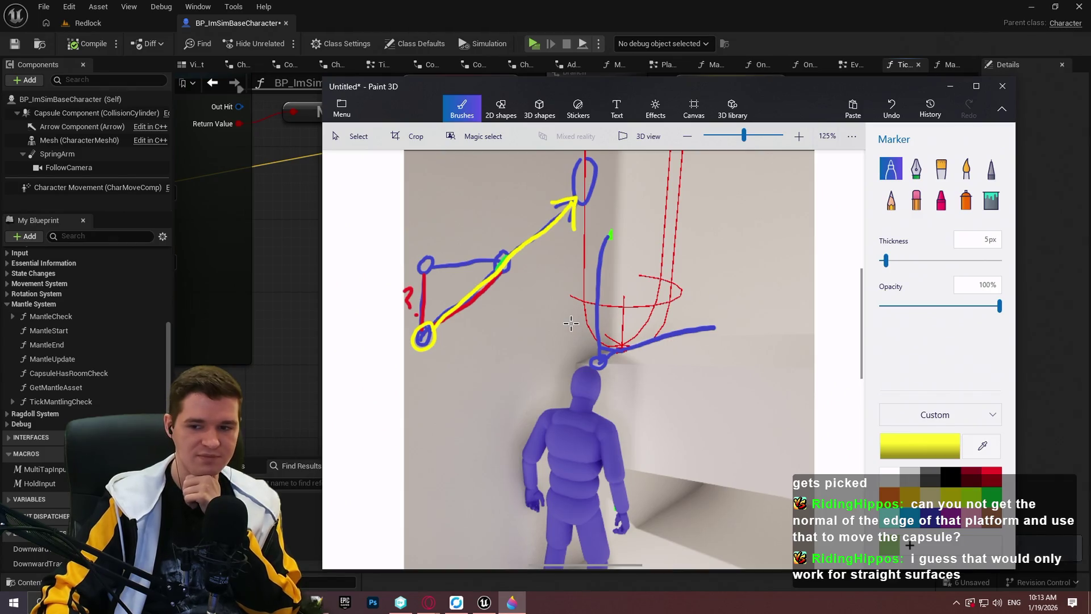
key(ctrl+z)
key(ctrl+z)
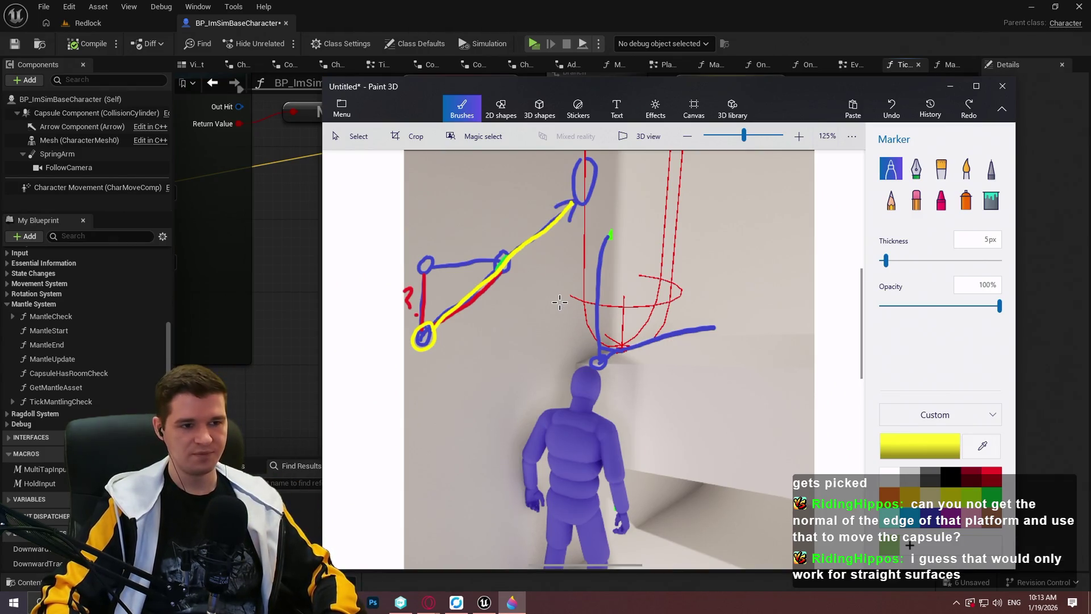
key(ctrl+z)
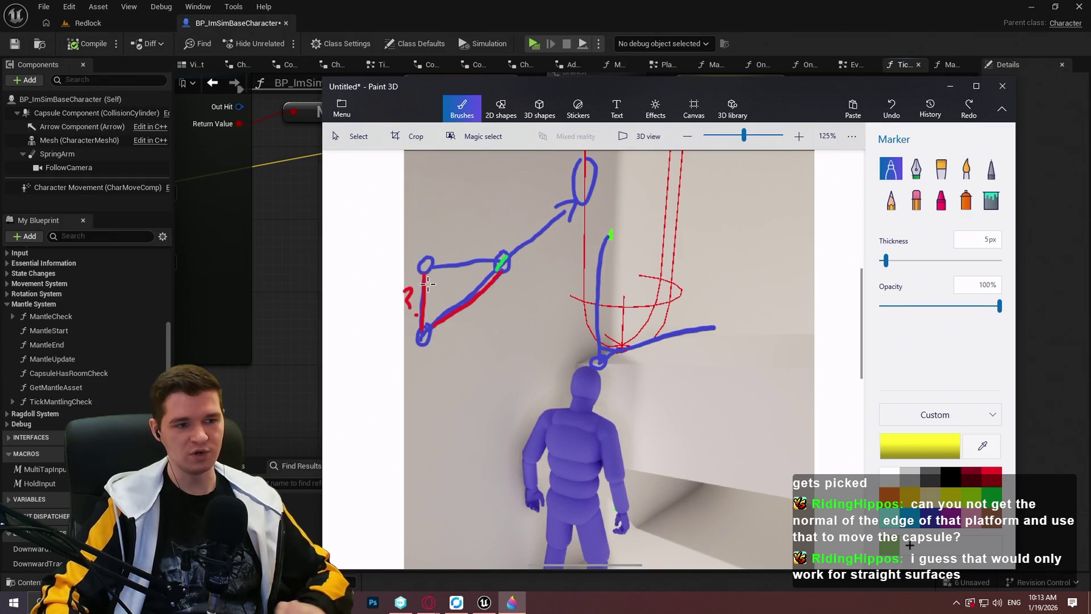
drag(424, 272, 420, 327)
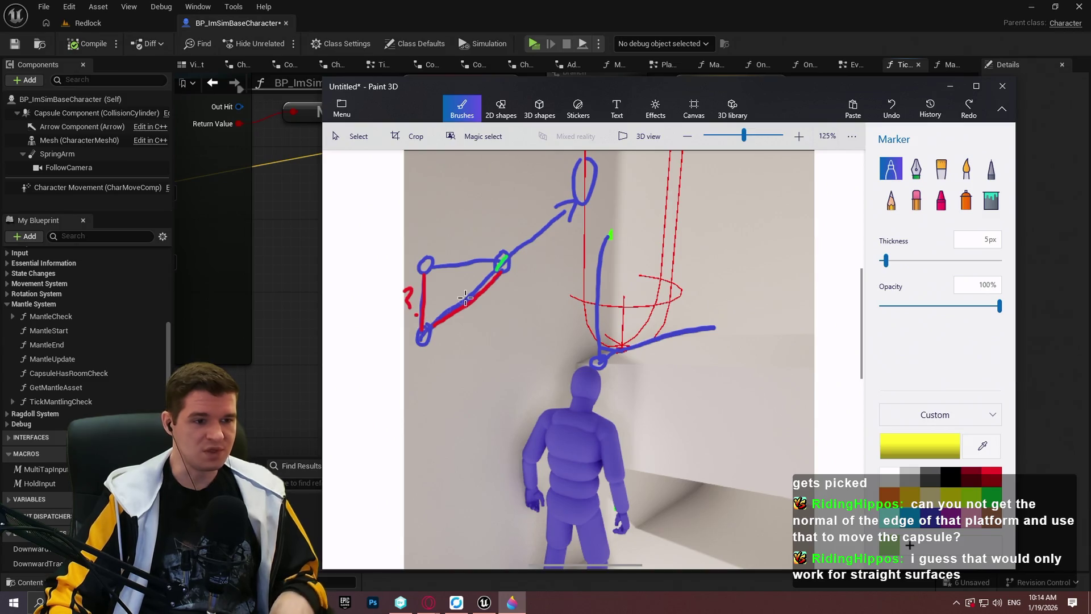
Step: Draw yellow strokes down the triangle's edges and circle its bottom blue loop
drag(424, 273, 424, 288)
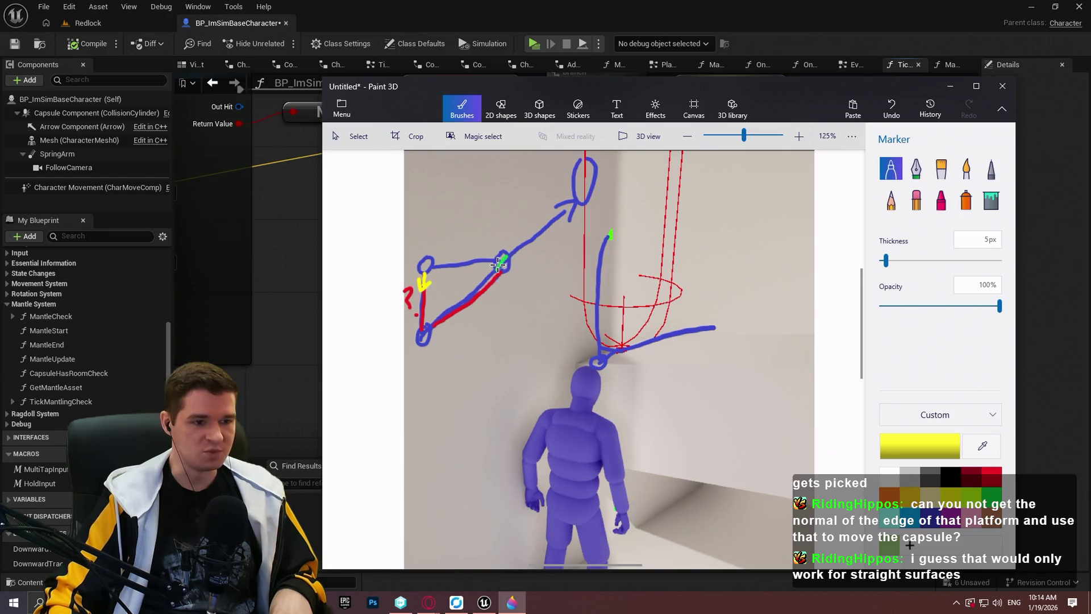
drag(500, 264, 485, 280)
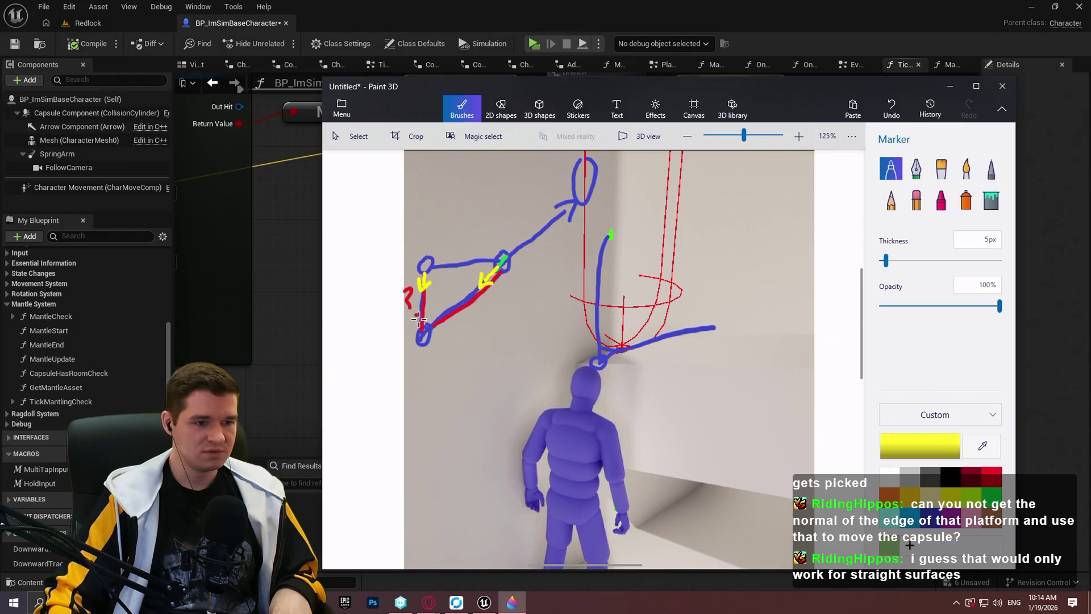
drag(430, 325, 430, 326)
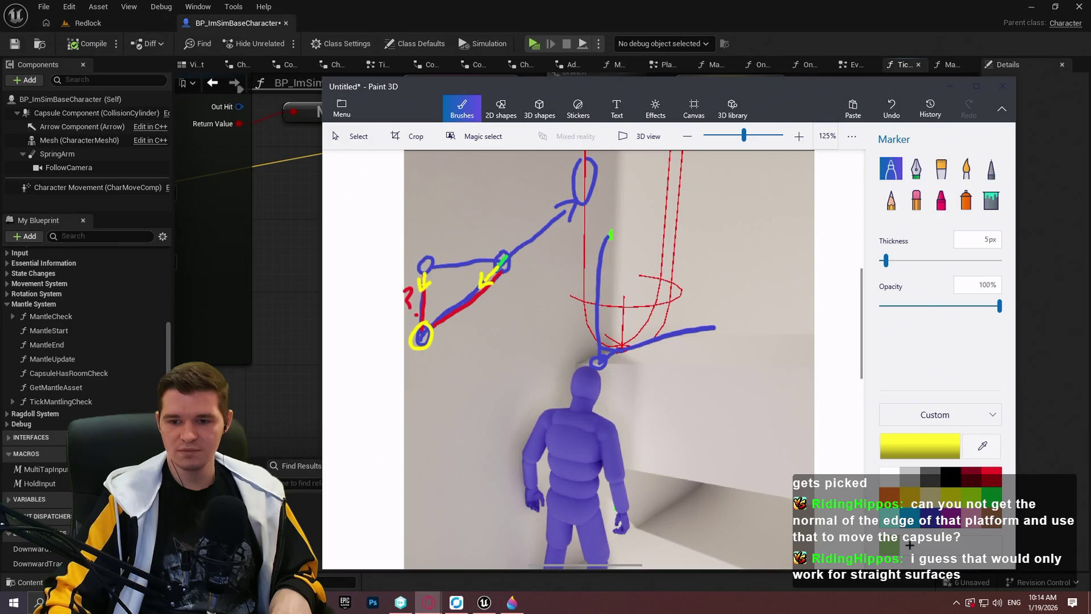
Step: Move the Paint 3D window up and left, then return to the TickMantlingCheck blueprint graph
mouse_move(668, 86)
mouse_down()
mouse_move(602, 67)
mouse_move(618, 61)
mouse_move(593, 64)
mouse_up()
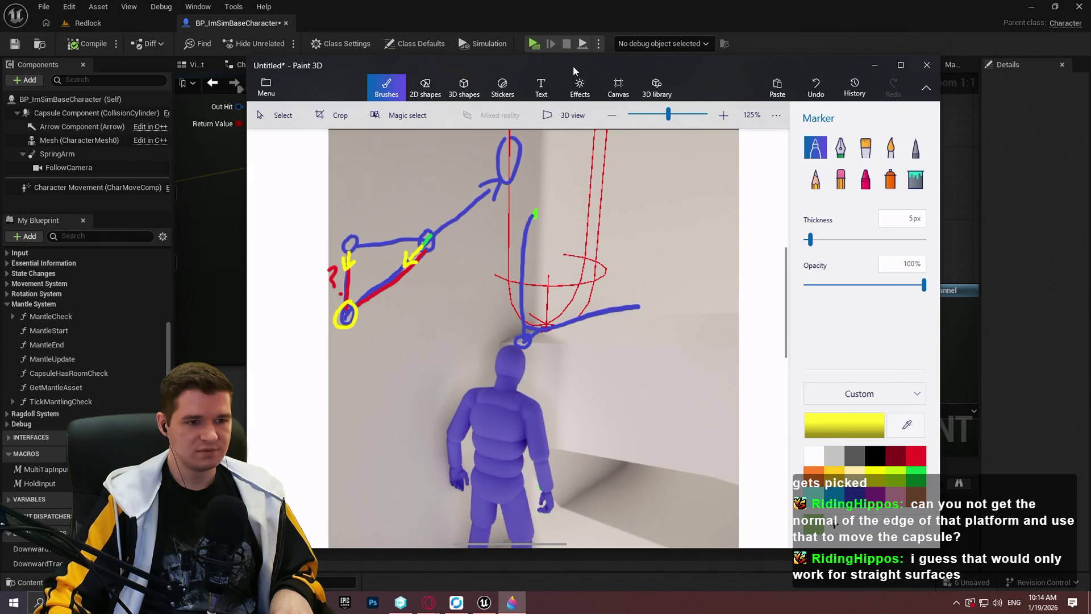
mouse_move(572, 66)
mouse_down()
mouse_move(585, 65)
mouse_move(559, 74)
mouse_up()
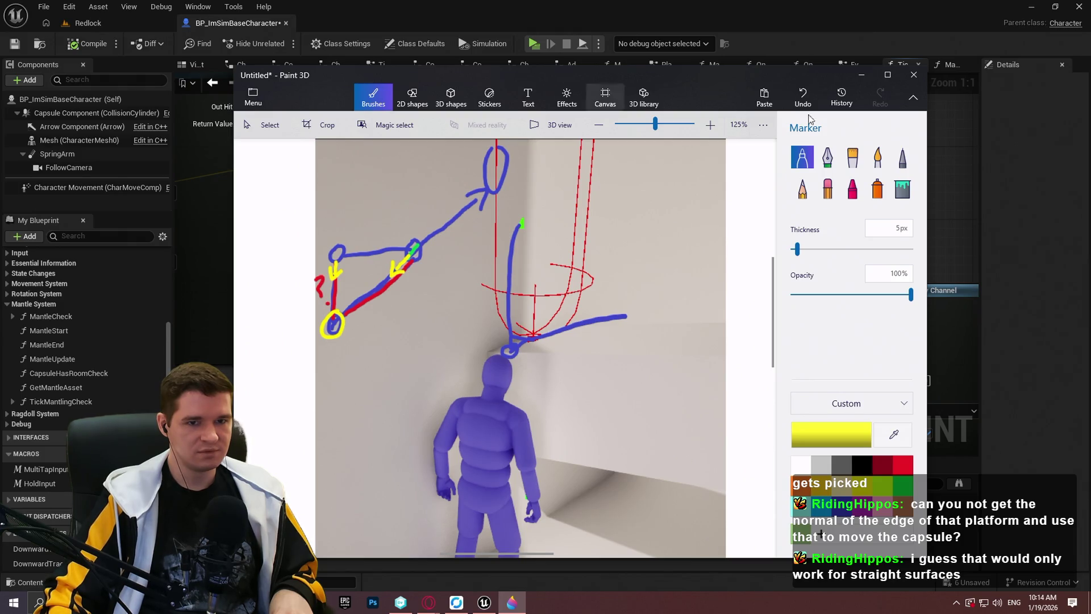
click(996, 149)
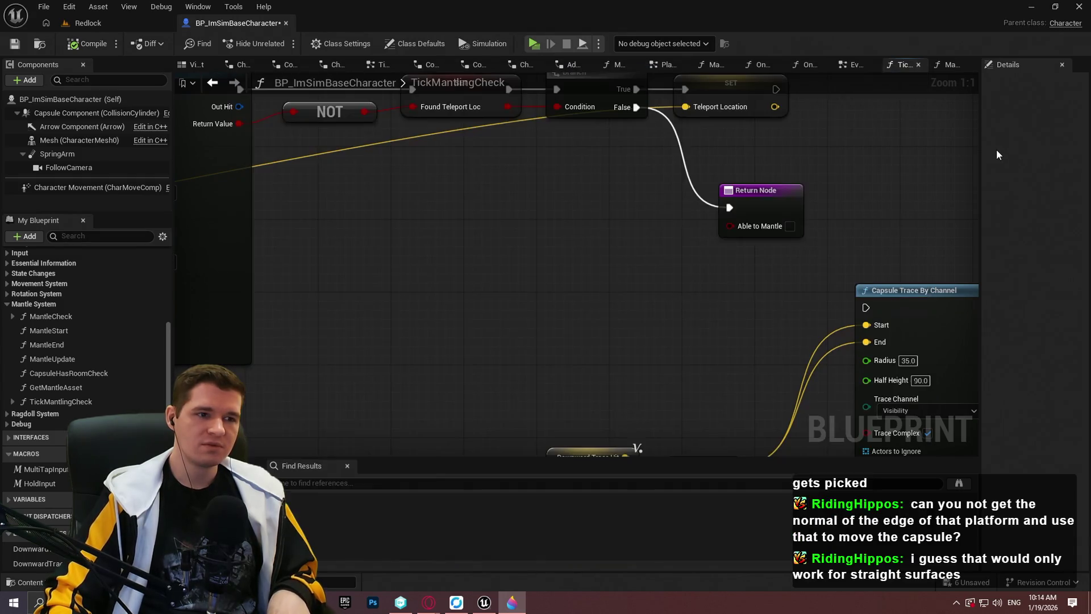
Step: Delete the Return Node and connect the Branch False output to the capsule trace
scroll(692, 220, down, 4)
key(Delete)
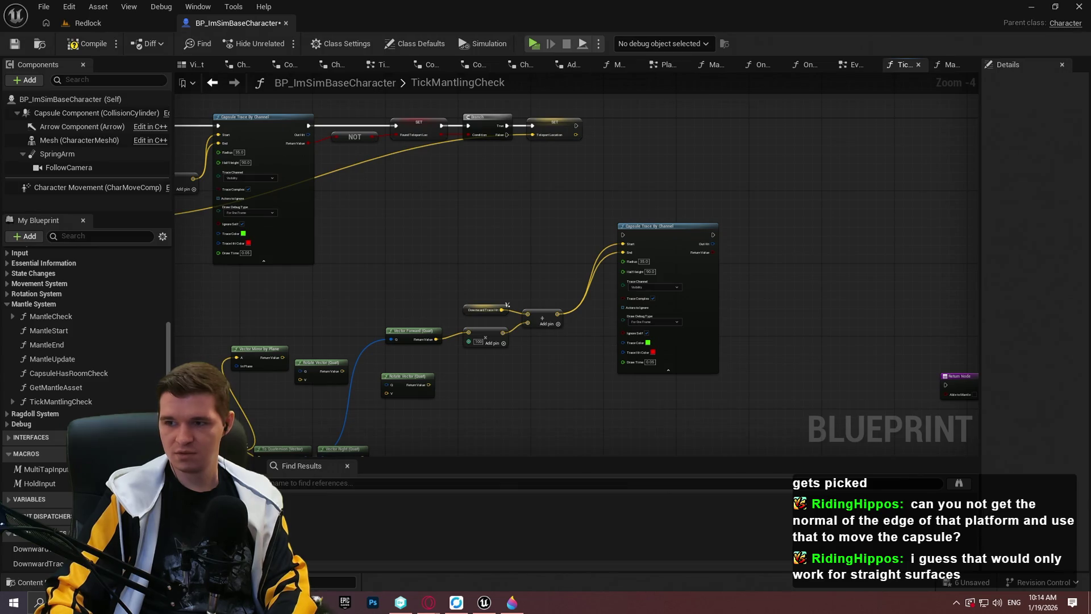
drag(424, 407, 531, 318)
scroll(534, 283, up, 1)
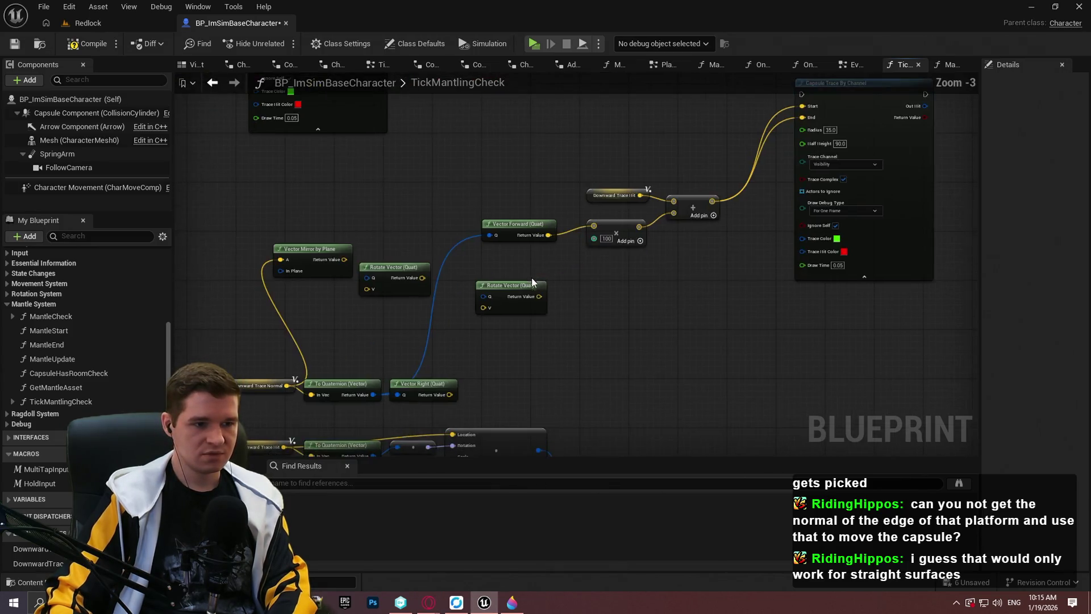
scroll(500, 263, up, 3)
mouse_move(497, 261)
mouse_down()
mouse_move(582, 176)
mouse_move(351, 416)
mouse_move(366, 406)
mouse_up()
mouse_move(822, 159)
mouse_down()
mouse_move(819, 146)
mouse_move(646, 250)
mouse_move(590, 254)
mouse_move(624, 110)
mouse_up()
drag(597, 226, 666, 278)
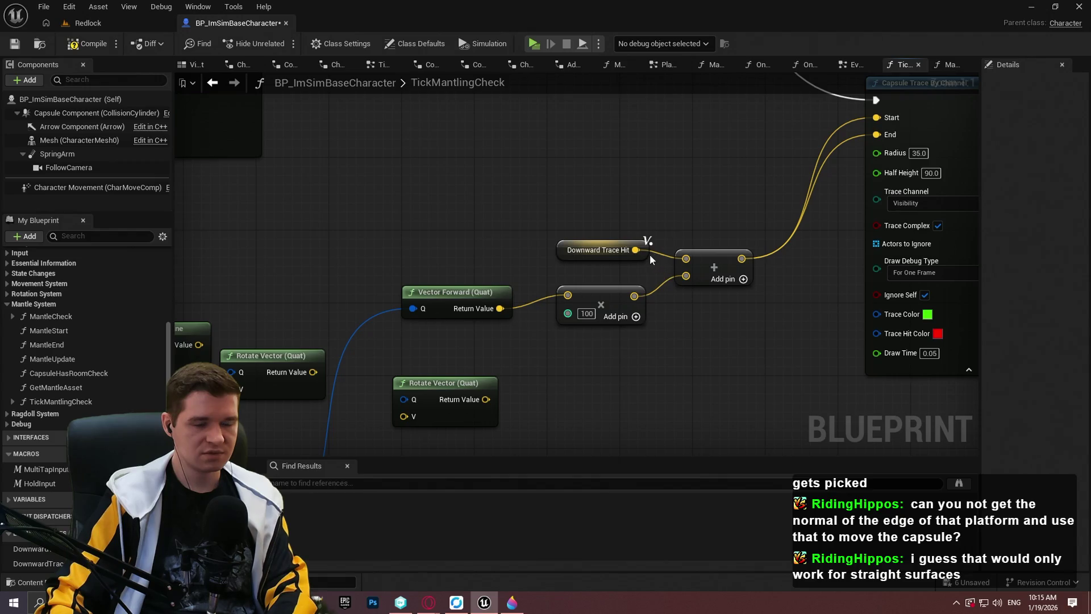
Step: Change the downward trace Multiply value from 100 to -100
click(588, 313)
text(-)
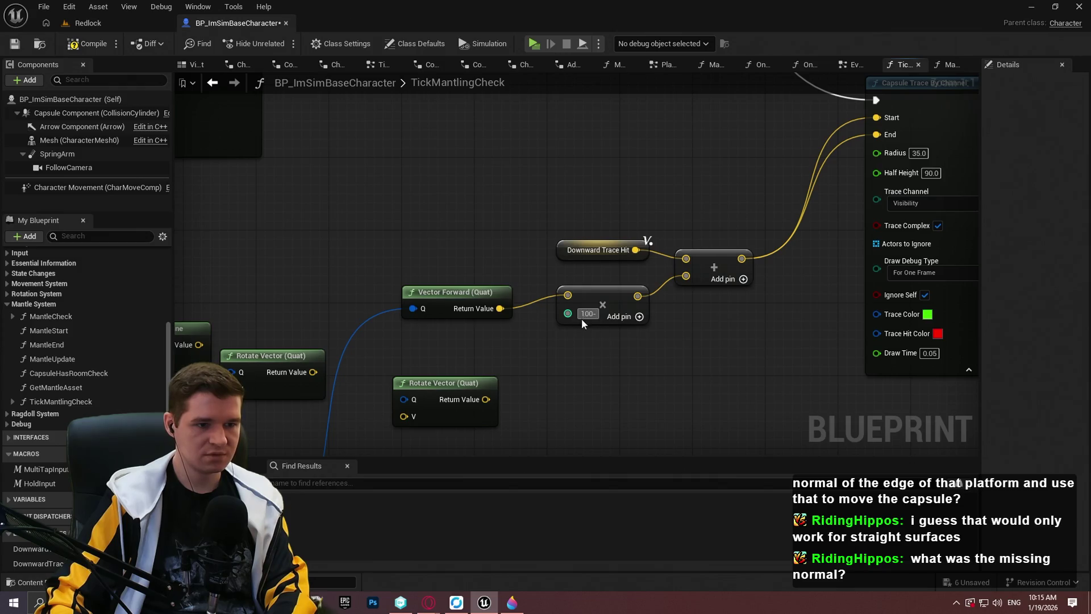
text(-100)
key(Return)
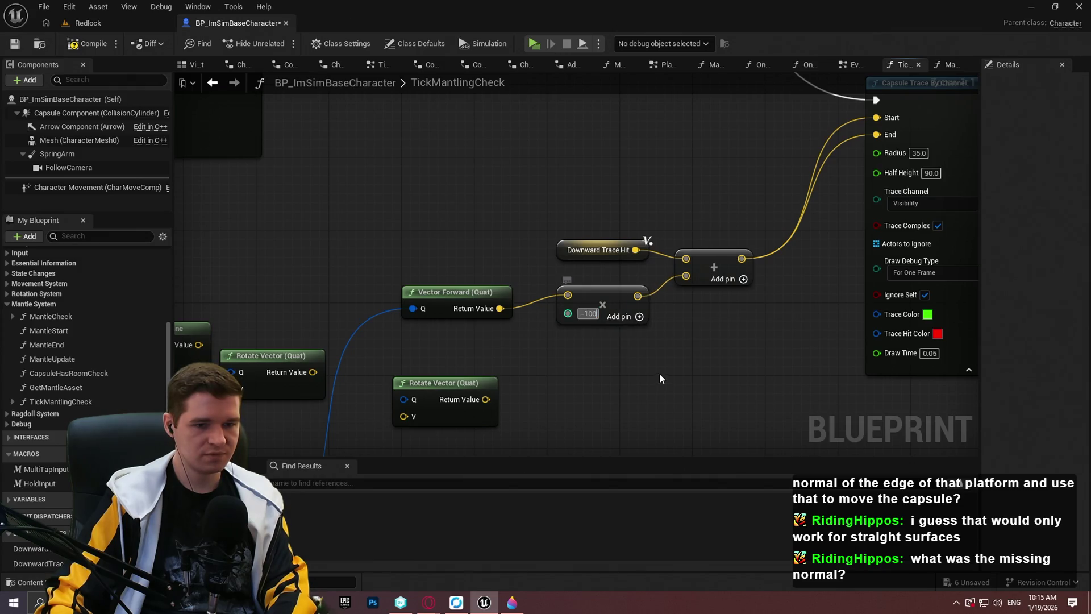
mouse_move(454, 354)
mouse_down()
mouse_move(558, 280)
mouse_move(721, 228)
mouse_up()
scroll(721, 229, down, 1)
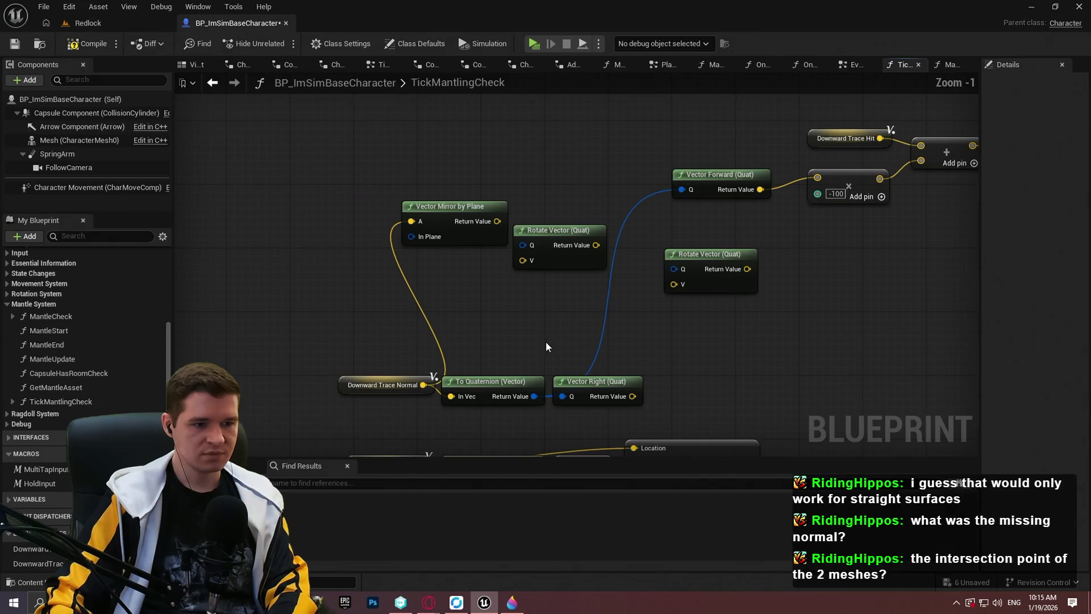
drag(432, 363, 506, 401)
Step: Start a play-test of the level in the Redlock preview
click(431, 89)
click(533, 44)
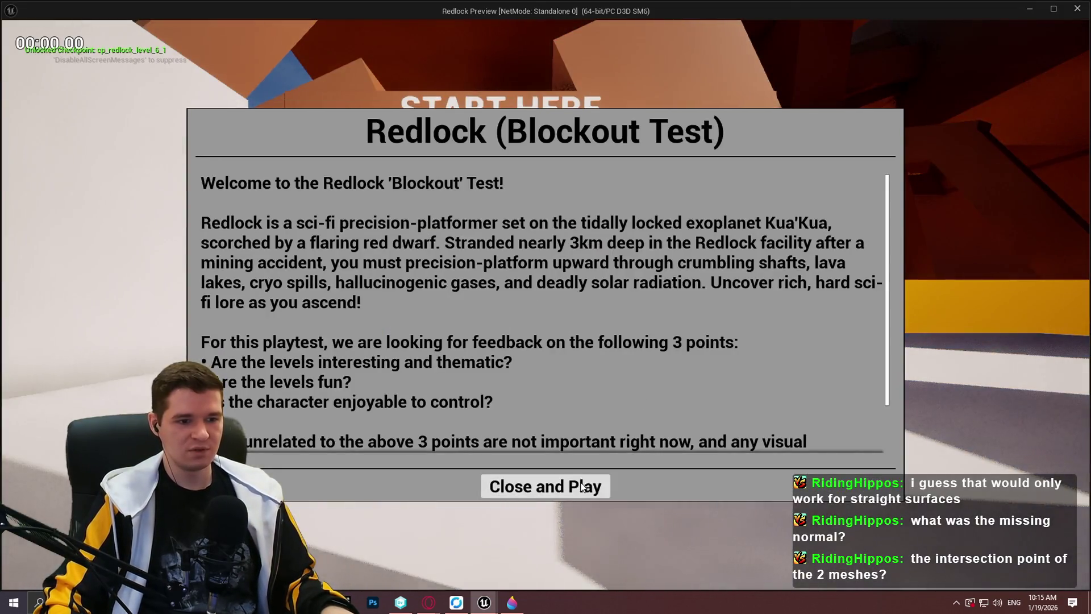
click(581, 484)
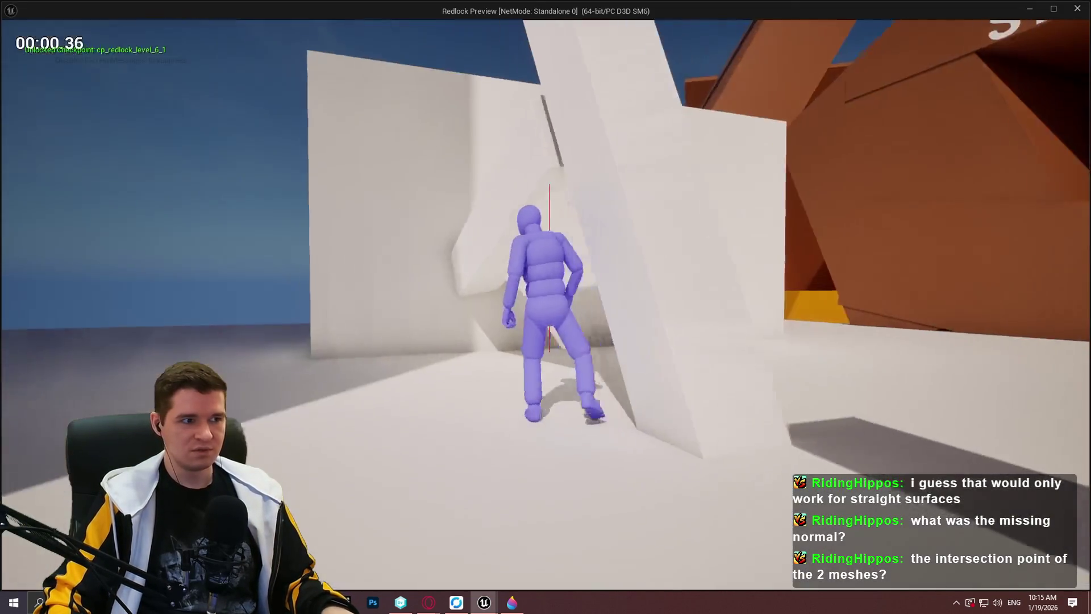
Step: Run and jump the character along the walls to test mantling, then end the play-test
key(w)
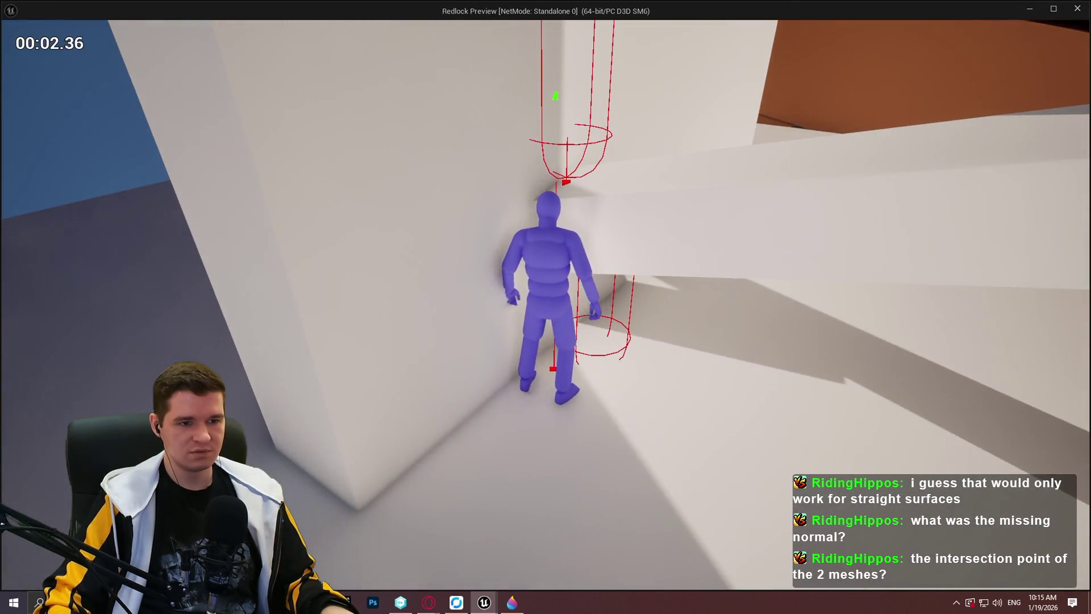
key(w)
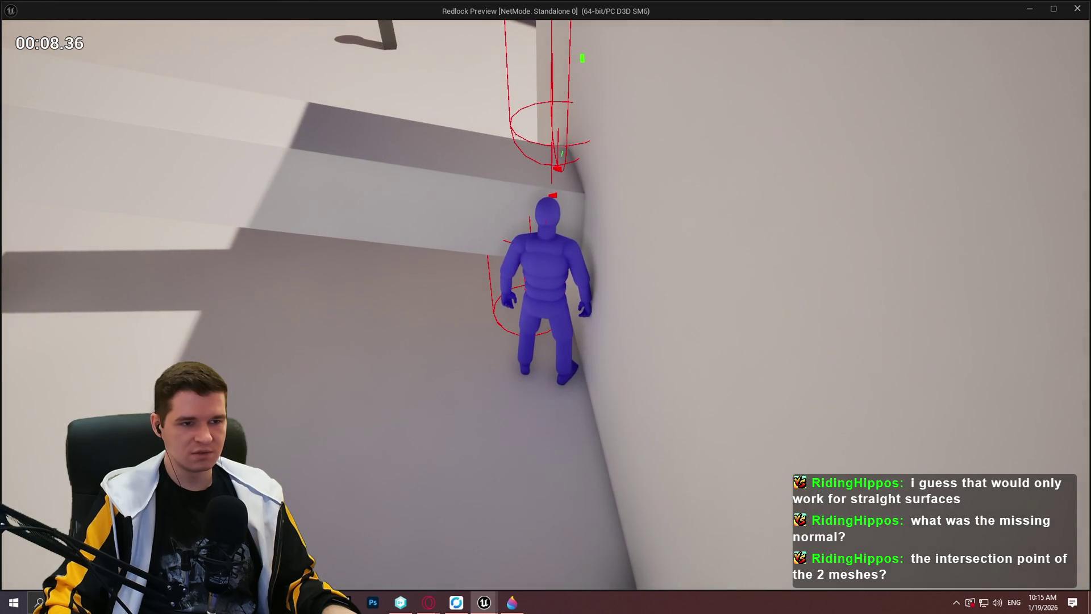
key(w)
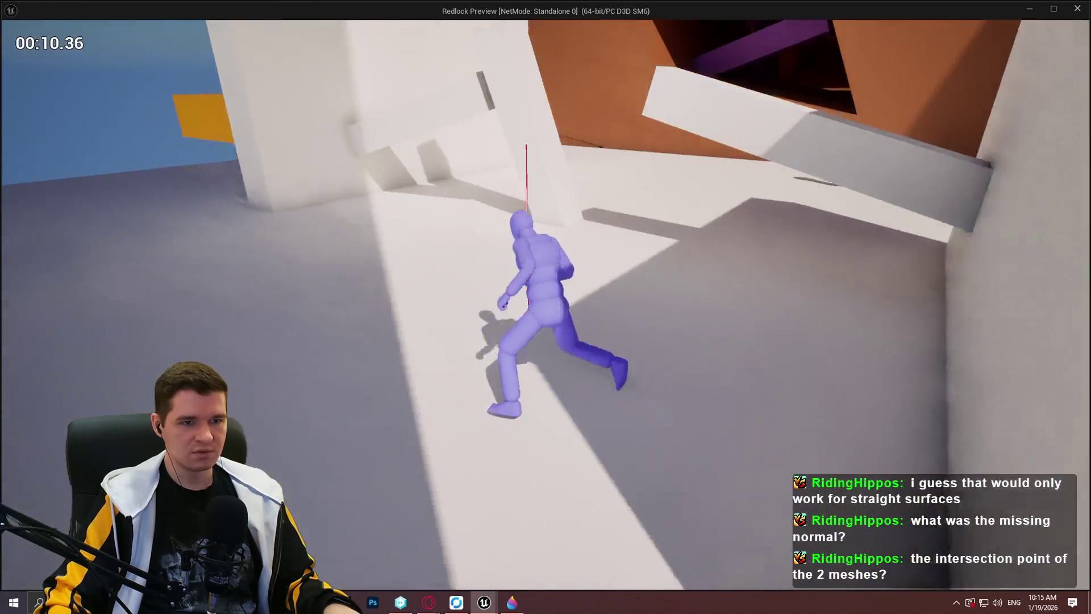
key(w)
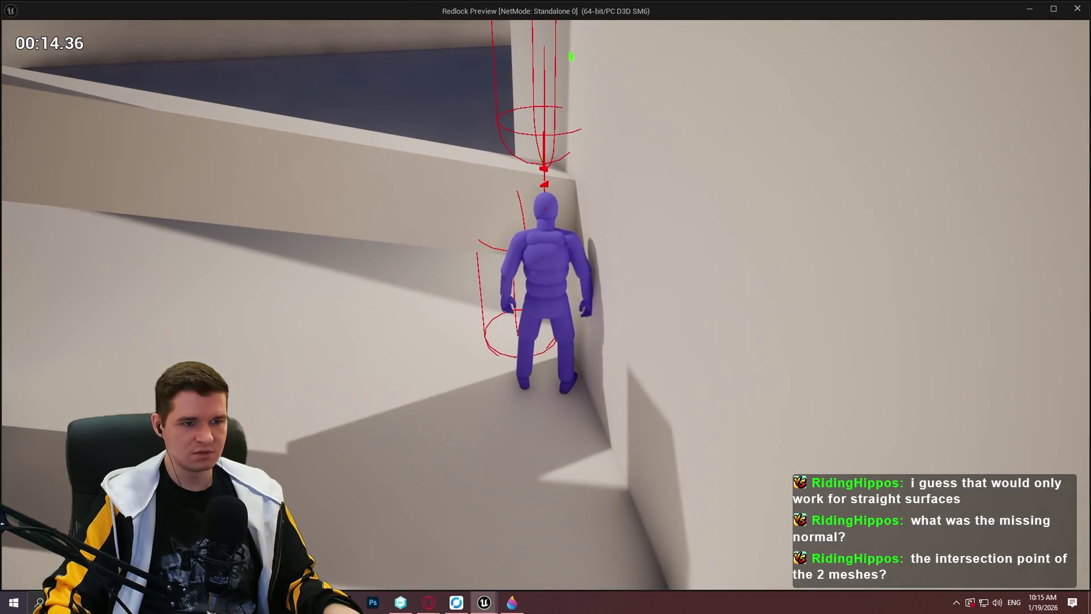
key(w)
key(w)
key(space)
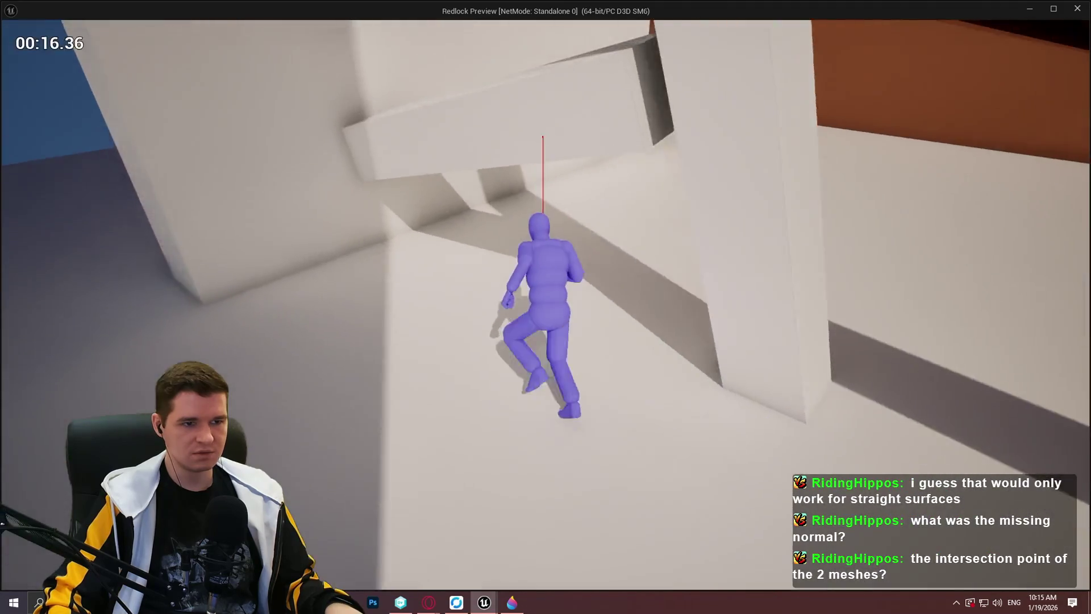
key(w)
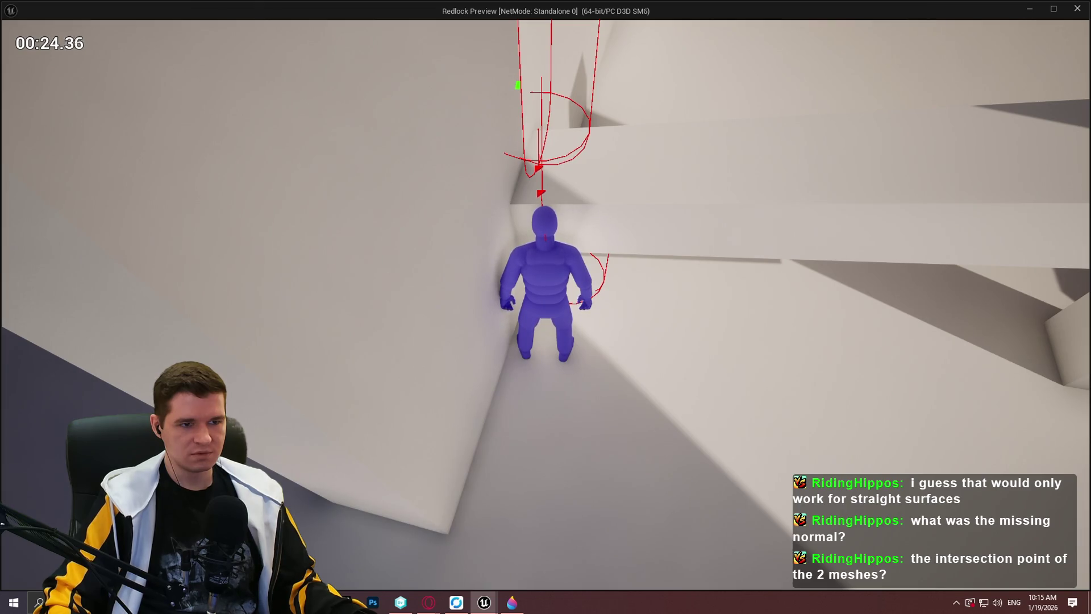
key(Escape)
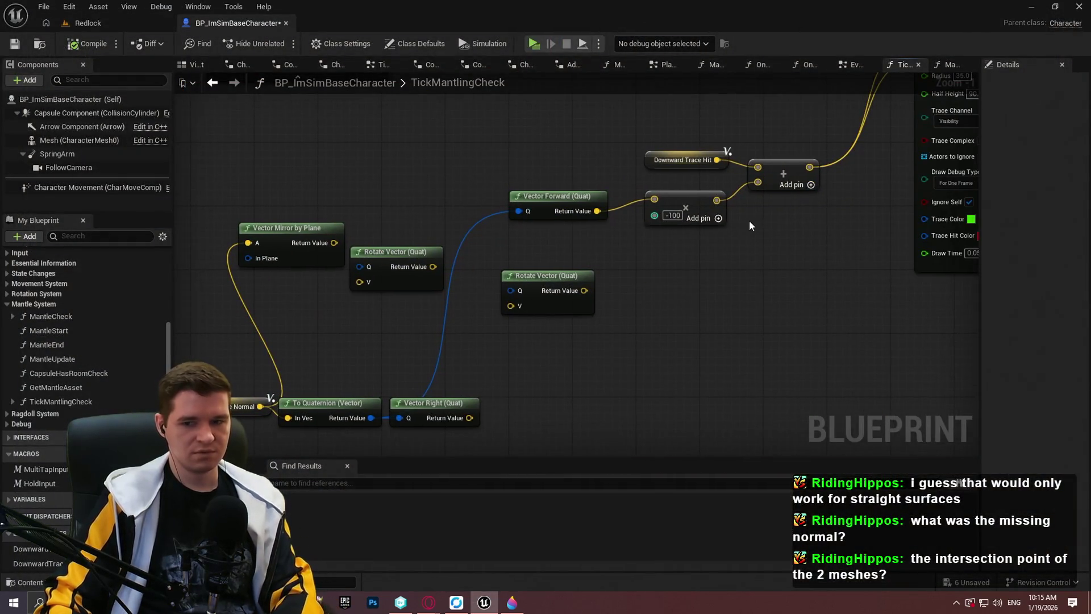
Step: Set the trace multiplier back to a positive 100
click(672, 215)
text(100)
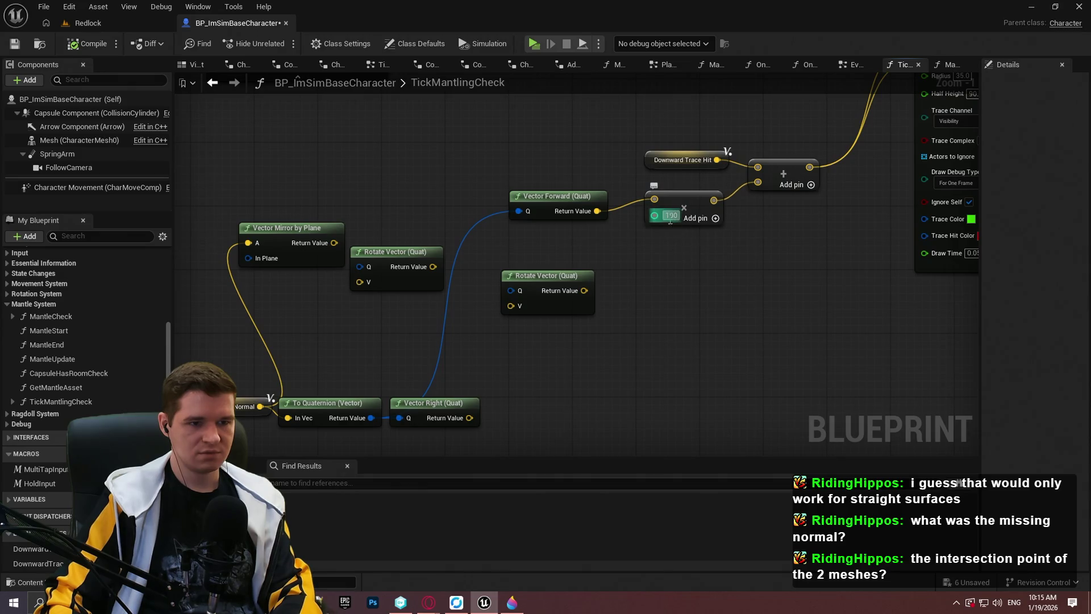
key(Return)
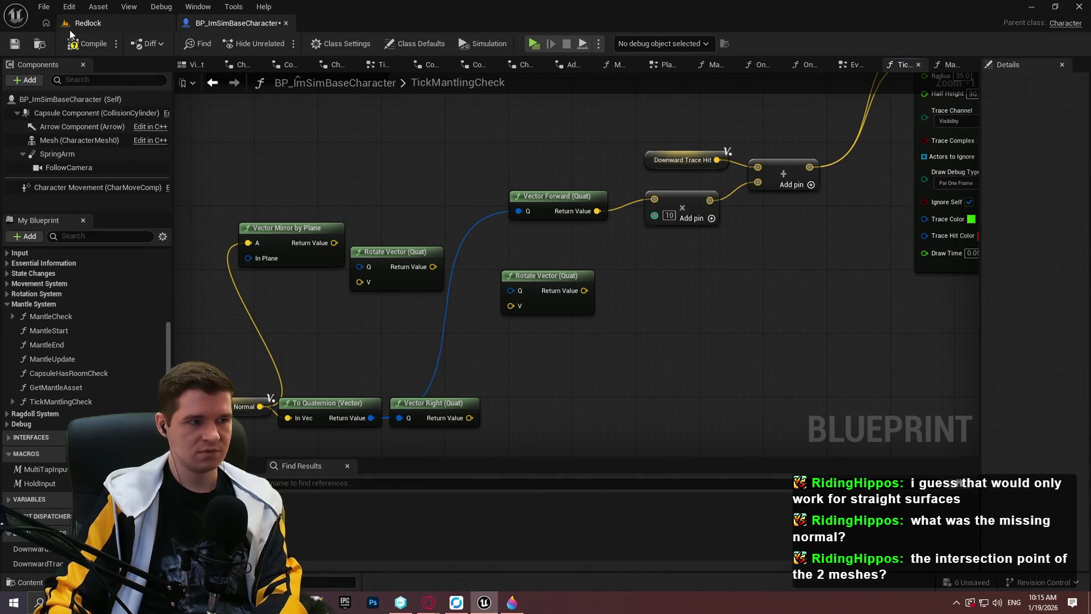
Step: Compile the blueprint, play-test running at the wall, then end it and check the multiplier value
click(530, 42)
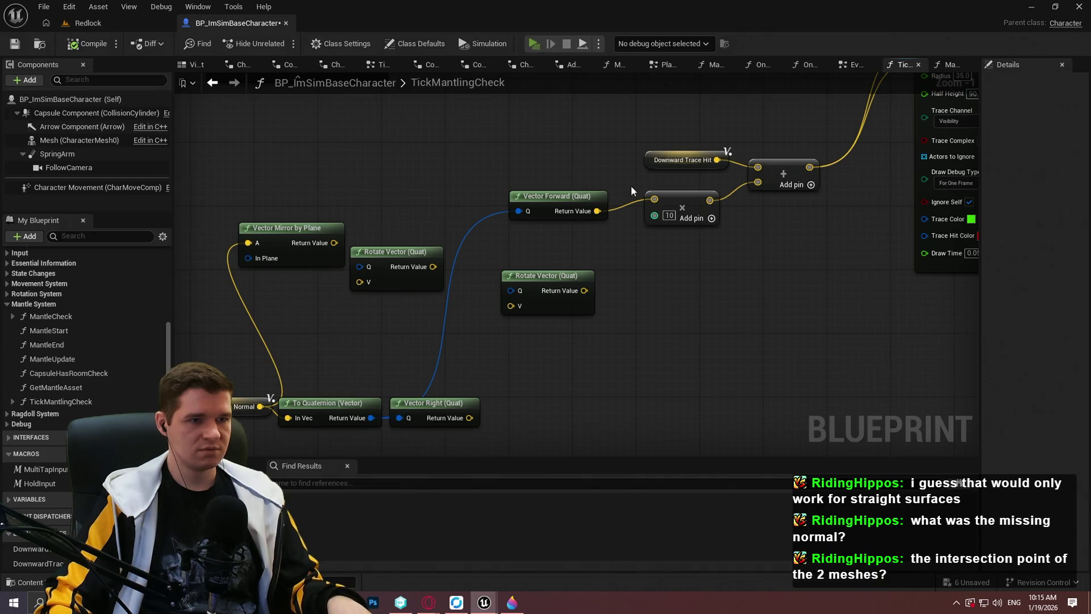
key(Return)
key(w)
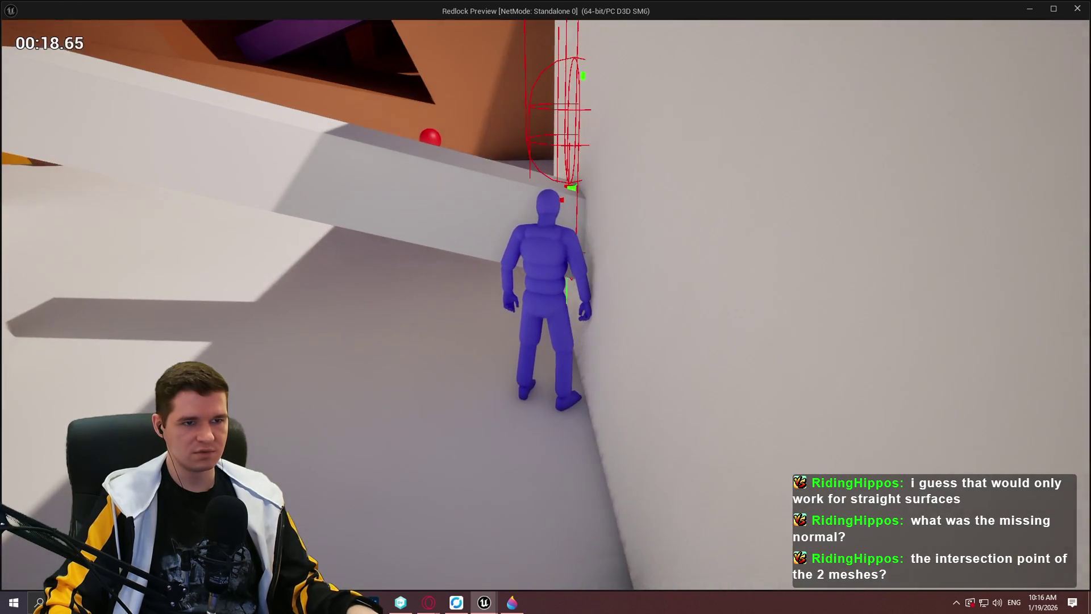
key(Escape)
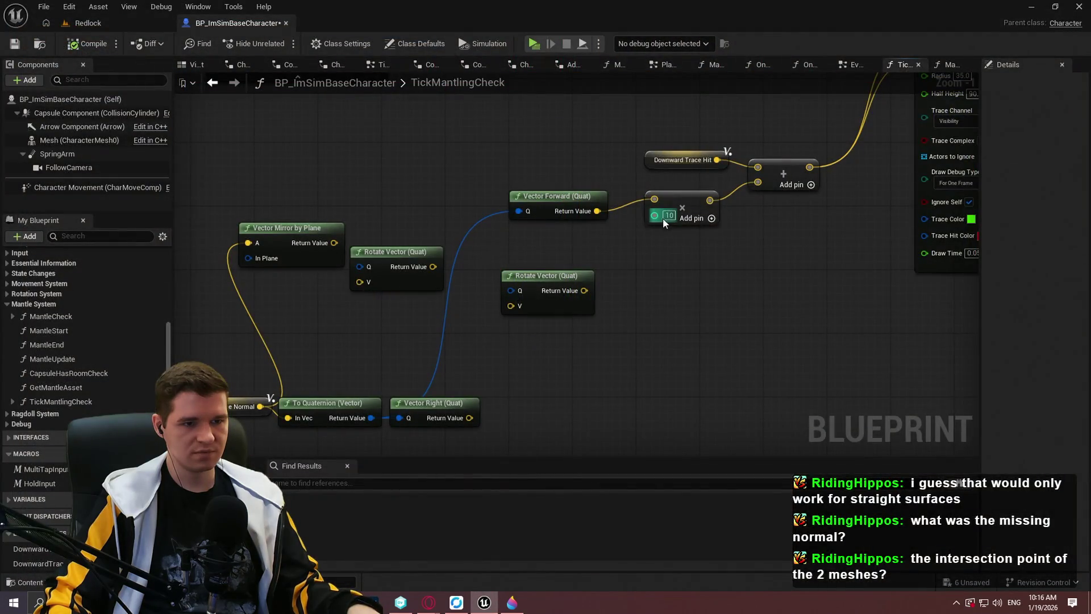
click(666, 216)
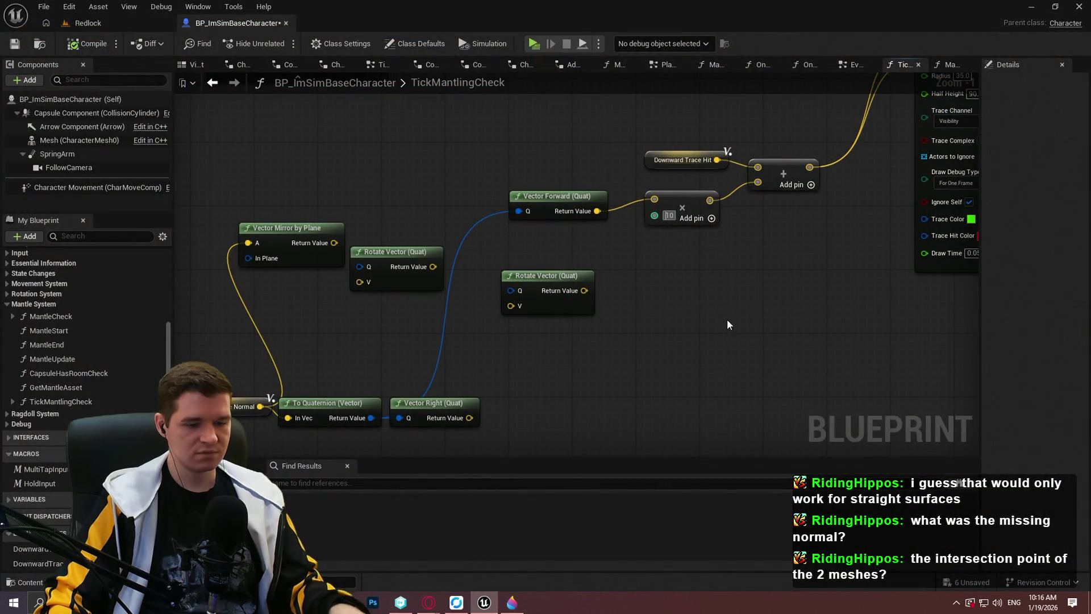
Step: Add a Draw Debug Sphere node off the Branch's False output
drag(803, 299, 573, 382)
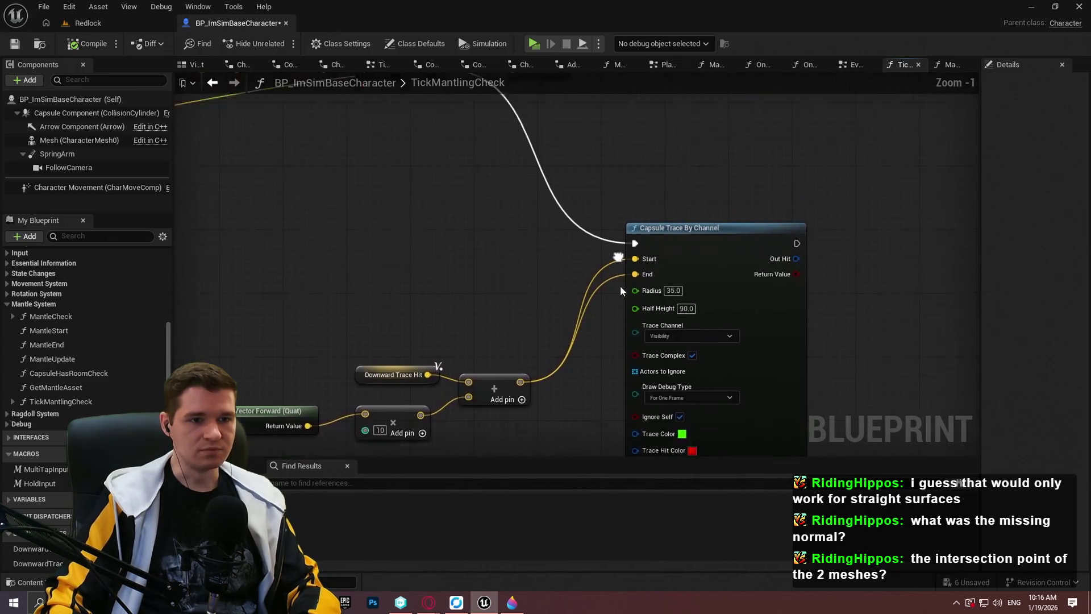
drag(606, 170, 543, 374)
drag(432, 162, 495, 258)
text(draw debug)
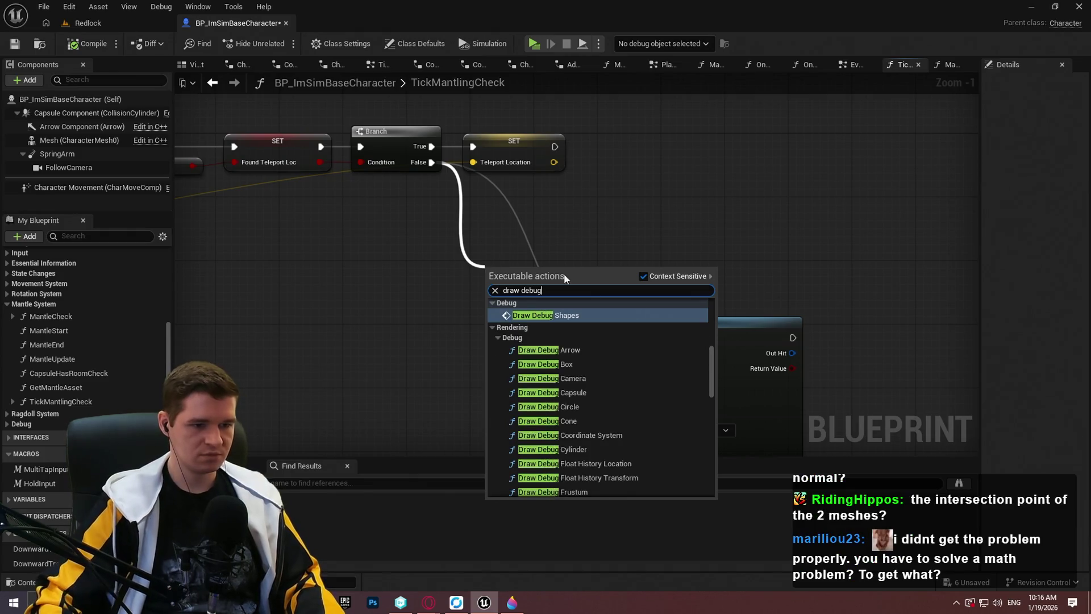
scroll(603, 441, down, 3)
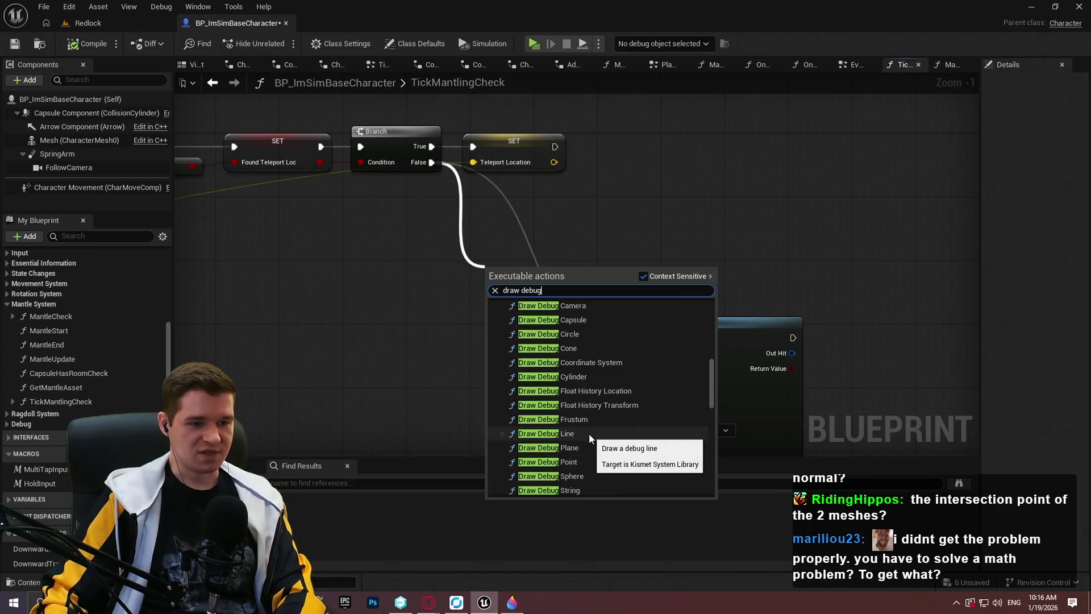
scroll(571, 391, down, 3)
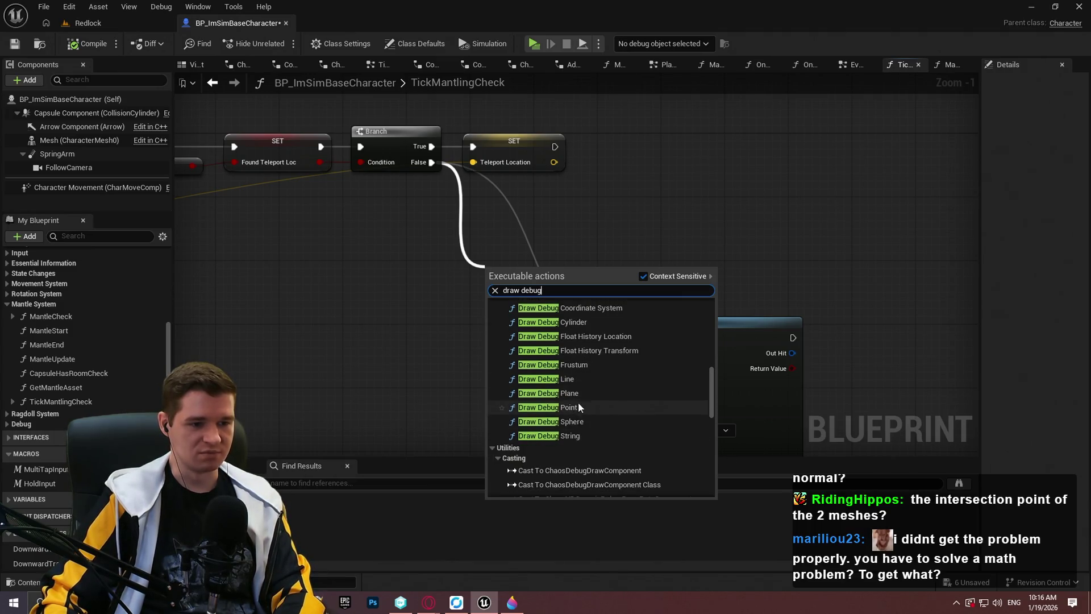
click(586, 423)
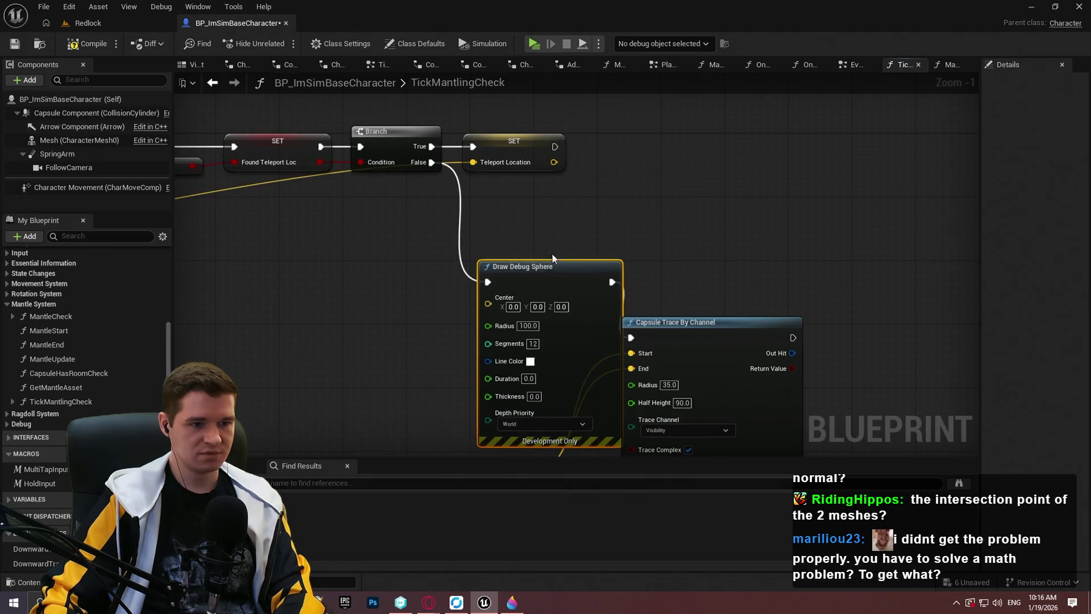
drag(528, 266, 470, 220)
drag(631, 338, 580, 280)
alt+click(574, 278)
Step: Give the debug sphere radius 10, duration 0.01 and a red line colour, then launch Play
click(490, 321)
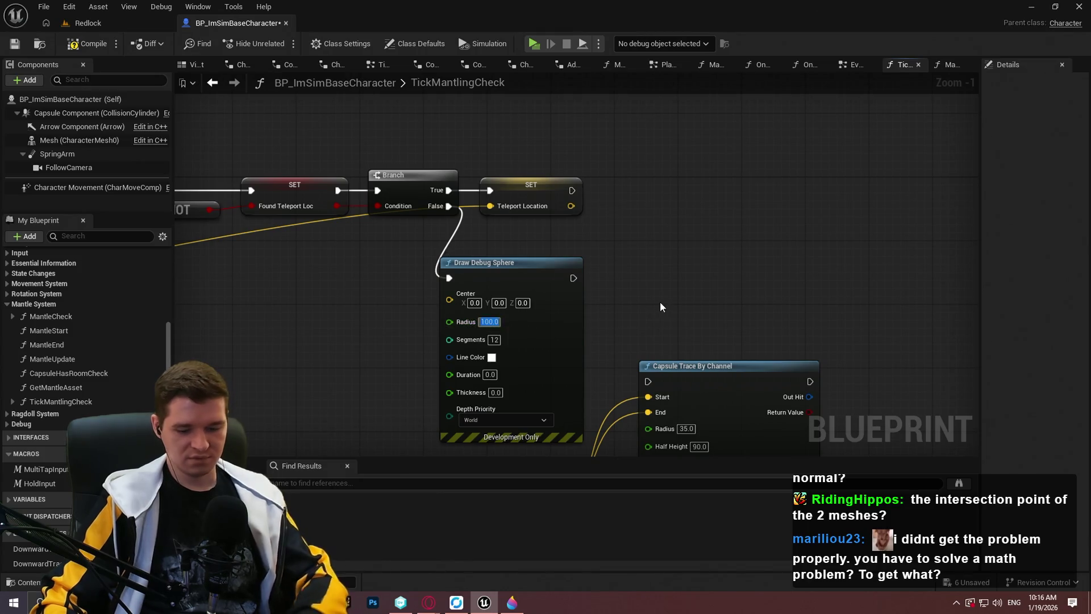
text(10)
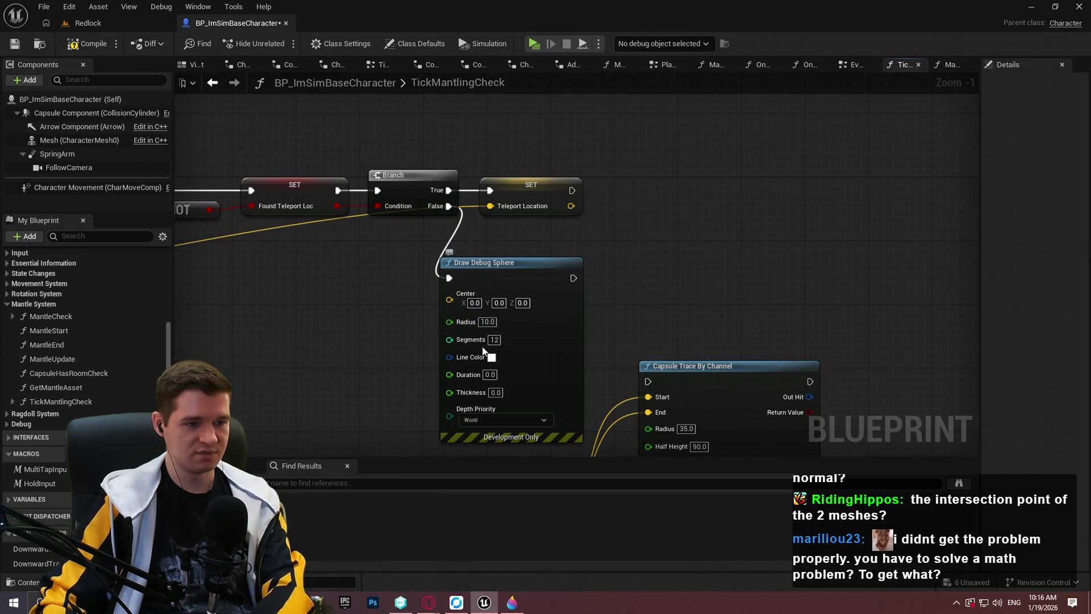
mouse_move(455, 302)
mouse_down()
mouse_move(500, 167)
mouse_move(621, 357)
mouse_move(560, 145)
mouse_up()
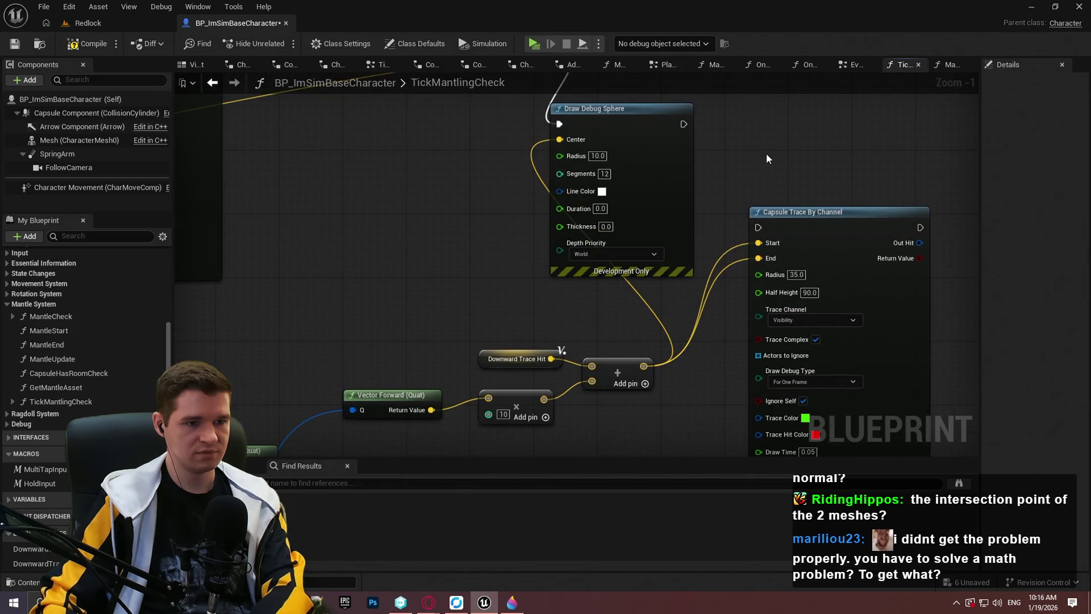
click(600, 209)
text(0.01)
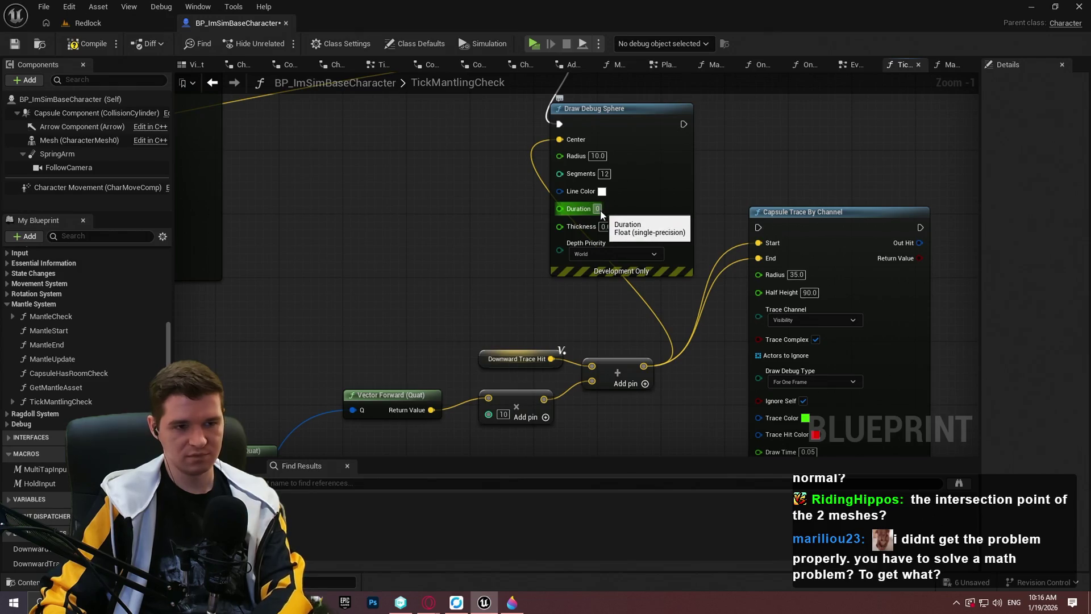
click(602, 192)
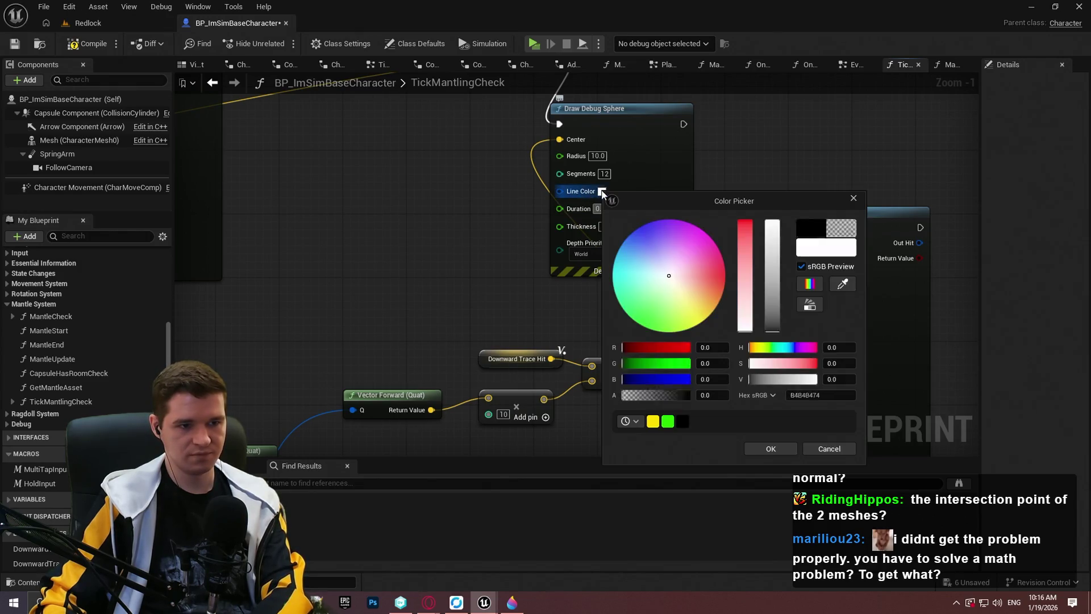
drag(697, 277, 725, 274)
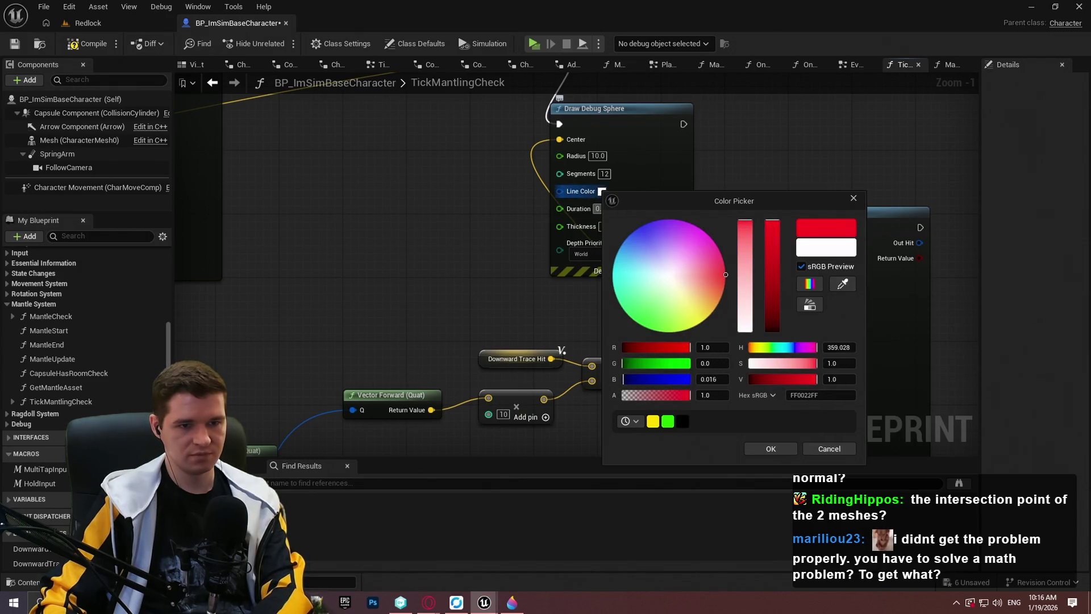
click(764, 451)
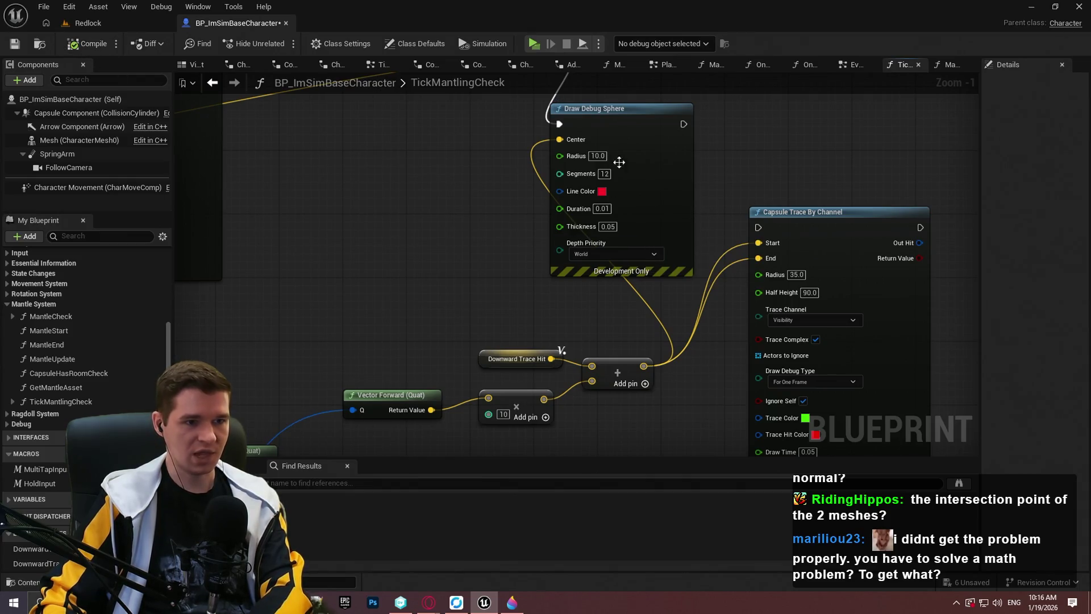
click(535, 44)
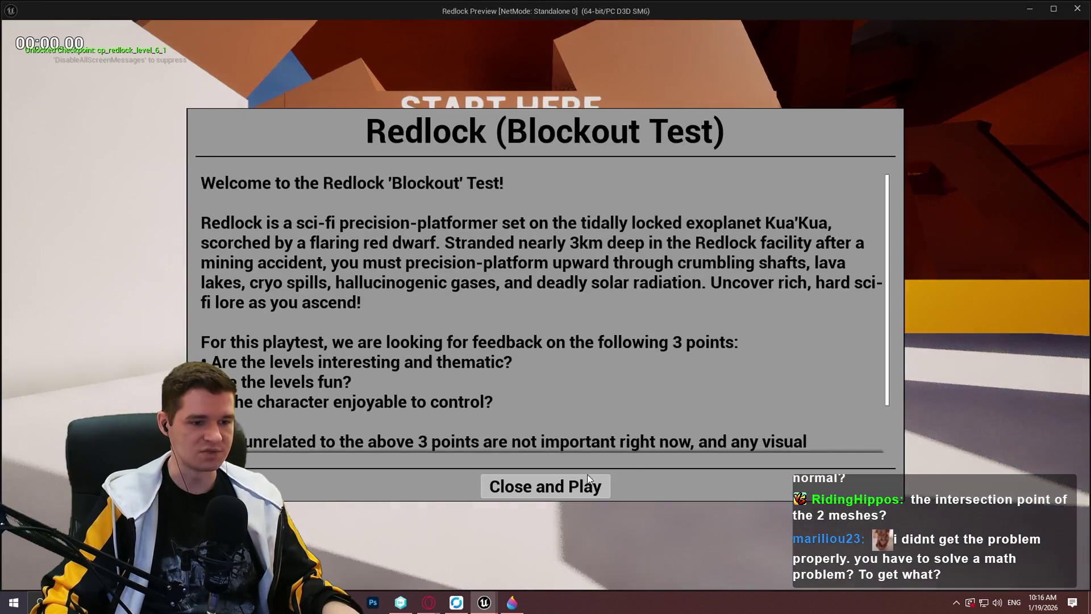
Step: Dismiss the Redlock welcome message, play-test the debug sphere, then exit back to the blueprint
click(589, 483)
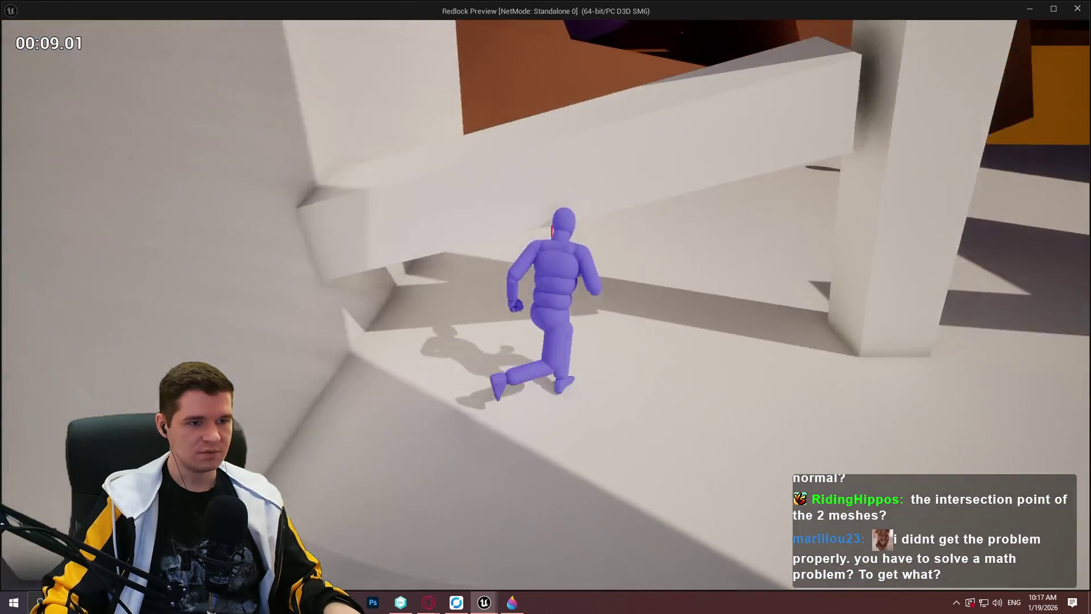
key(Escape)
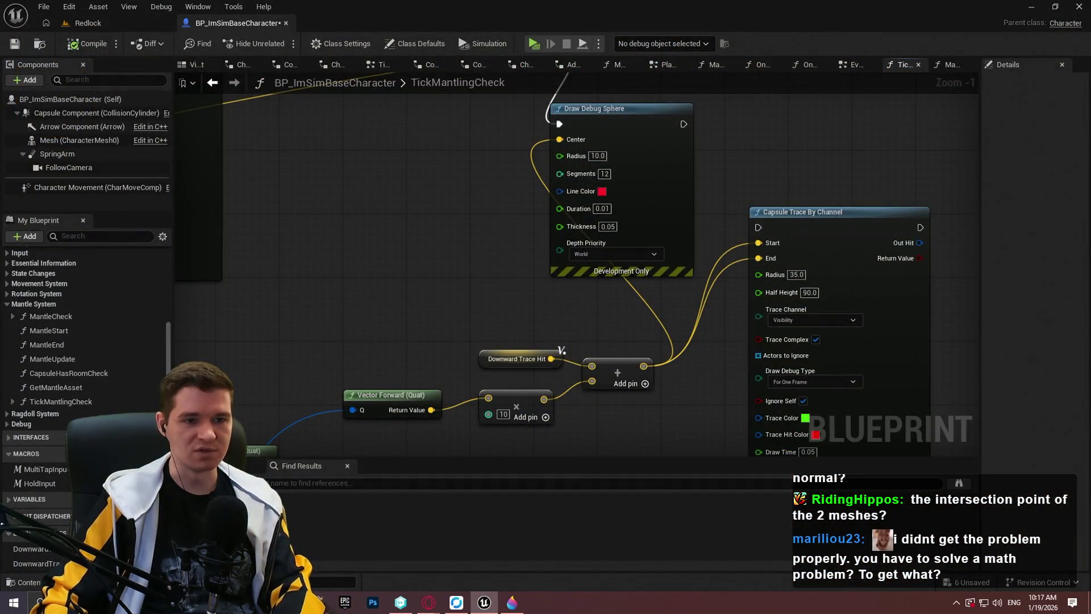
Step: Delete the Draw Debug Sphere node from the graph
drag(767, 405, 710, 322)
drag(557, 89, 580, 233)
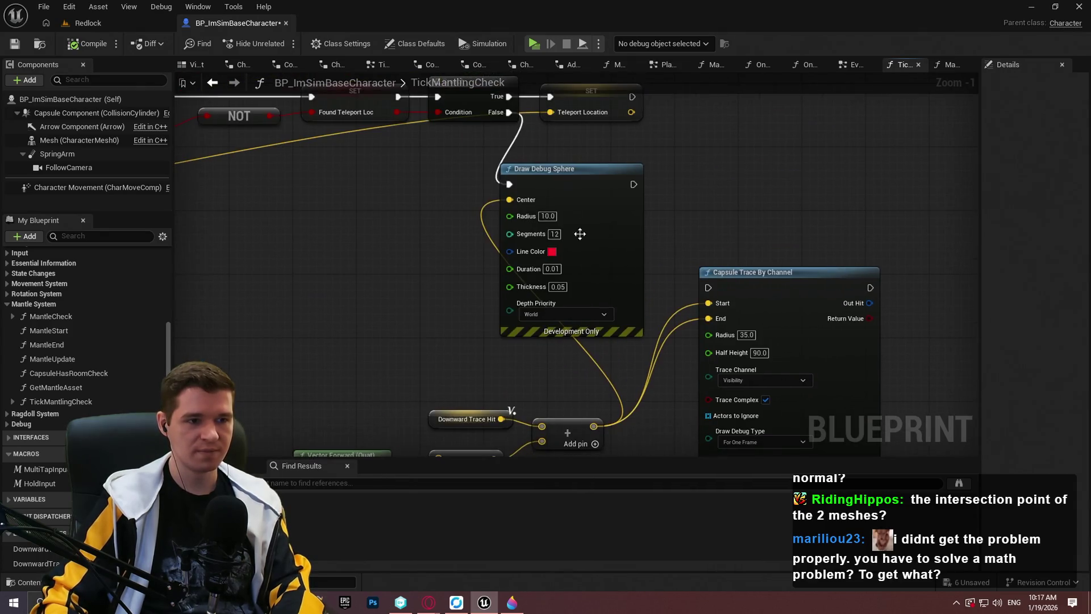
click(611, 166)
key(Delete)
Step: Wire the Branch's True output into Capsule Trace By Channel, then bring Paint 3D forward
mouse_move(708, 288)
mouse_down()
mouse_move(540, 247)
mouse_move(504, 174)
mouse_up()
mouse_move(581, 310)
mouse_down()
mouse_move(504, 134)
mouse_move(441, 95)
mouse_up()
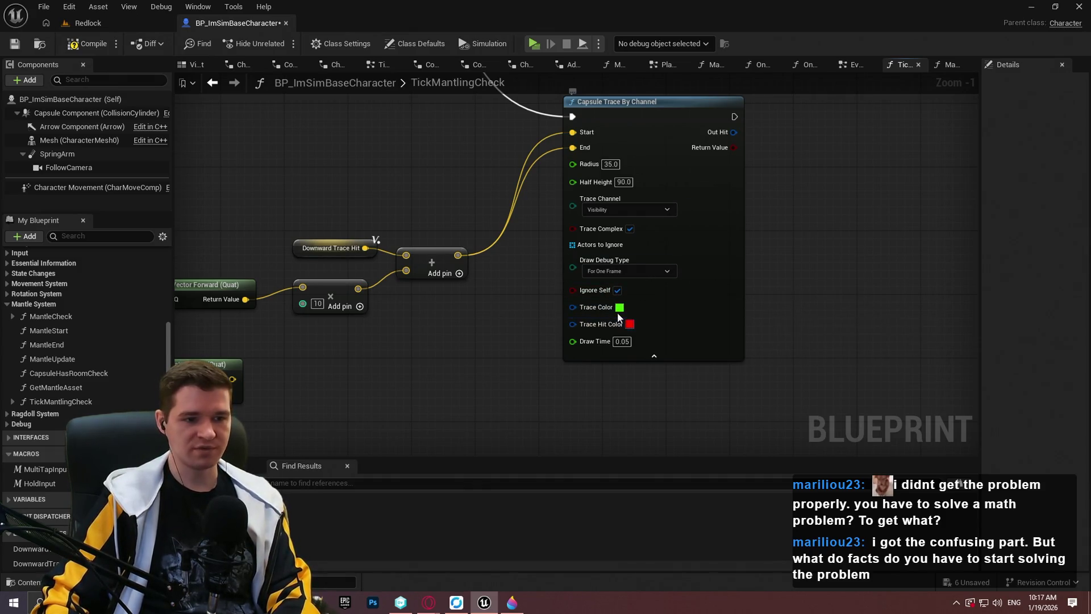
click(512, 603)
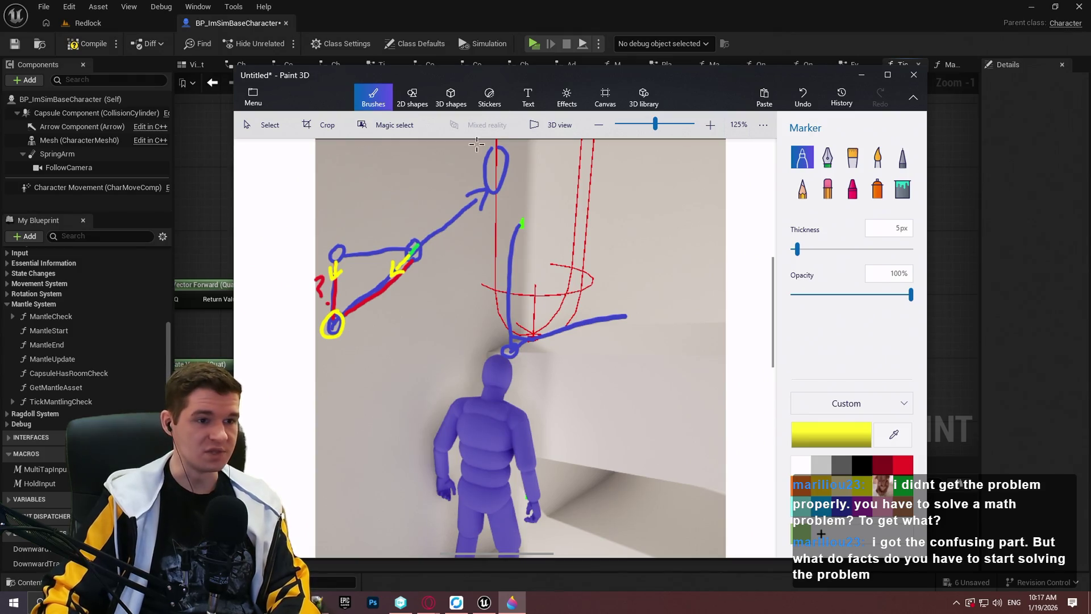
Step: Sketch two blue circles joined by a blue line in Paint 3D
click(824, 496)
scroll(495, 268, down, 3)
scroll(495, 268, right, 3)
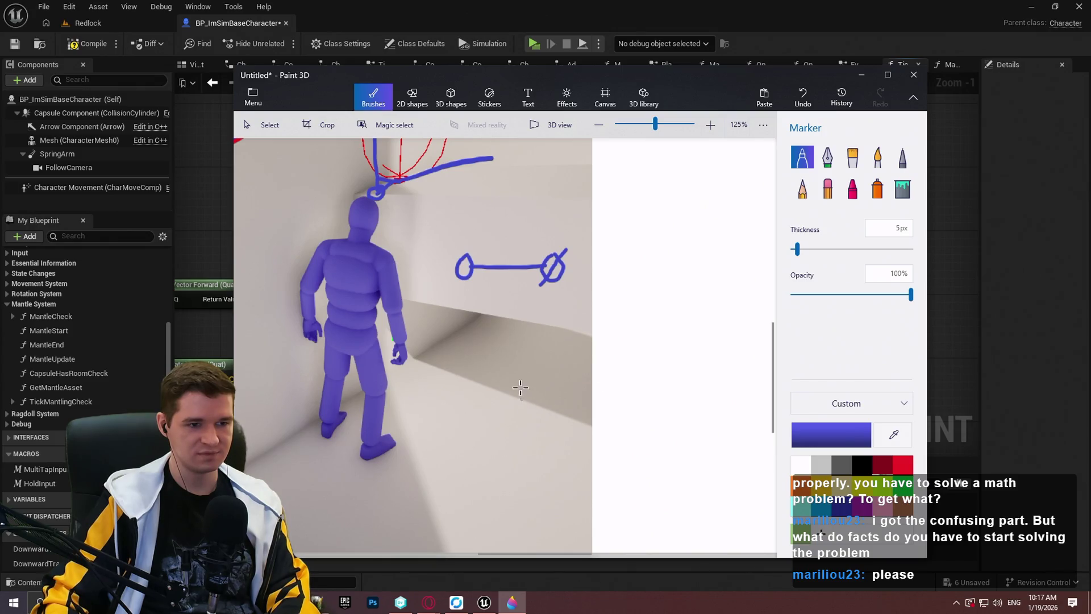
scroll(534, 395, up, 2)
scroll(658, 361, left, 3)
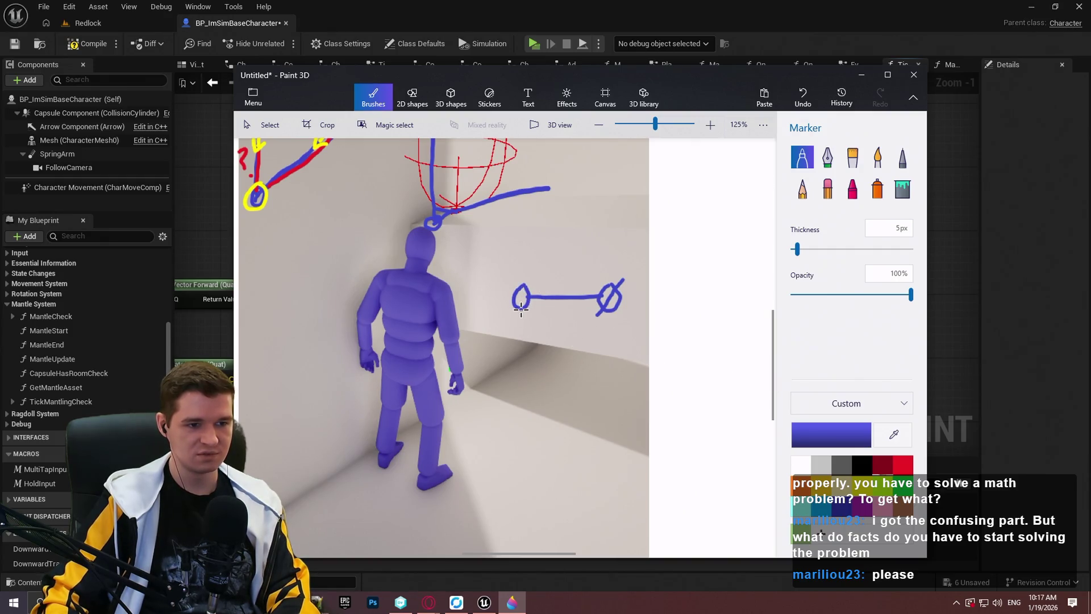
Step: Undo the stray blue stroke, draw the red triangle sides, and return to Unreal
key(ctrl+z)
click(909, 467)
drag(521, 308, 522, 346)
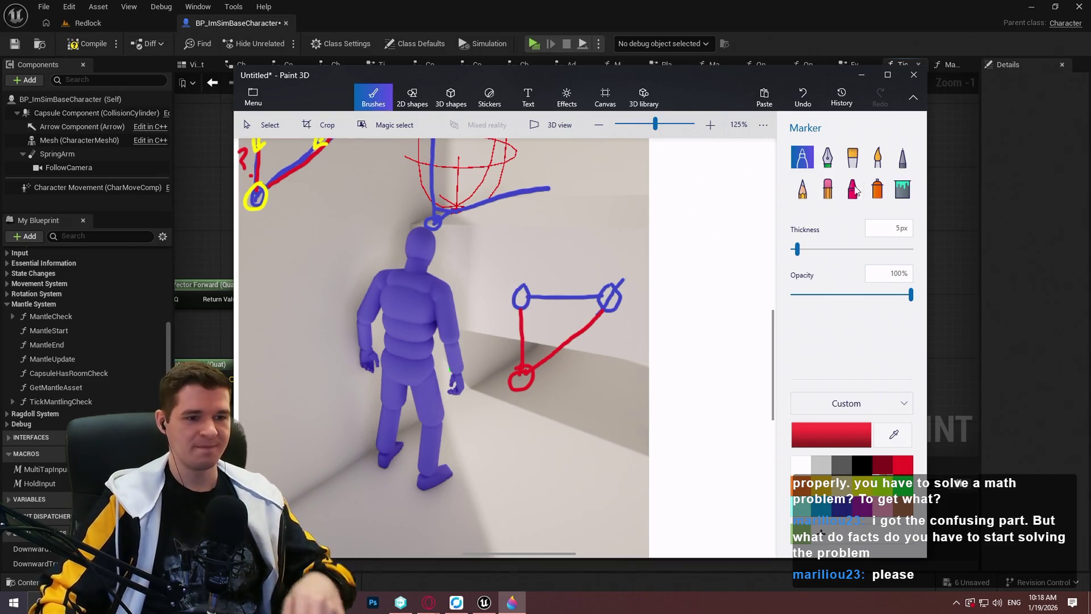
click(967, 171)
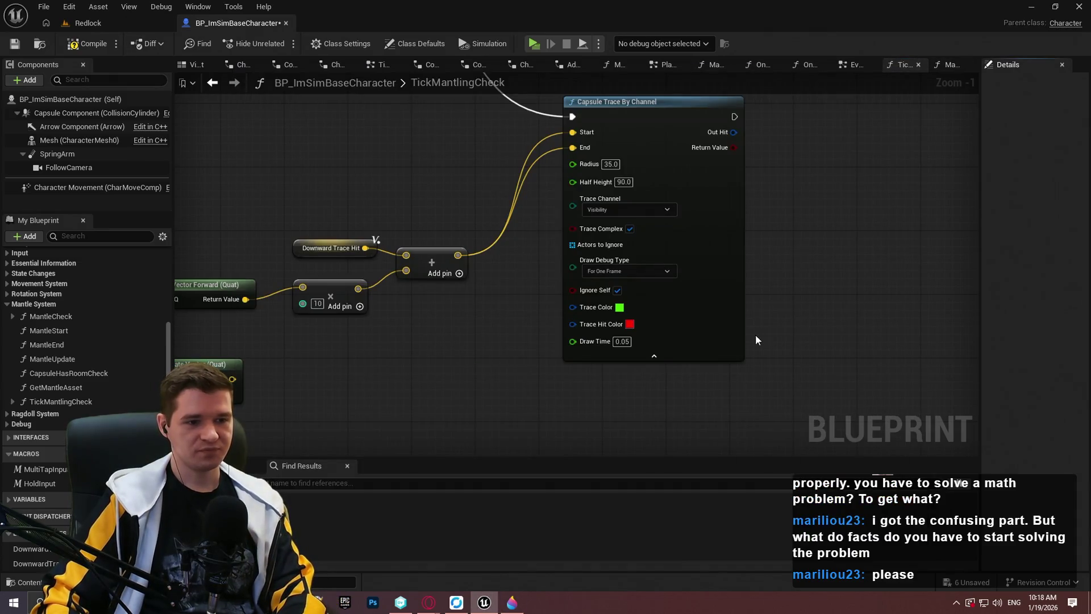
mouse_move(478, 316)
mouse_down()
mouse_move(622, 324)
mouse_move(597, 251)
mouse_up()
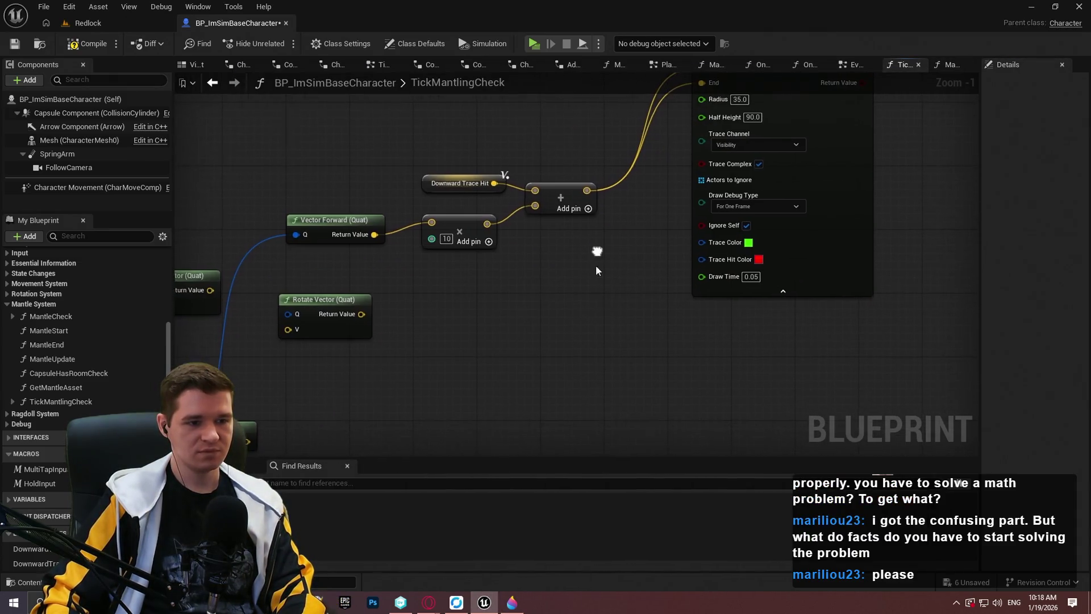
click(513, 604)
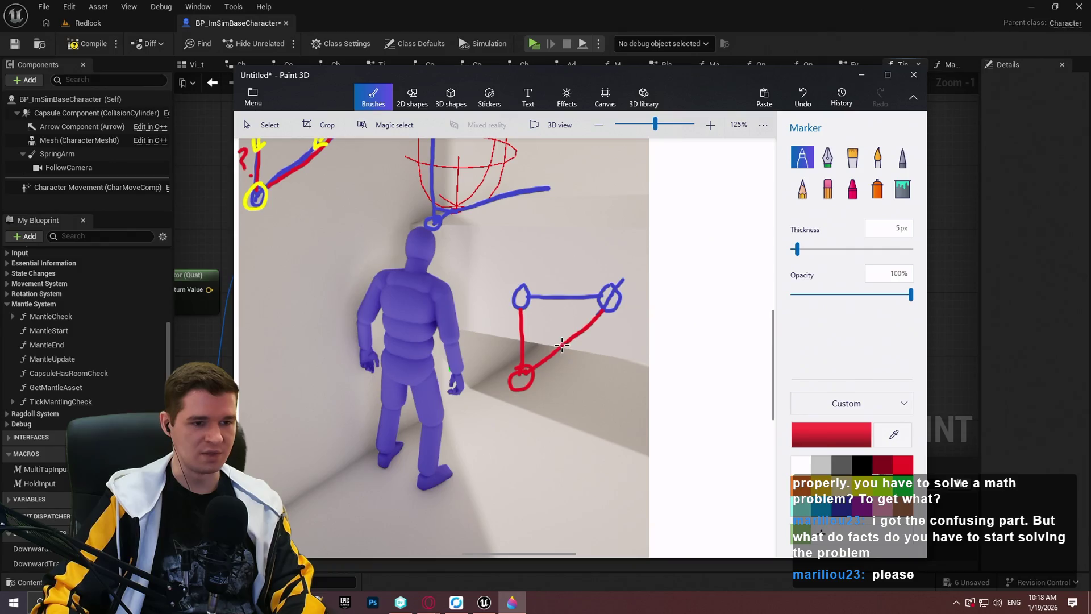
click(999, 248)
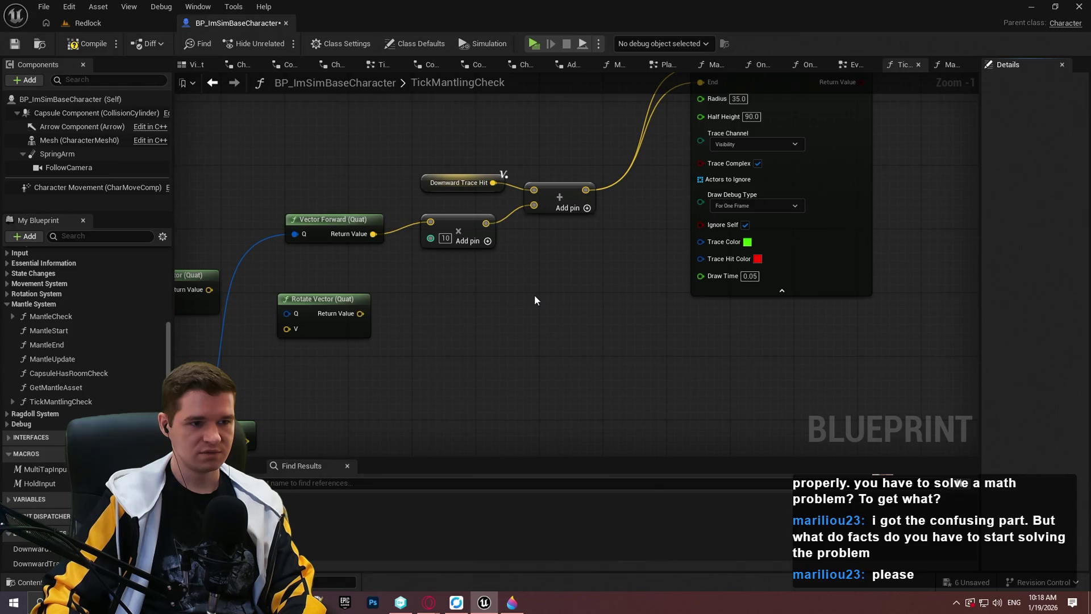
drag(535, 301, 601, 349)
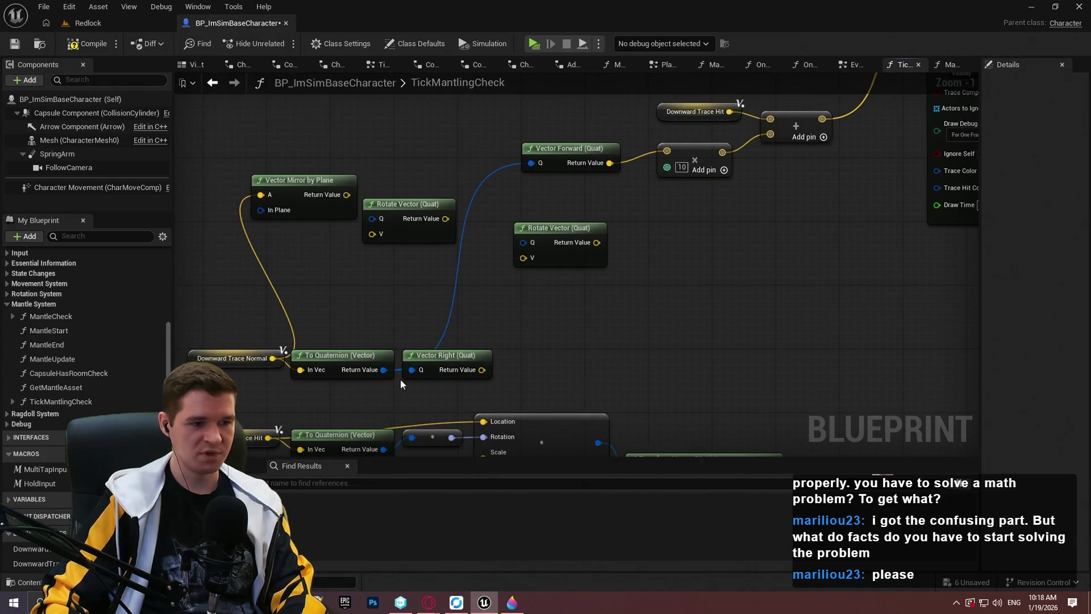
Step: Add a Multiply node taking Vector Right times integer -100
drag(381, 370, 613, 354)
text(left ve)
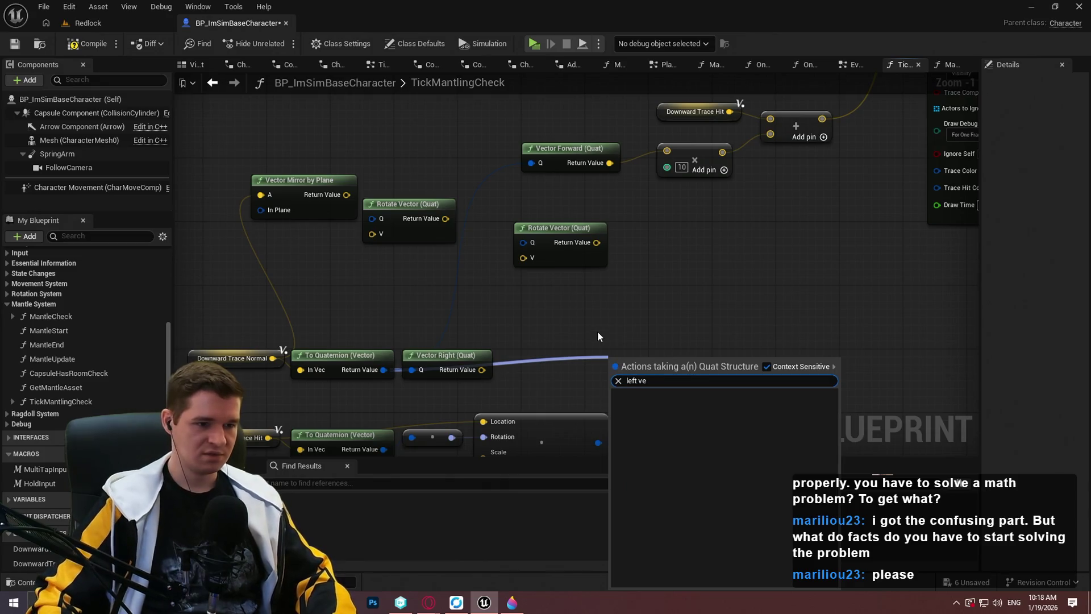
click(598, 331)
mouse_move(482, 369)
mouse_down()
mouse_move(557, 314)
mouse_move(552, 332)
mouse_up()
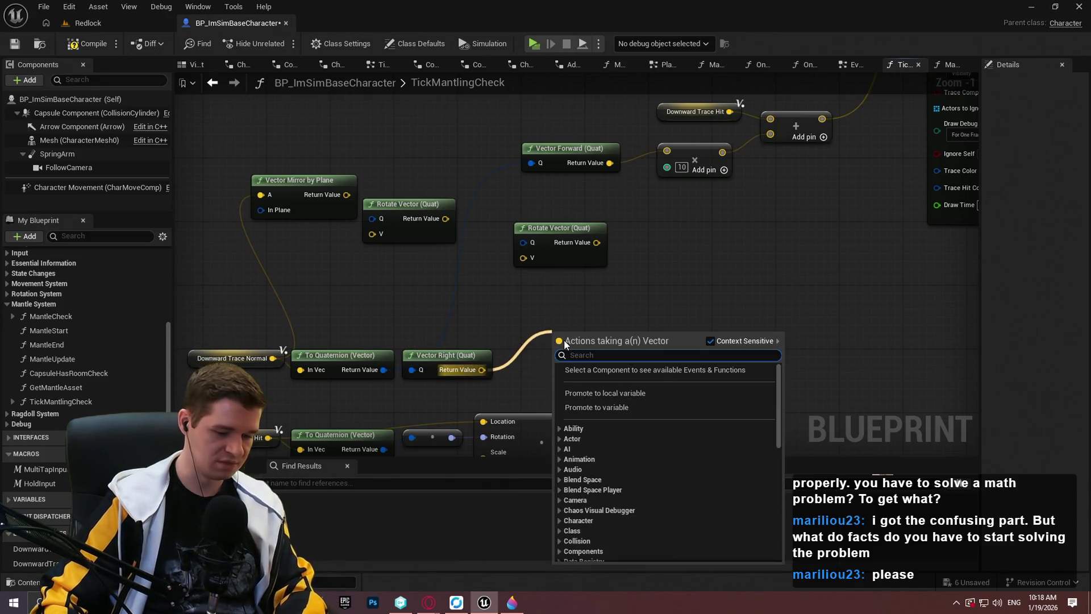
text(*)
click(619, 390)
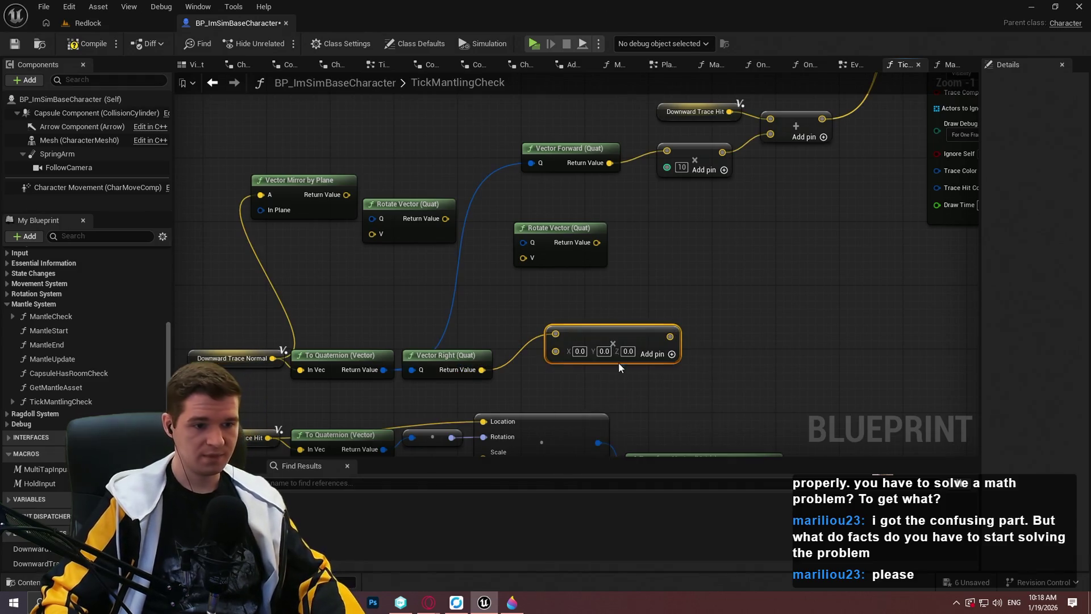
right_click(558, 353)
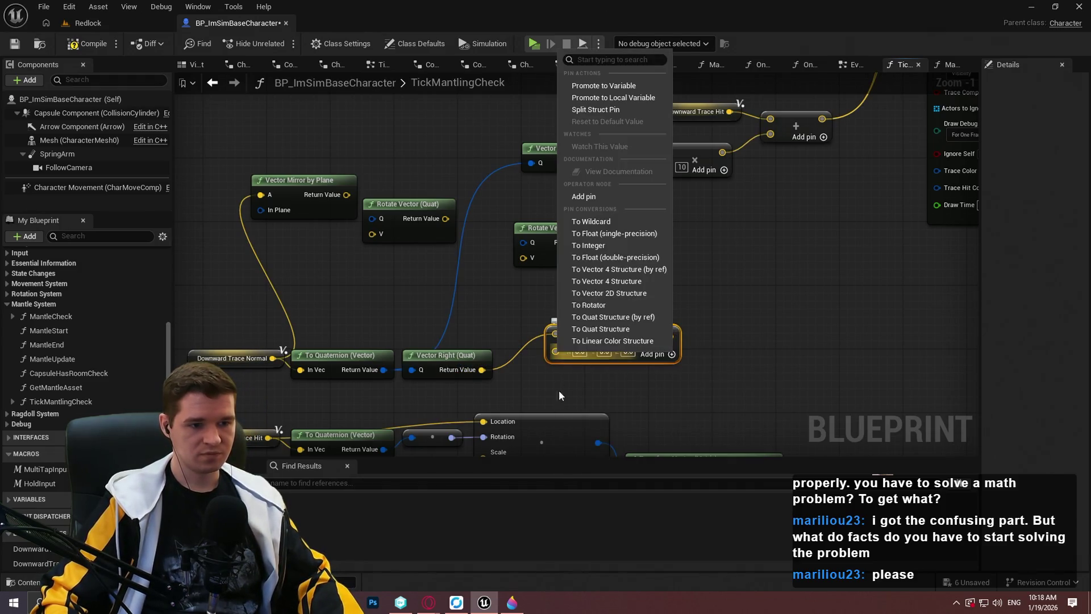
click(585, 245)
text(1)
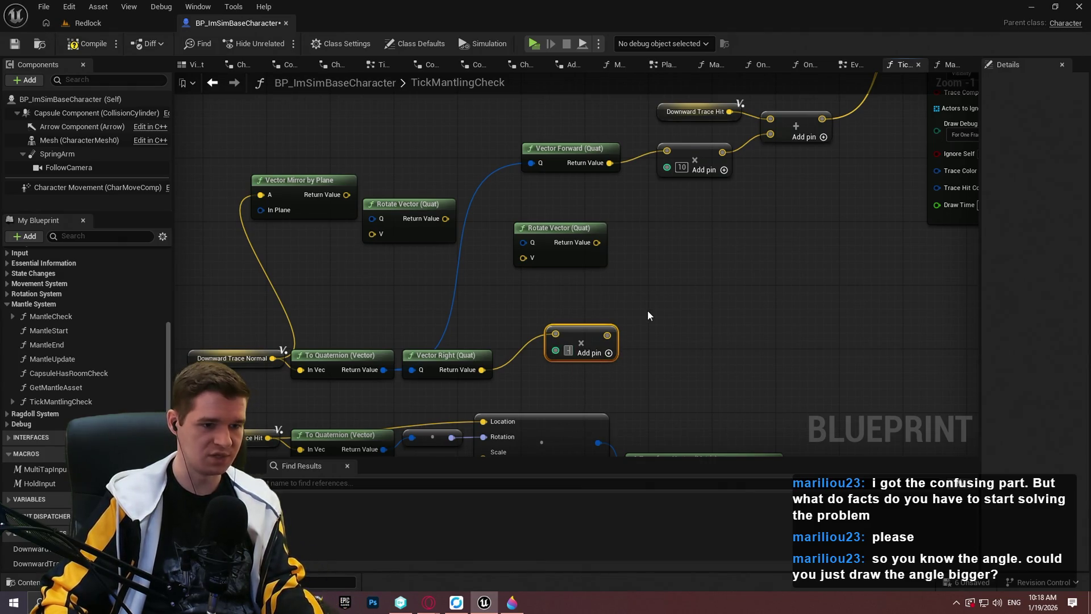
text(100)
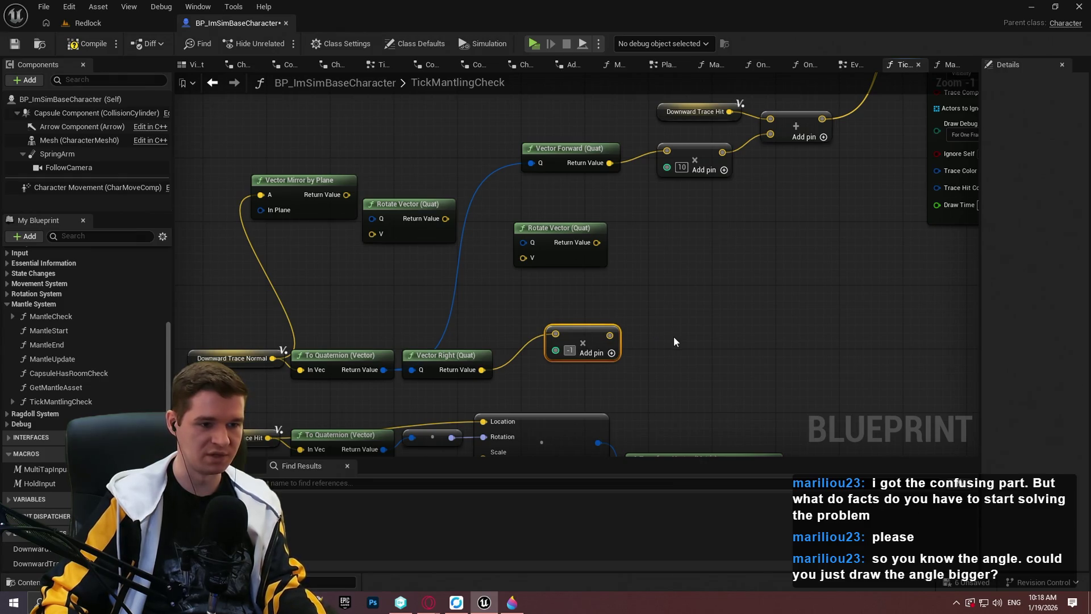
drag(558, 361, 526, 377)
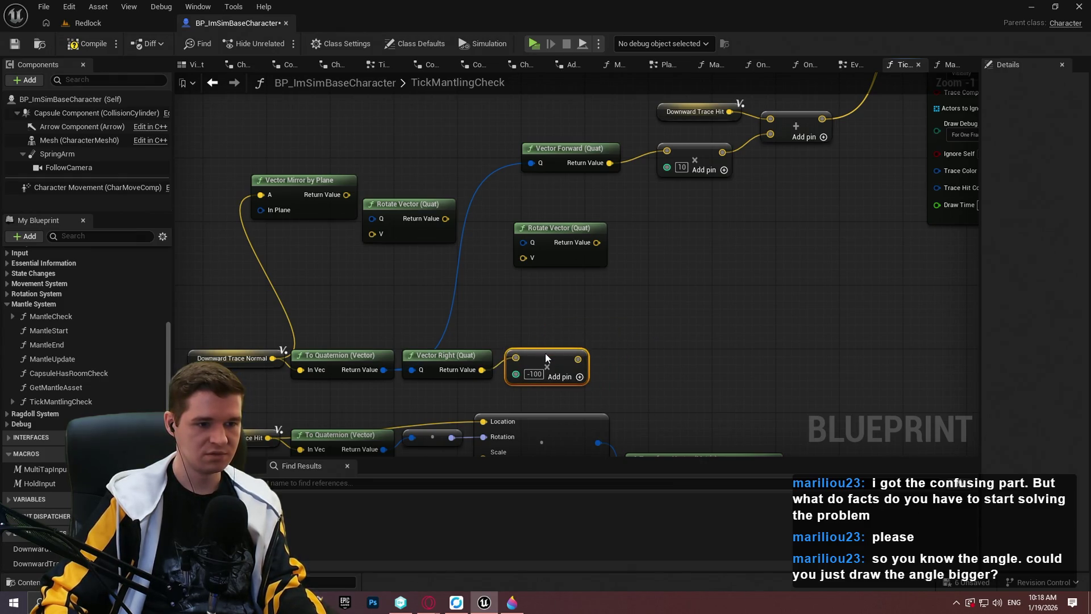
Step: Replace Vector Forward and the old ×10 multiply with the -100 multiply feeding Add, then tidy the chain
drag(580, 196, 572, 209)
key(Delete)
mouse_move(578, 358)
mouse_down()
mouse_move(670, 162)
mouse_move(639, 213)
mouse_move(776, 135)
mouse_up()
key(Delete)
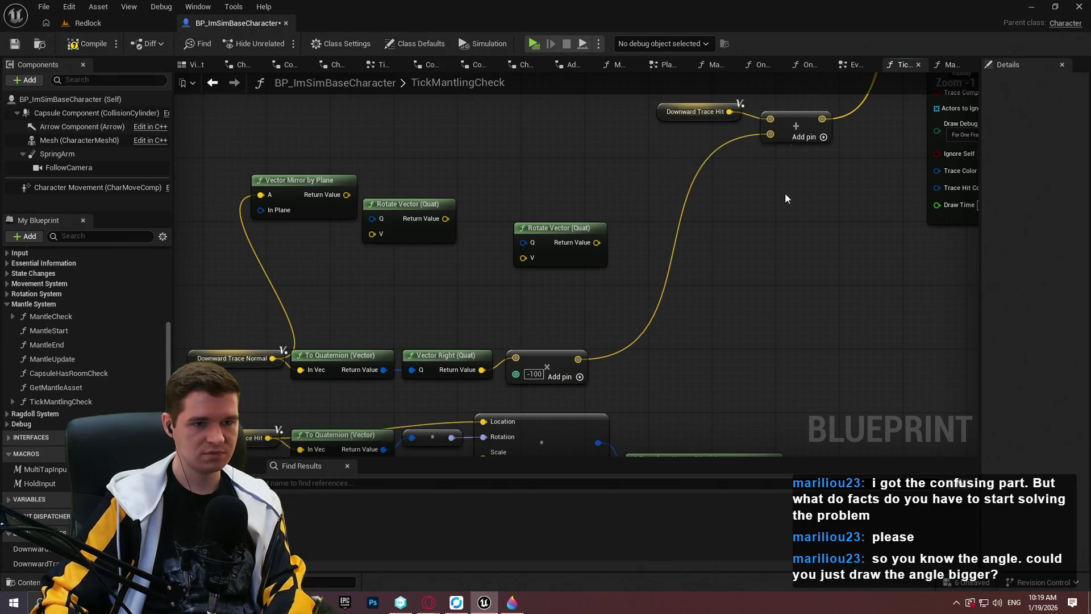
drag(568, 344, 184, 391)
mouse_move(348, 354)
mouse_down()
mouse_move(411, 146)
mouse_move(434, 113)
mouse_up()
drag(492, 133, 506, 146)
Step: Delete the unused Vector Mirror by Plane and Rotate Vector nodes, then launch the preview
drag(644, 318, 245, 171)
key(Delete)
mouse_move(598, 262)
mouse_down()
mouse_move(580, 258)
mouse_move(529, 186)
mouse_up()
mouse_move(274, 94)
mouse_down()
mouse_move(222, 132)
mouse_move(215, 152)
mouse_up()
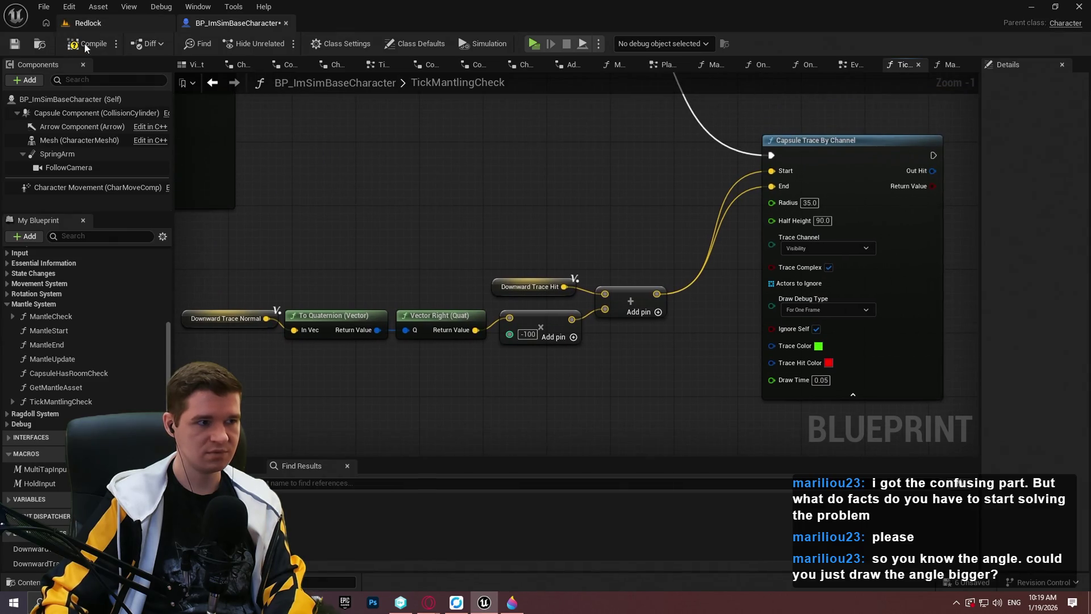
click(536, 44)
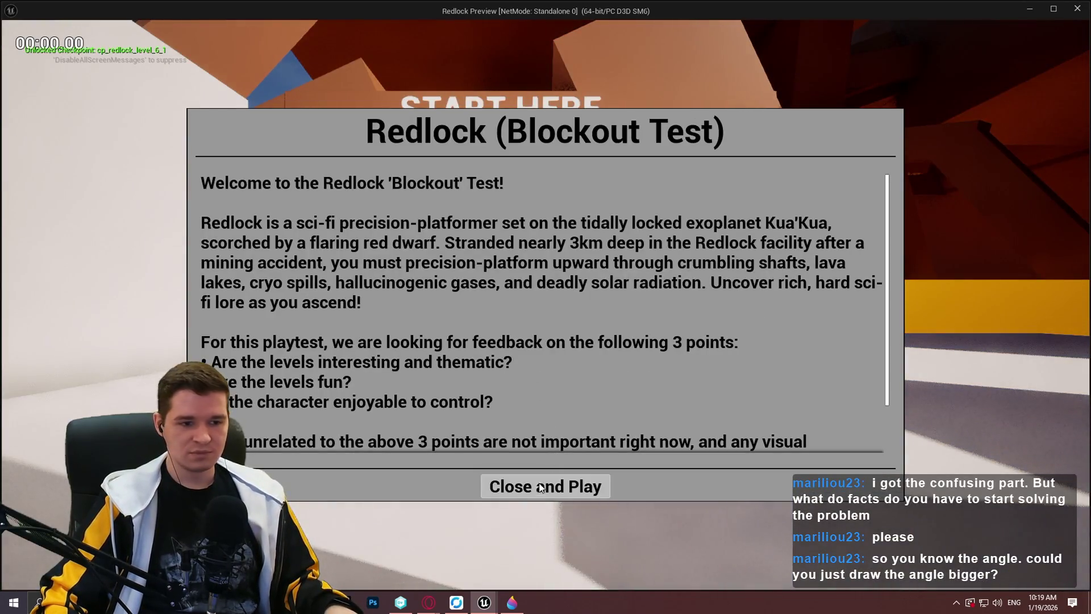
Step: Play Redlock, walk the character into a wall to see the red debug line, then return to Paint 3D
click(541, 487)
key(w)
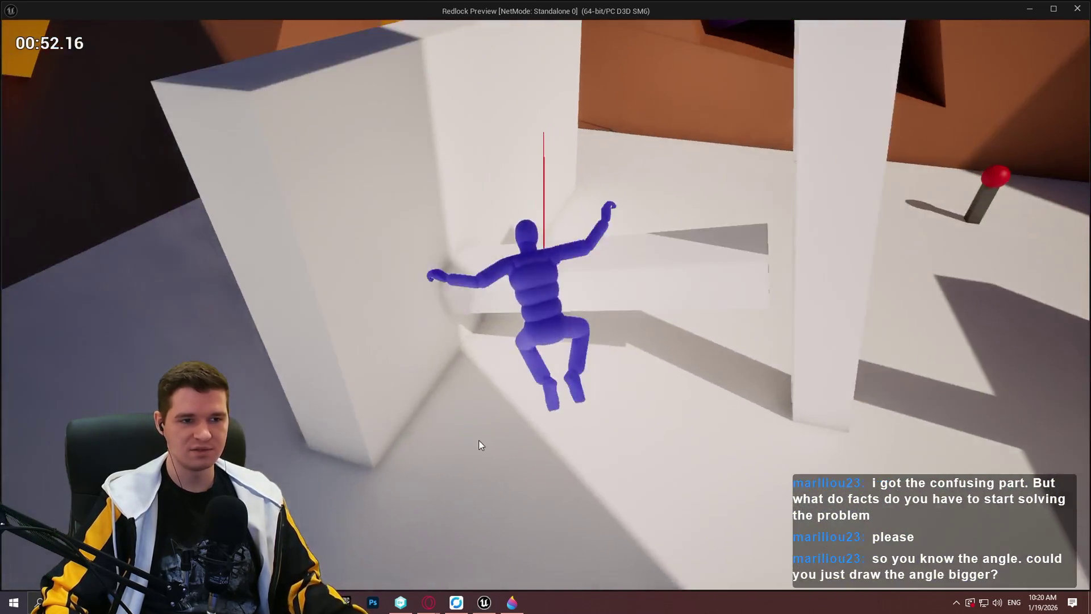
key(Escape)
click(509, 606)
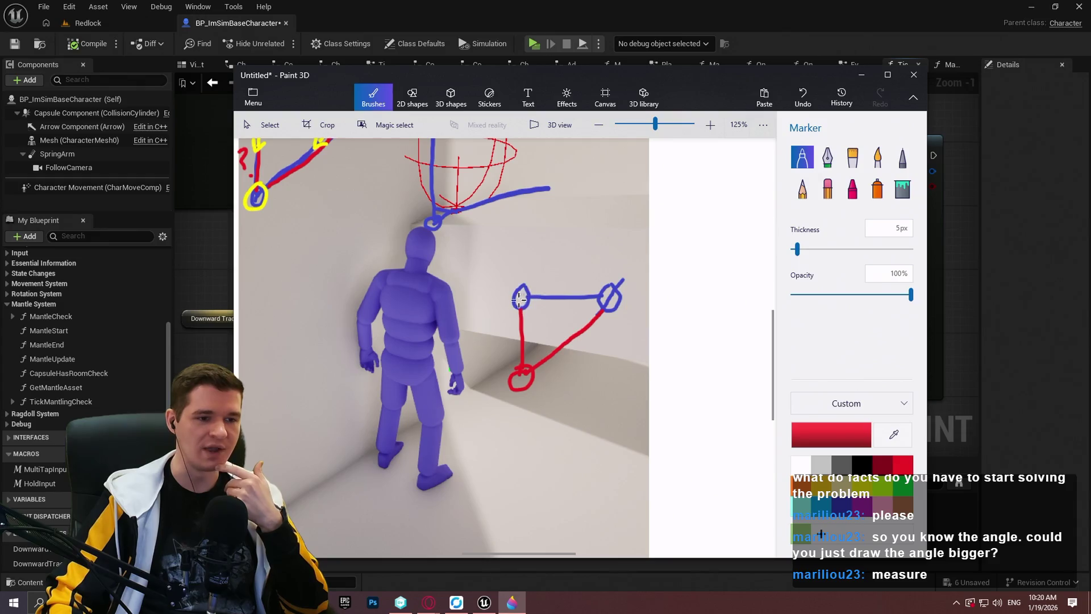
Step: Retrace the red line from the right circle and try, then undo, a blue diagonal
drag(606, 309, 541, 358)
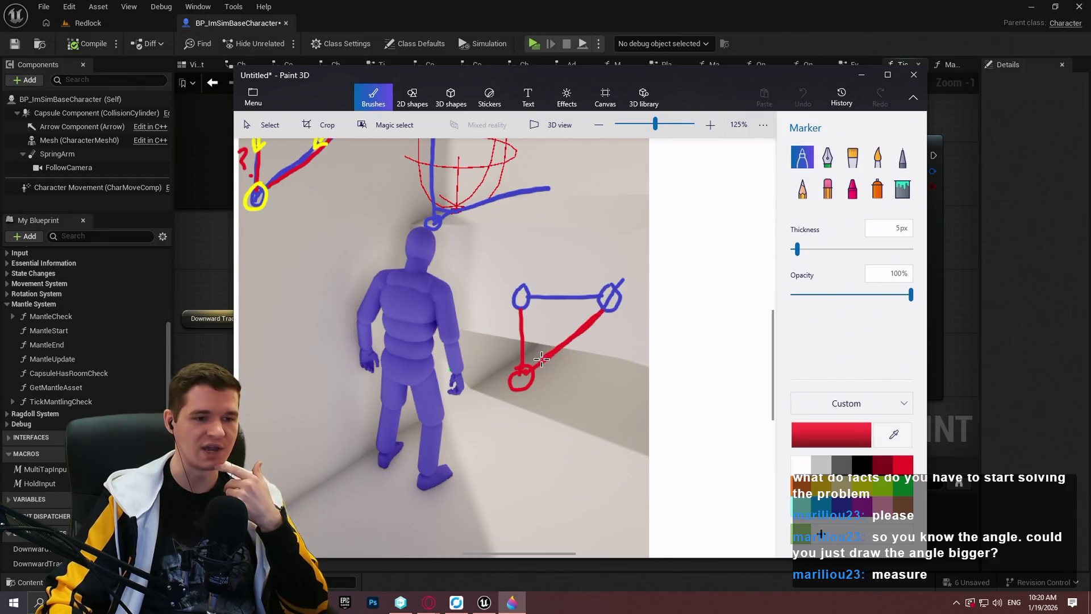
click(843, 506)
drag(609, 308, 524, 373)
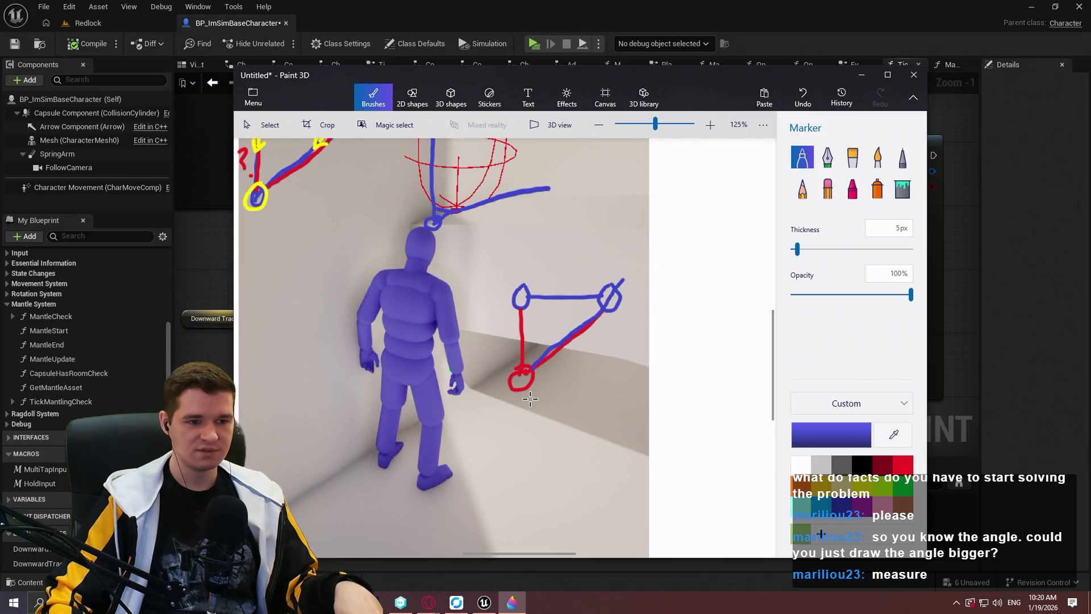
key(ctrl+z)
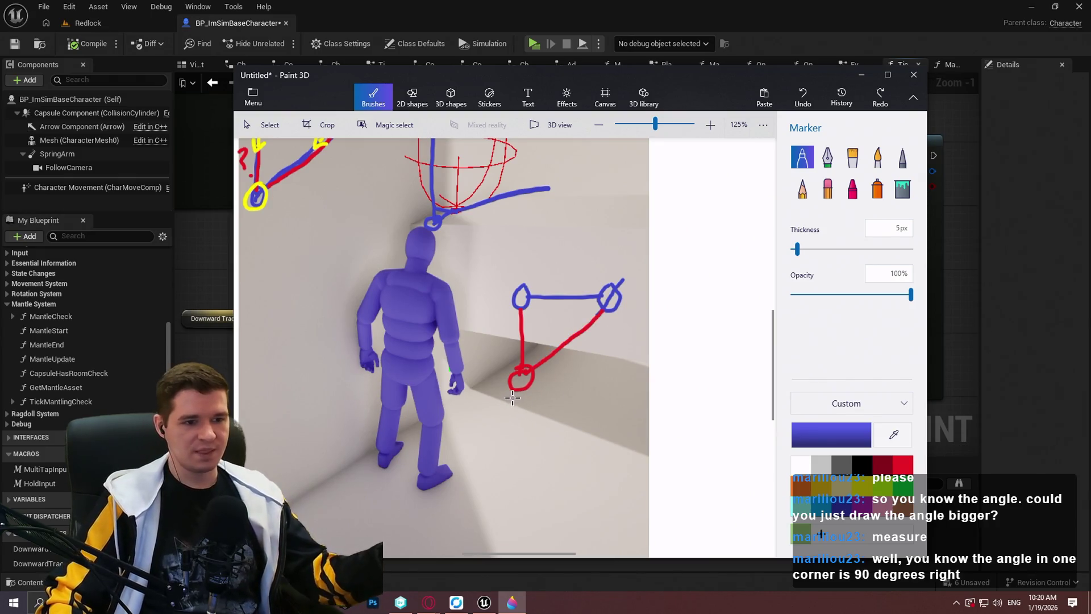
Step: Draw a blue right-angle mark at the left corner and an arc at the right, then return to Unreal
mouse_move(540, 299)
mouse_down()
mouse_move(535, 327)
mouse_move(520, 329)
mouse_up()
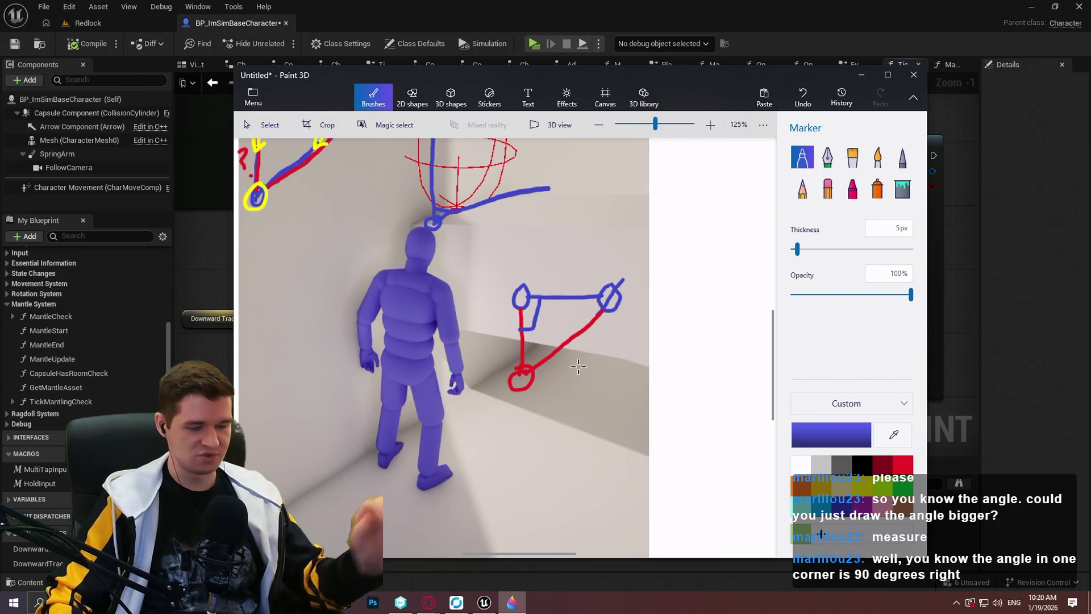
key(ctrl+z)
mouse_move(539, 299)
mouse_down()
mouse_move(538, 327)
mouse_move(522, 326)
mouse_up()
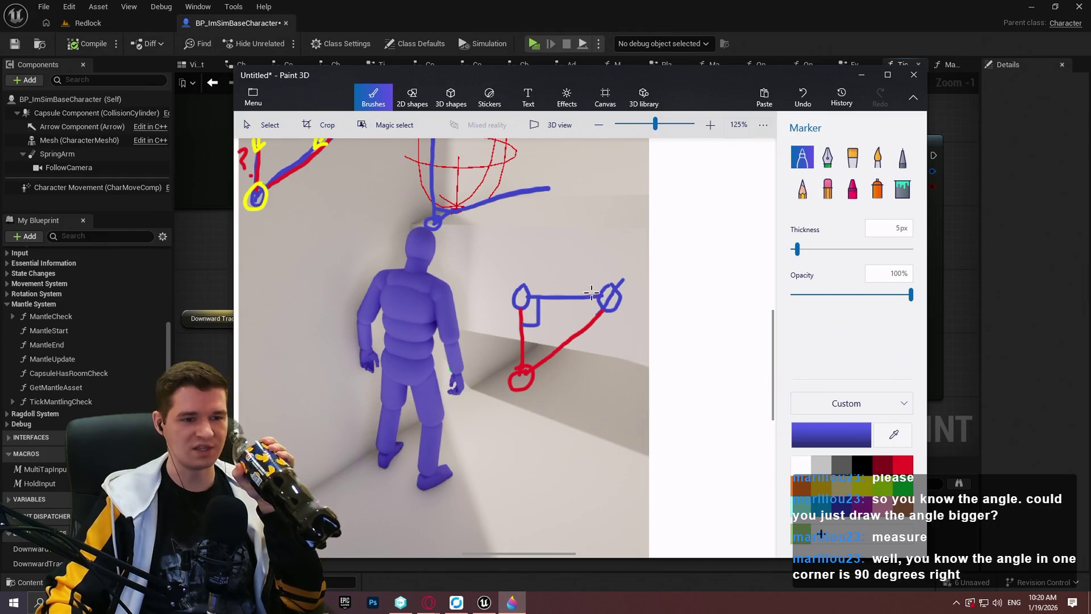
drag(584, 298, 588, 328)
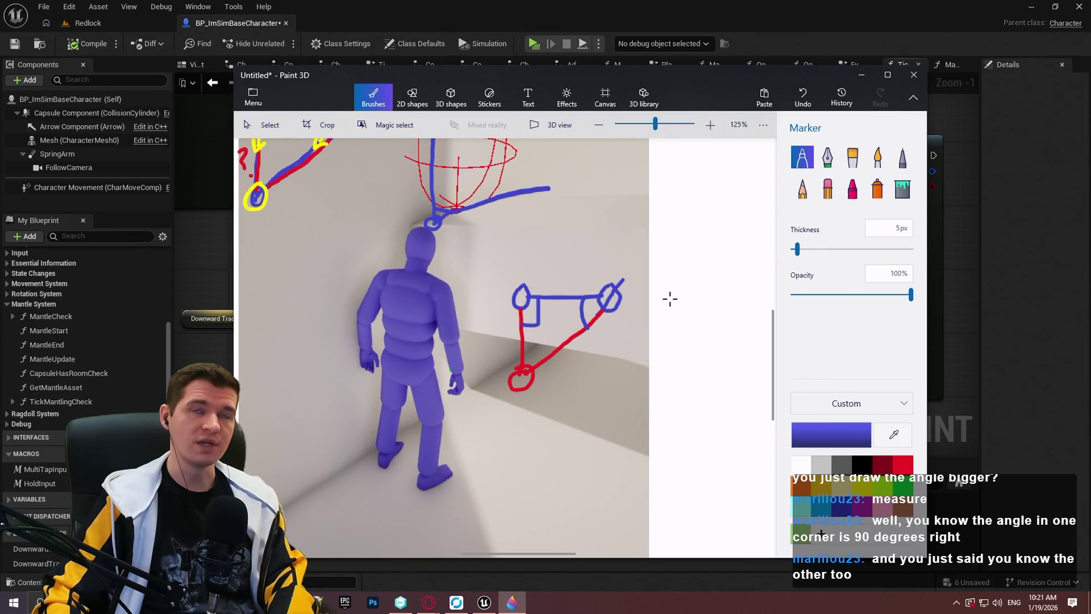
click(1025, 245)
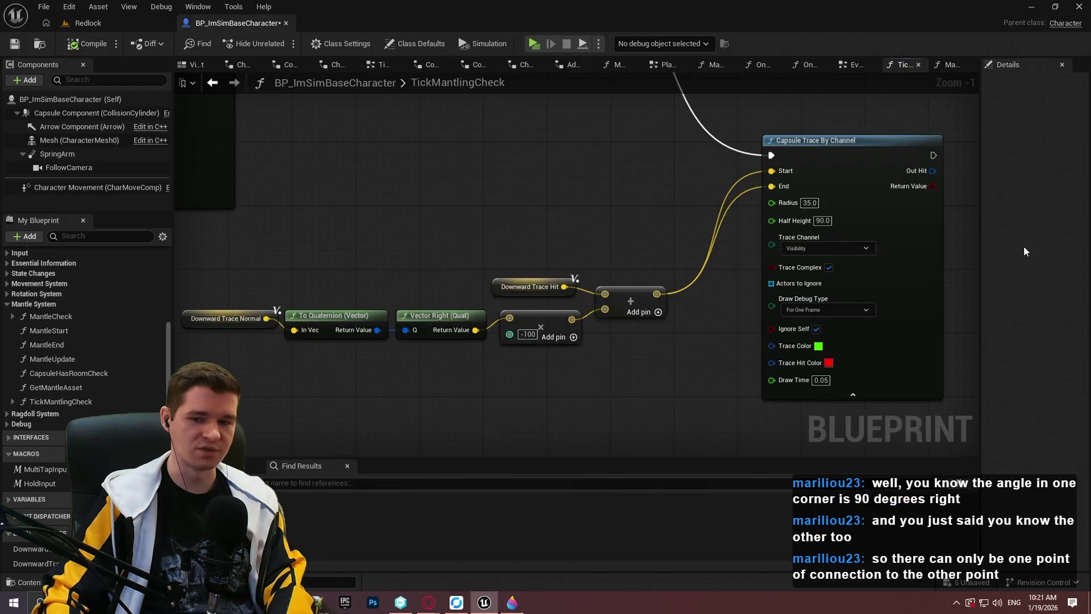
Step: Pan around the Downward Trace Normal chain, then switch back to the Paint 3D sketch
drag(403, 264, 691, 231)
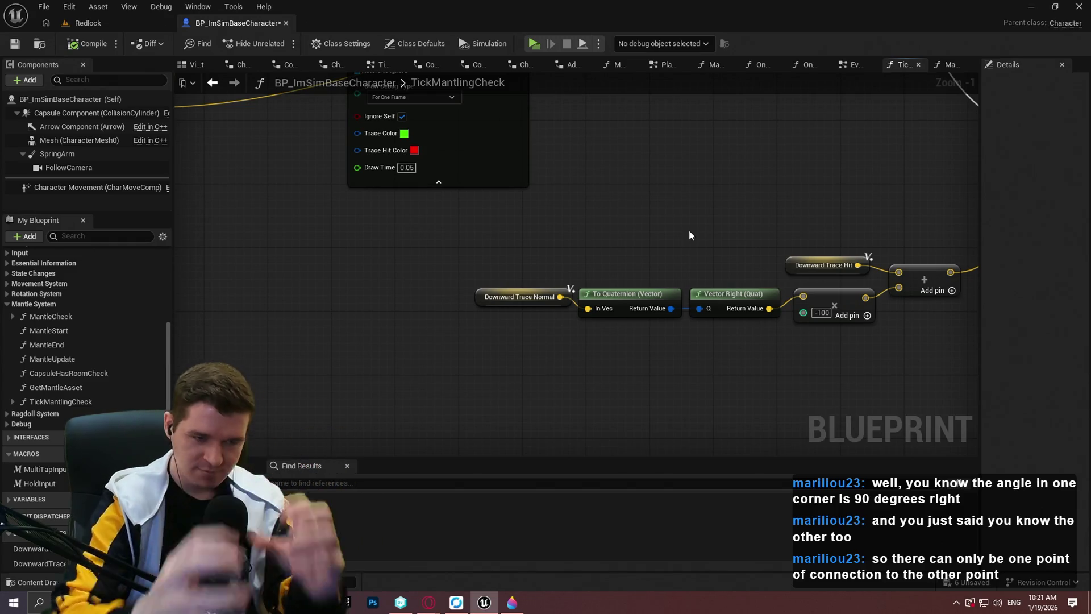
mouse_move(681, 188)
mouse_down()
mouse_move(684, 216)
mouse_move(429, 298)
mouse_move(442, 248)
mouse_move(465, 308)
mouse_up()
scroll(470, 286, up, 1)
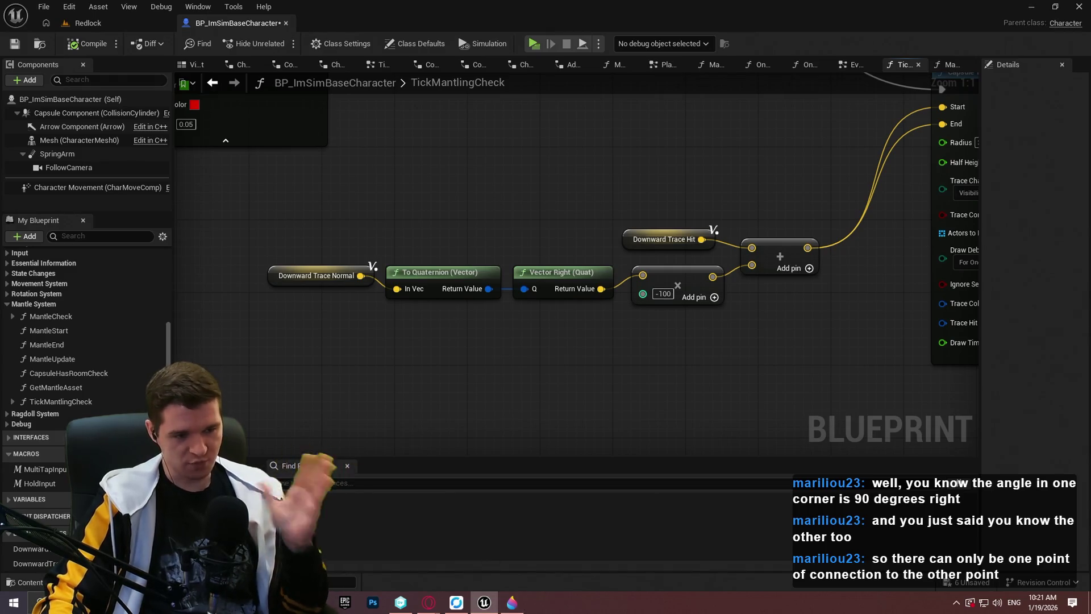
mouse_move(512, 604)
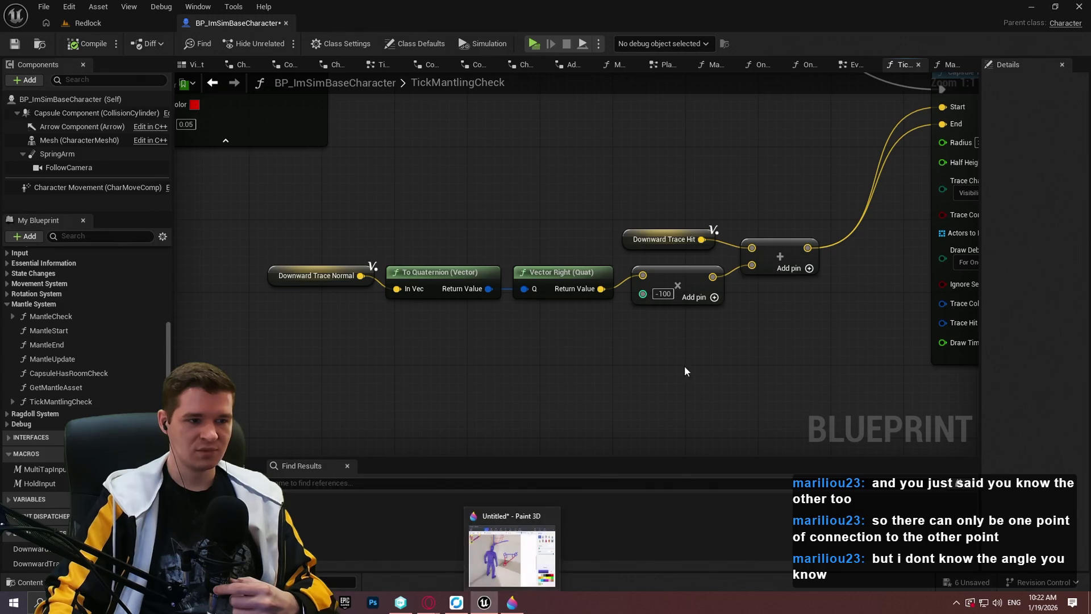
drag(423, 339, 521, 355)
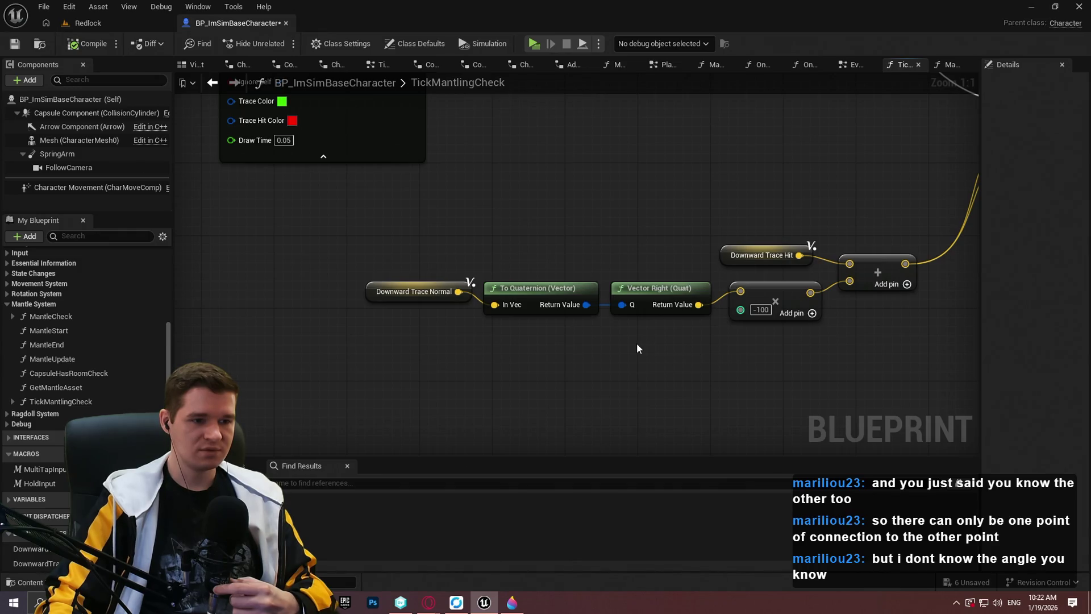
drag(631, 344, 577, 330)
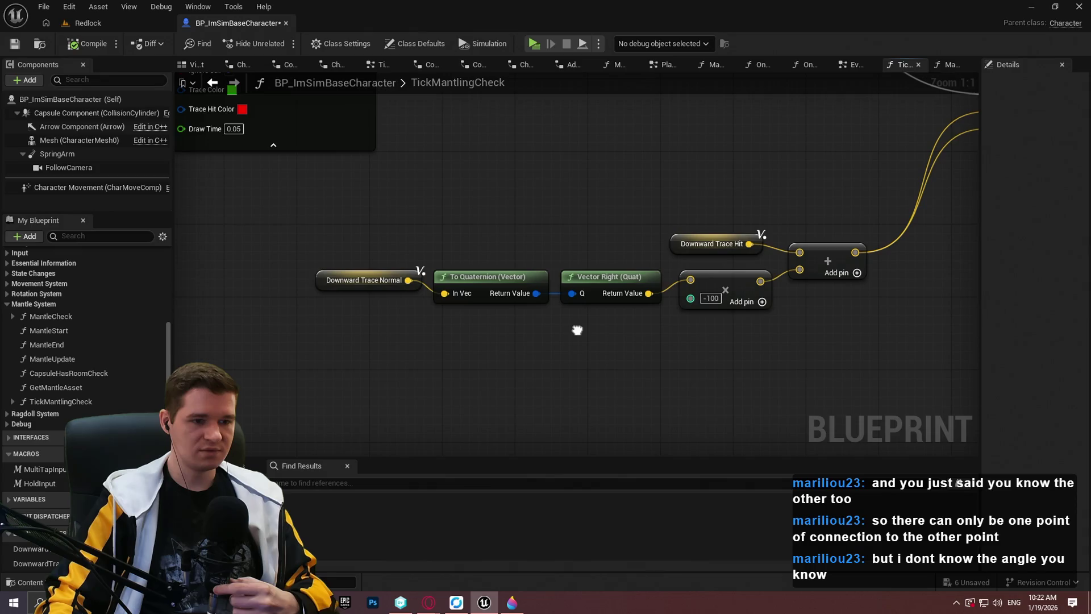
key(alt+Tab)
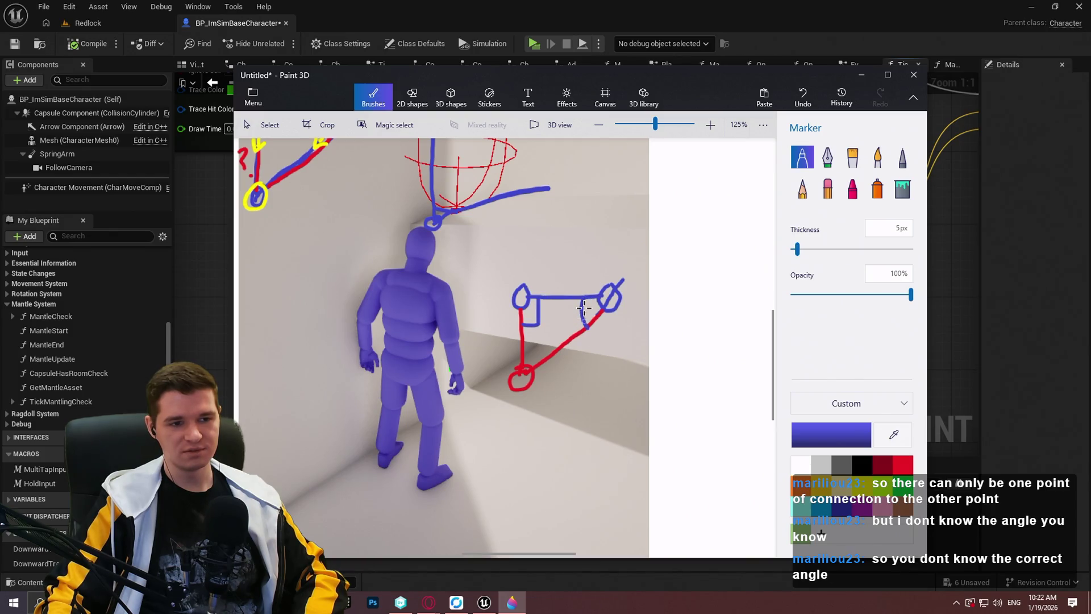
Step: Draw a blue line up the triangle's right side, then bring up the missing-angle search results
drag(583, 331, 587, 293)
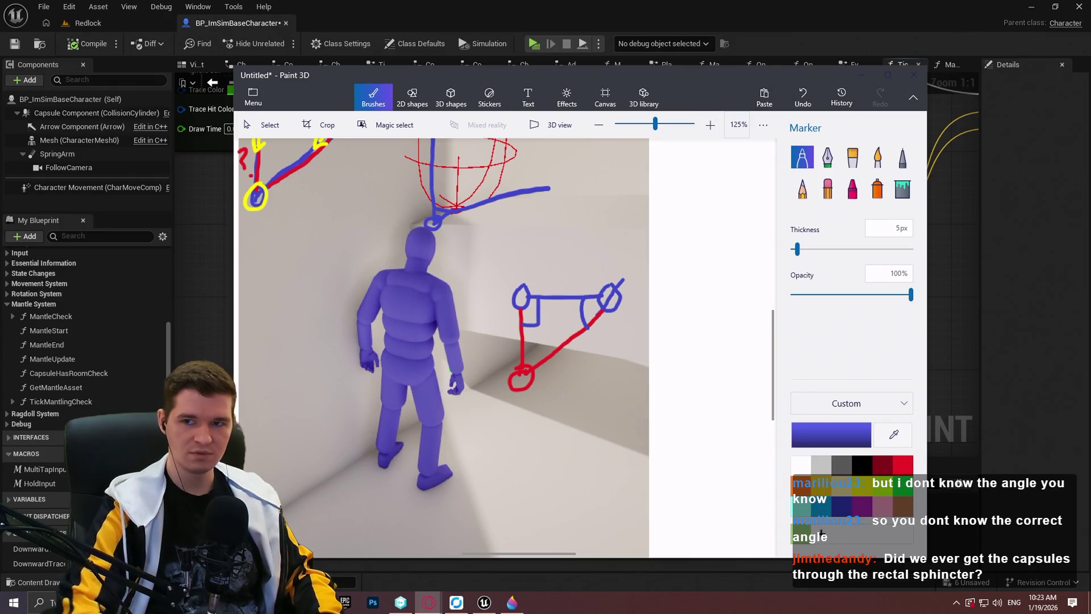
key(alt+Tab)
key(alt+Tab)
mouse_move(625, 11)
mouse_down()
mouse_move(648, 255)
mouse_move(627, 200)
mouse_move(625, 2)
mouse_up()
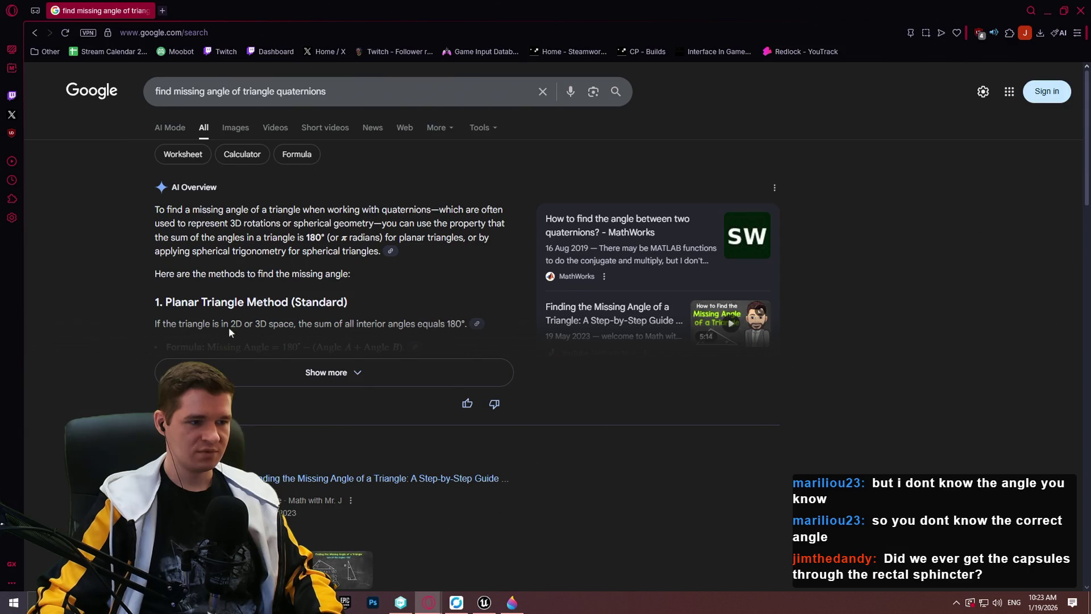
Step: Read through the quaternion missing-angle search results, then minimize both Opera windows
scroll(630, 329, down, 4)
scroll(610, 341, up, 4)
scroll(538, 310, down, 4)
scroll(495, 341, up, 4)
scroll(388, 157, down, 10)
scroll(583, 341, up, 1)
scroll(537, 356, up, 2)
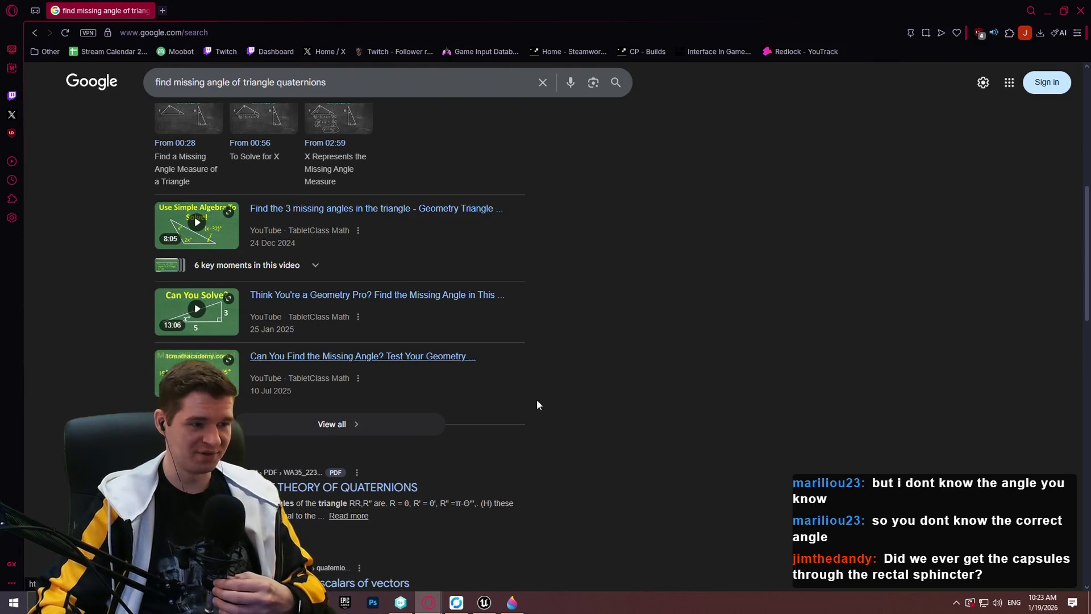
scroll(536, 401, down, 4)
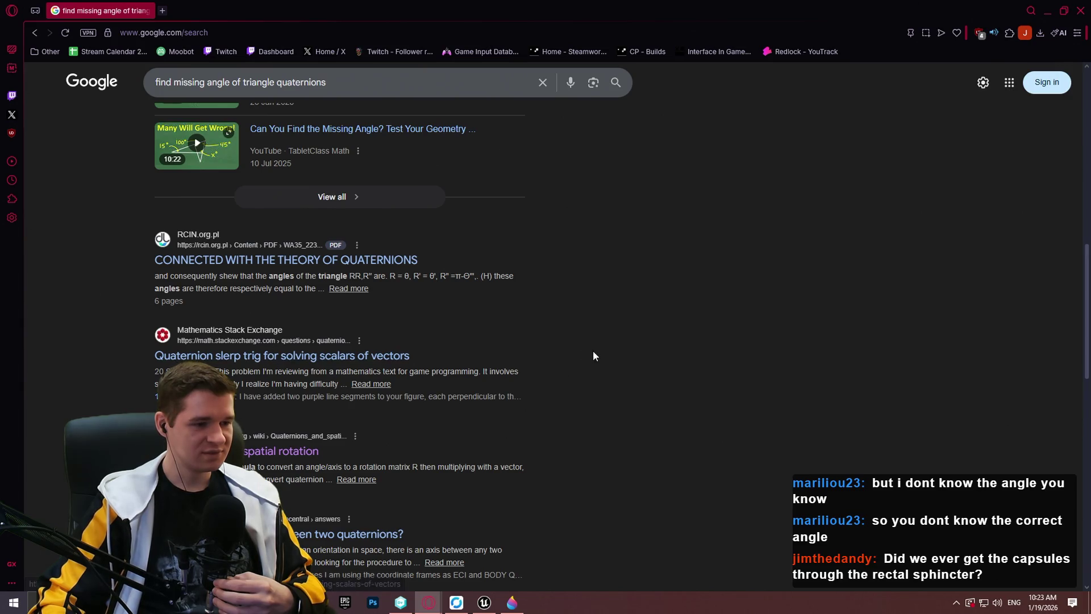
scroll(569, 350, down, 3)
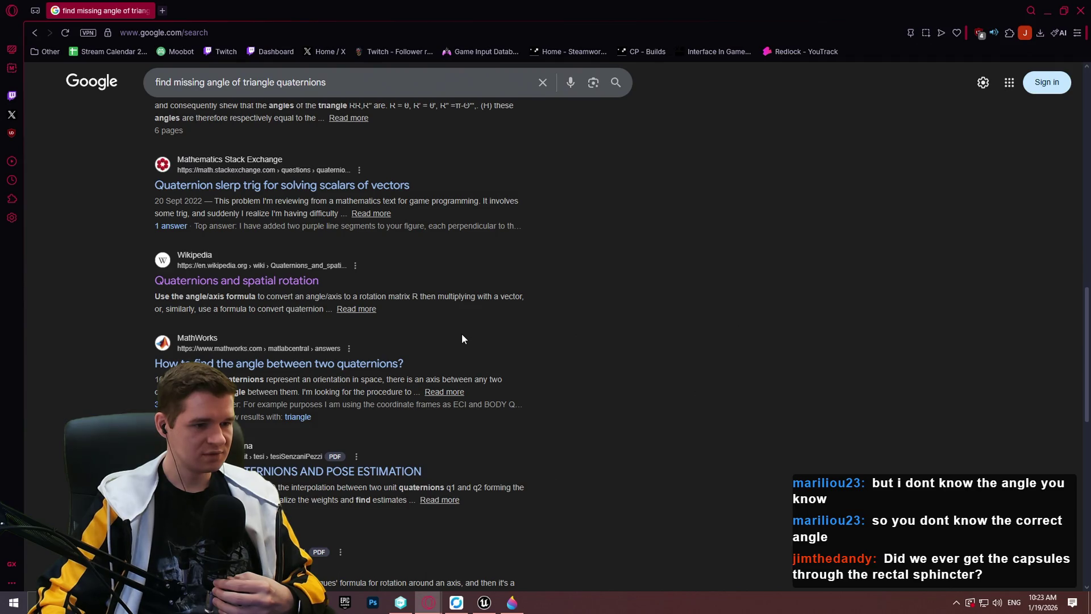
scroll(459, 332, down, 1)
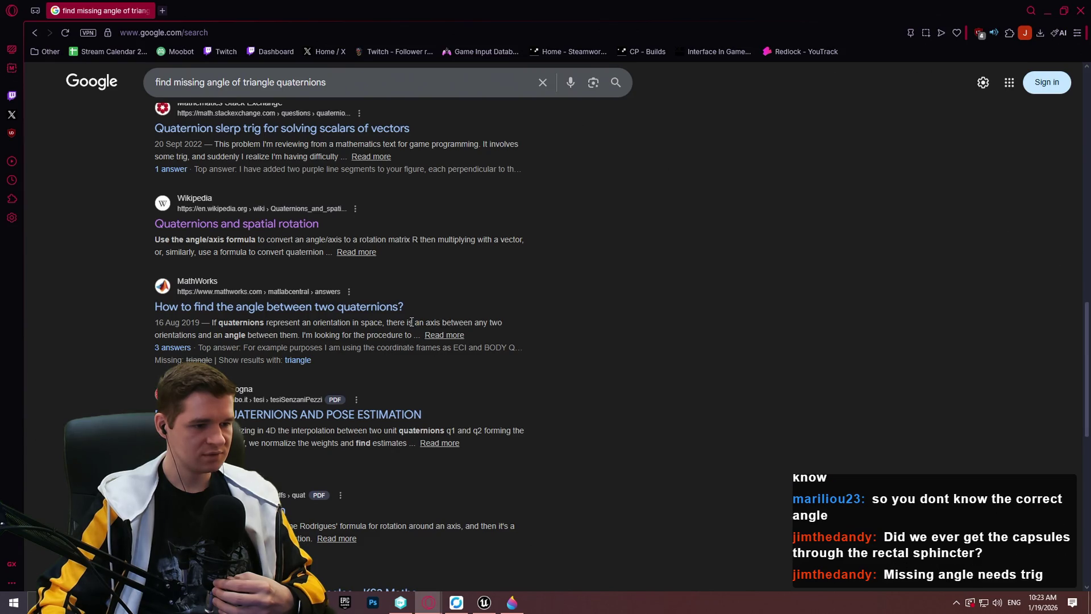
scroll(409, 322, down, 5)
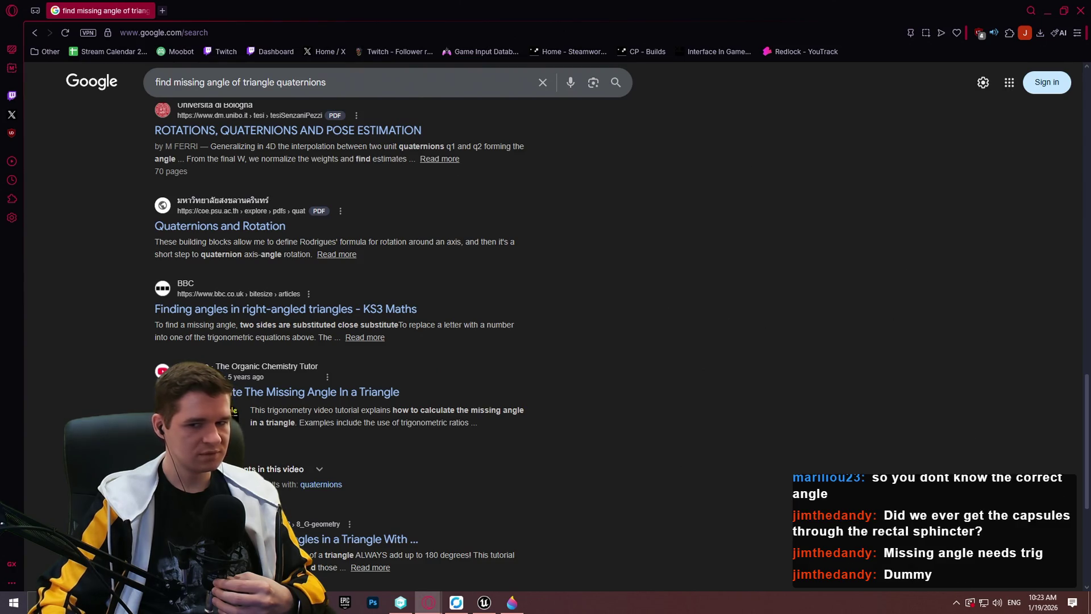
click(1045, 11)
click(1046, 11)
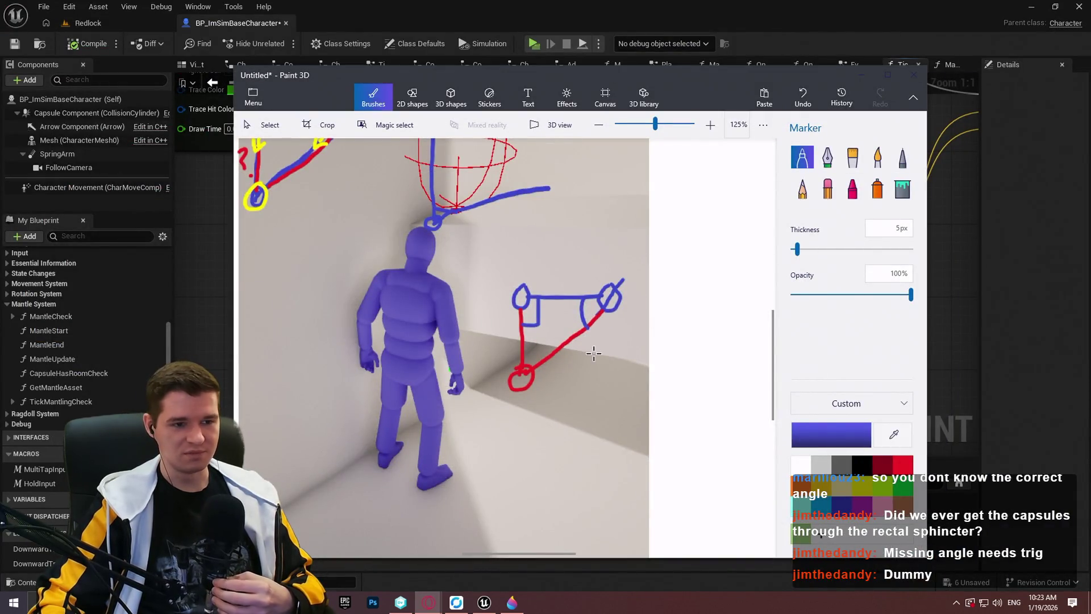
Step: Undo the latest marker strokes on the Paint 3D triangle sketch, including the red vertical stroke
drag(705, 79, 702, 81)
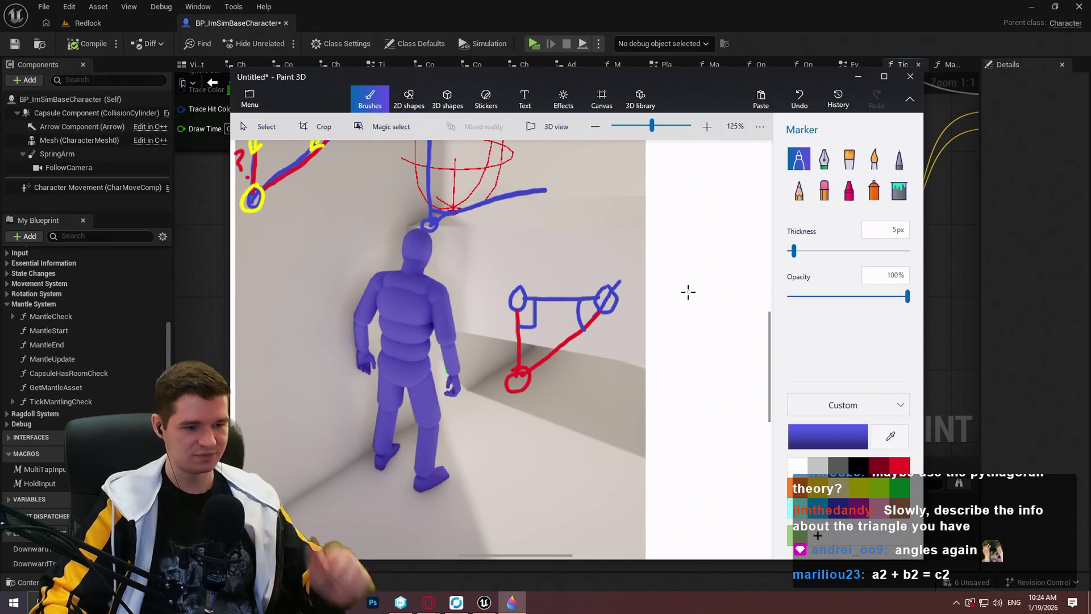
key(ctrl+z)
key(ctrl+z)
key(ctrl+z)
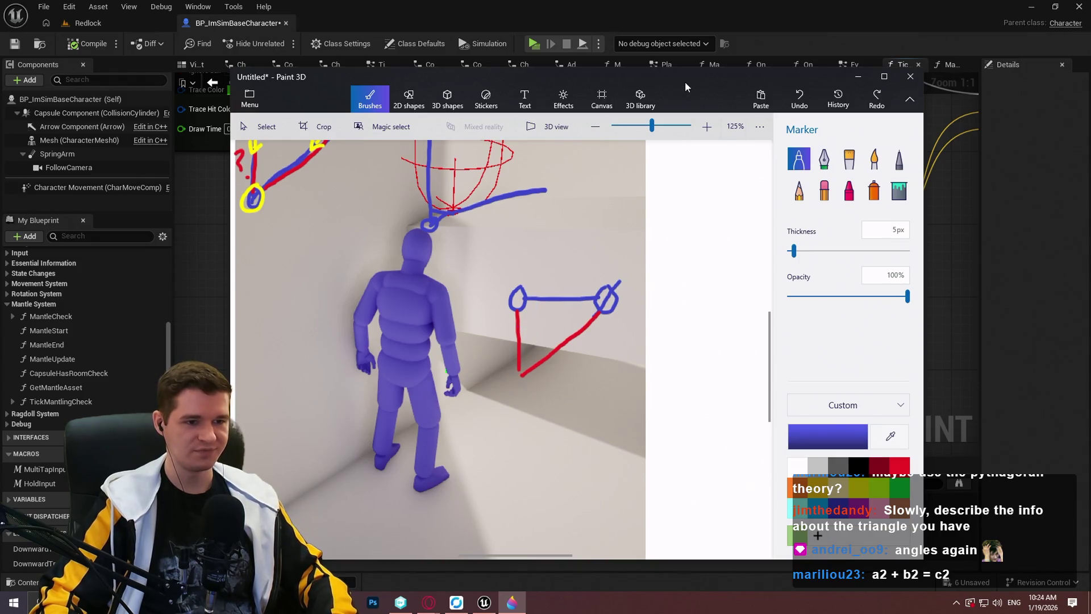
key(ctrl+z)
Step: Maximize Paint 3D and redraw two blue circles joined by a blue line
double_click(687, 78)
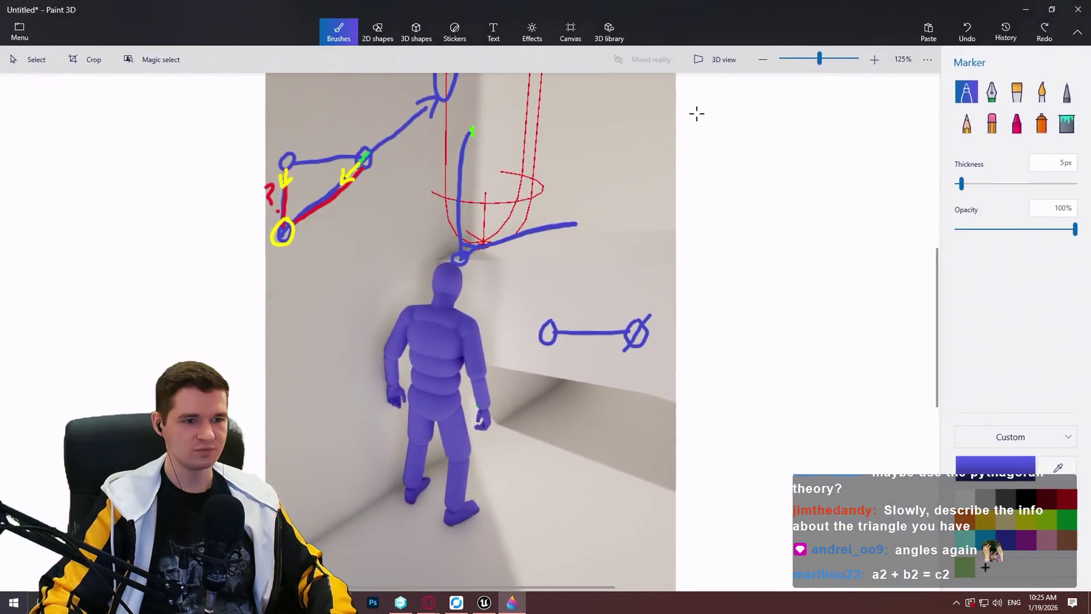
key(ctrl+z)
key(ctrl+z)
key(ctrl+z)
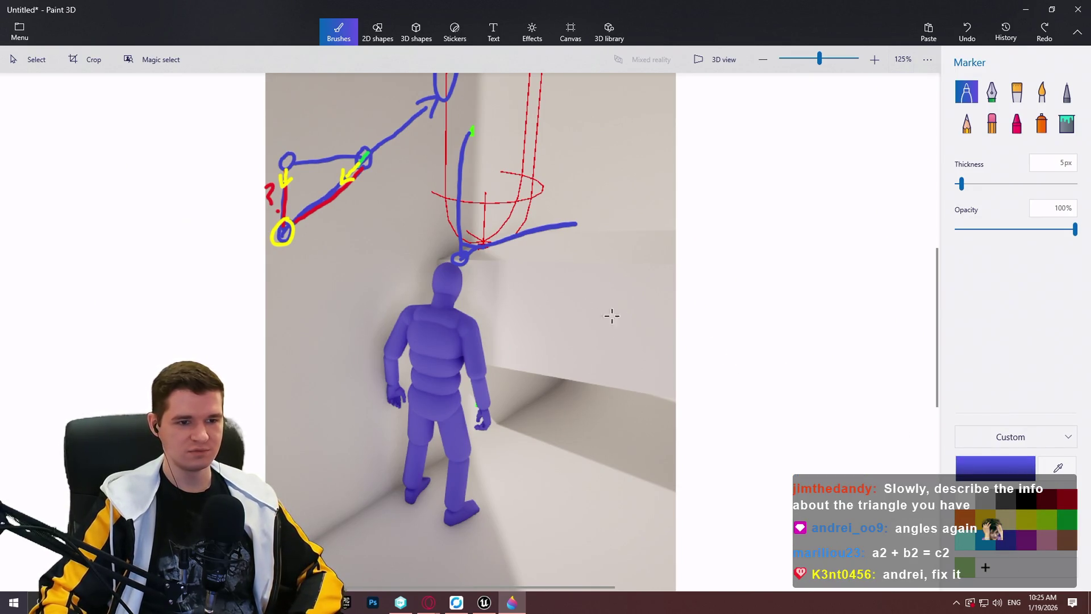
mouse_move(603, 295)
mouse_down()
mouse_move(591, 305)
mouse_move(605, 307)
mouse_move(602, 293)
mouse_move(599, 318)
mouse_up()
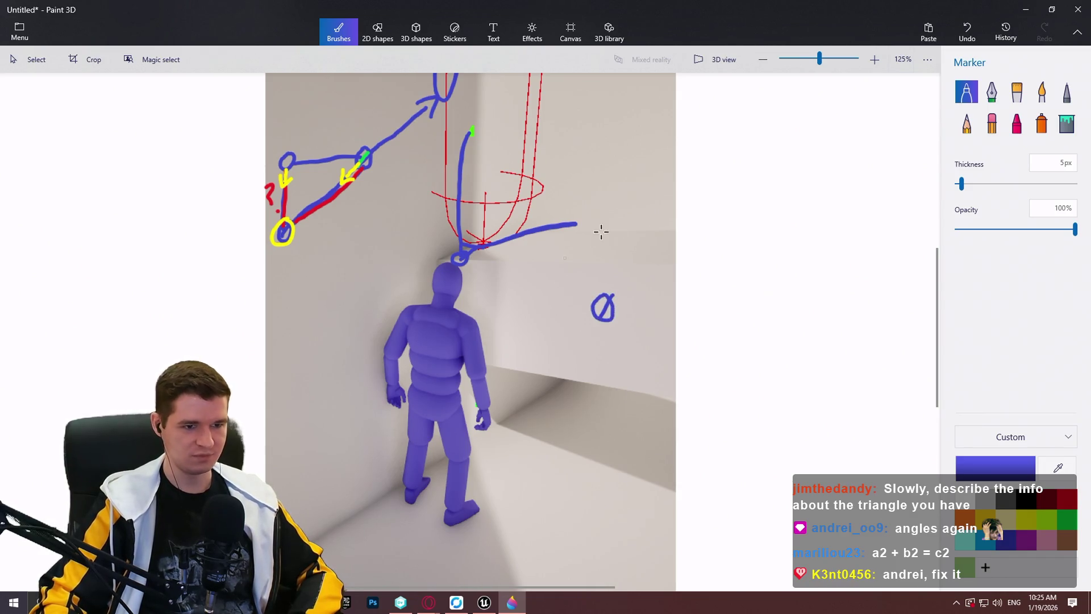
mouse_move(591, 308)
mouse_down()
mouse_move(502, 314)
mouse_move(519, 307)
mouse_move(511, 298)
mouse_up()
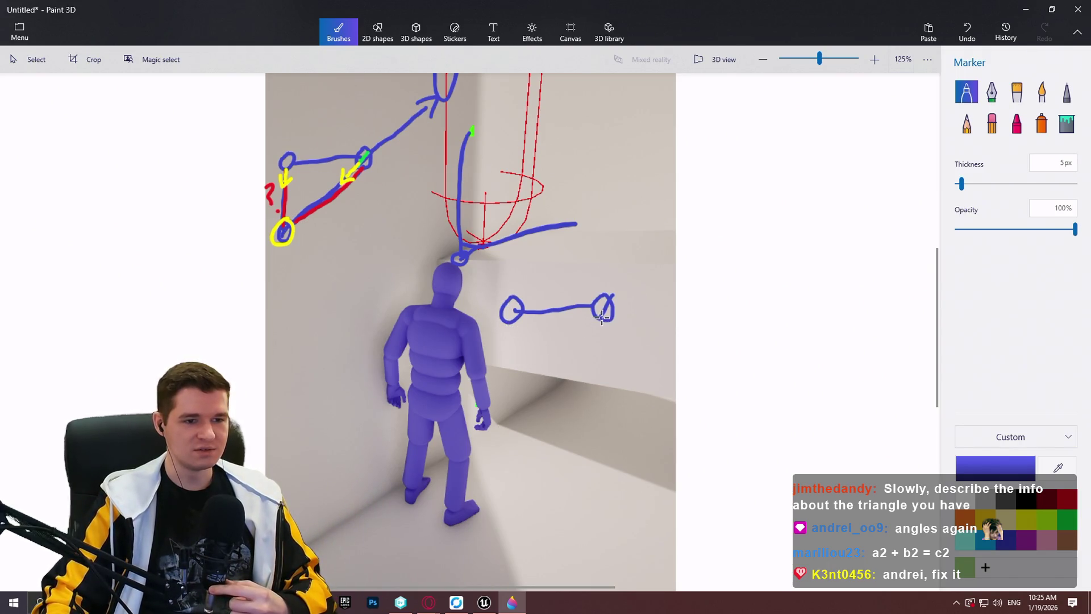
drag(601, 320, 567, 348)
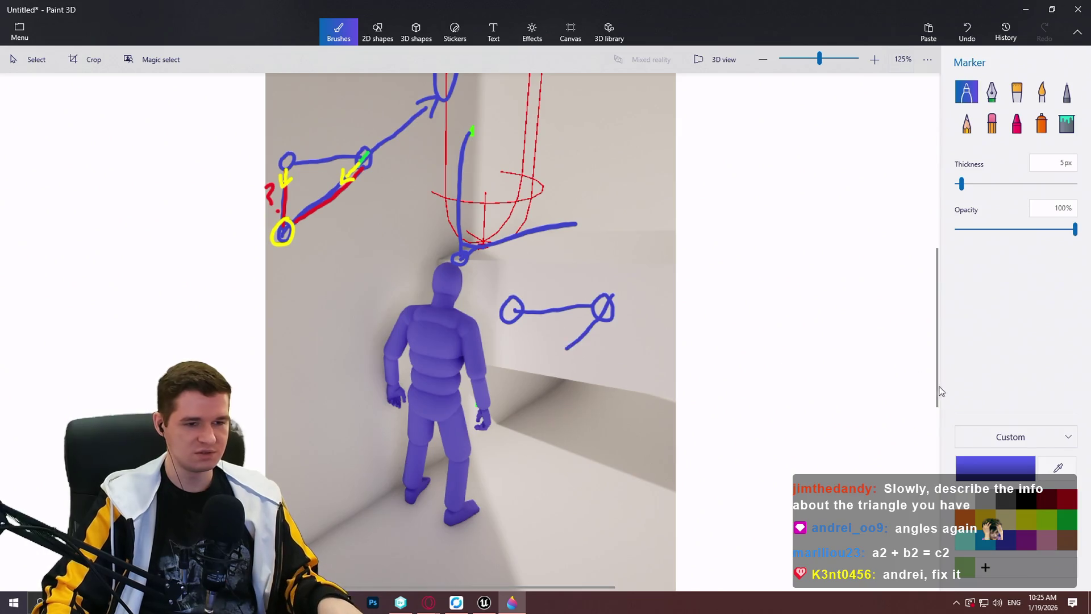
key(ctrl+z)
Step: Switch the marker to red and draw two red sides meeting below, plus a long red arrow
click(1072, 494)
drag(508, 322, 513, 395)
mouse_move(602, 318)
mouse_down()
mouse_move(503, 418)
mouse_move(518, 404)
mouse_up()
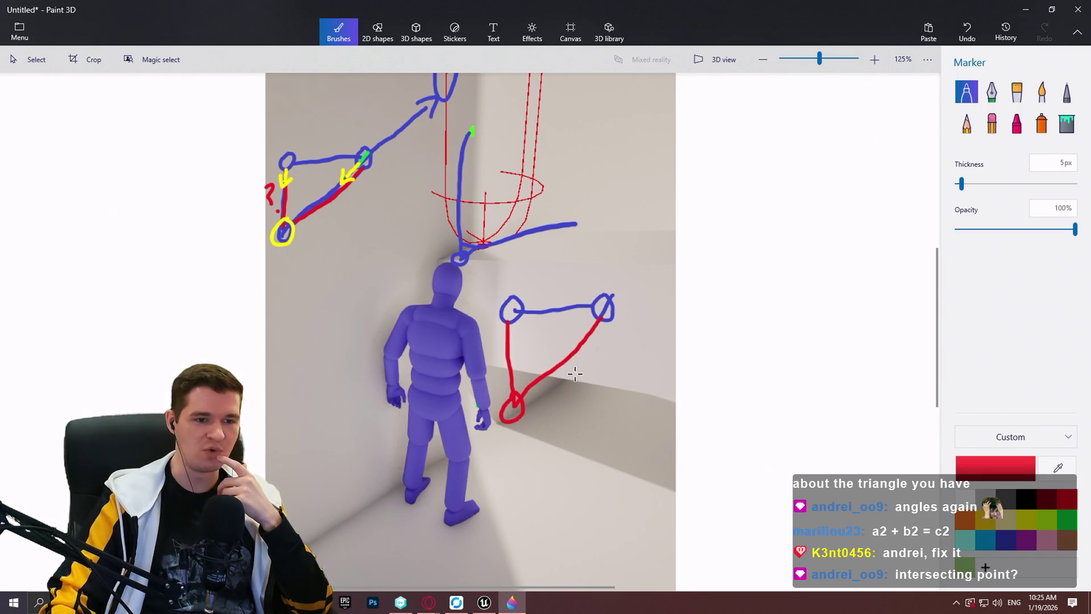
mouse_move(515, 405)
mouse_down()
mouse_move(662, 224)
mouse_move(665, 245)
mouse_up()
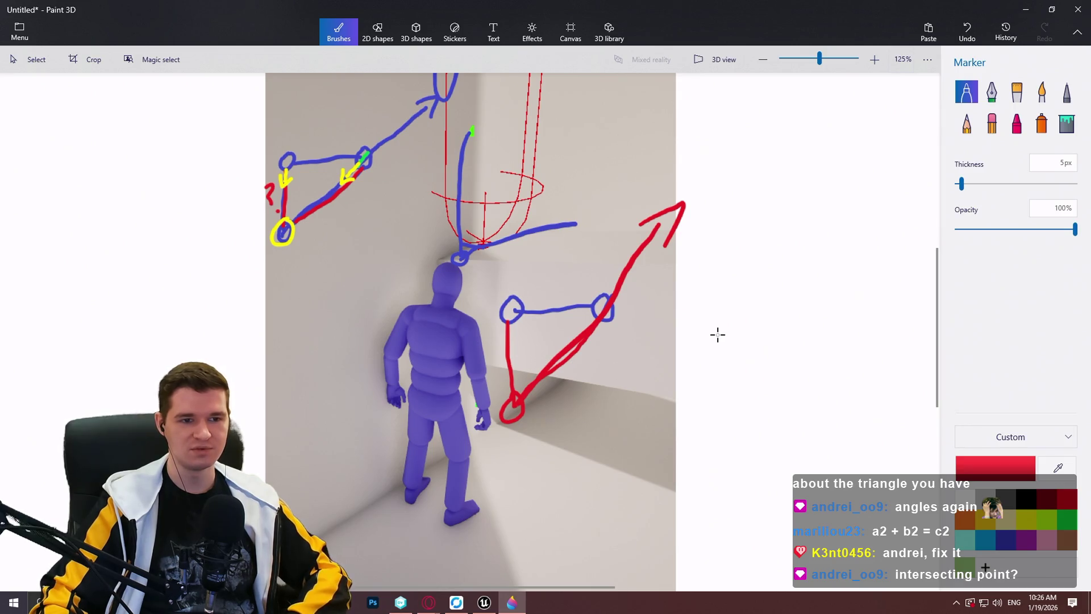
Step: Undo the trial red arrow and draw a red oval to the right of the scene image
key(ctrl+z)
key(ctrl+z)
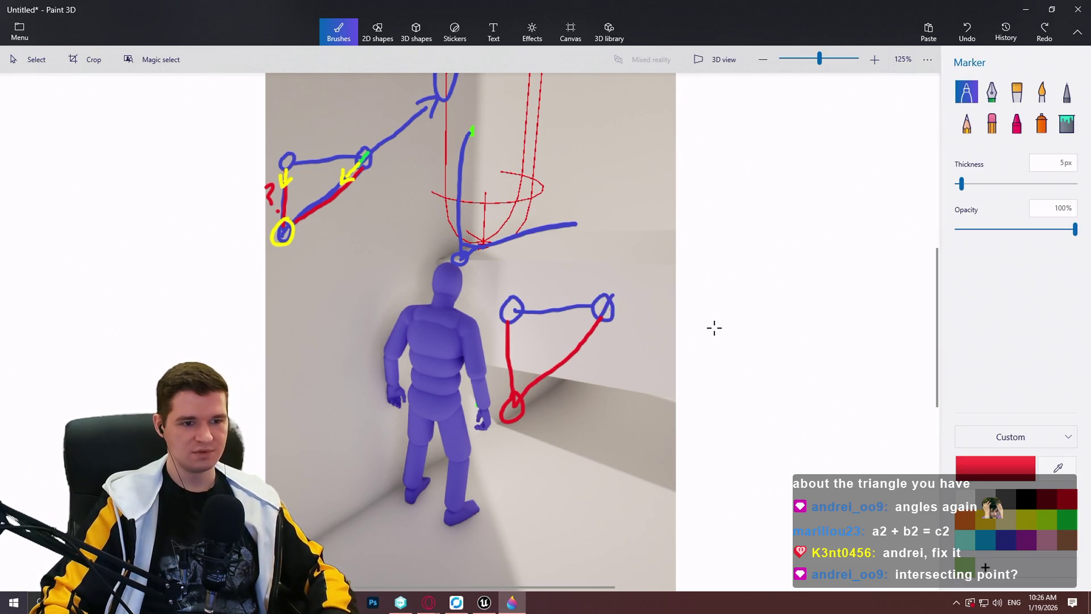
scroll(673, 282, up, 2)
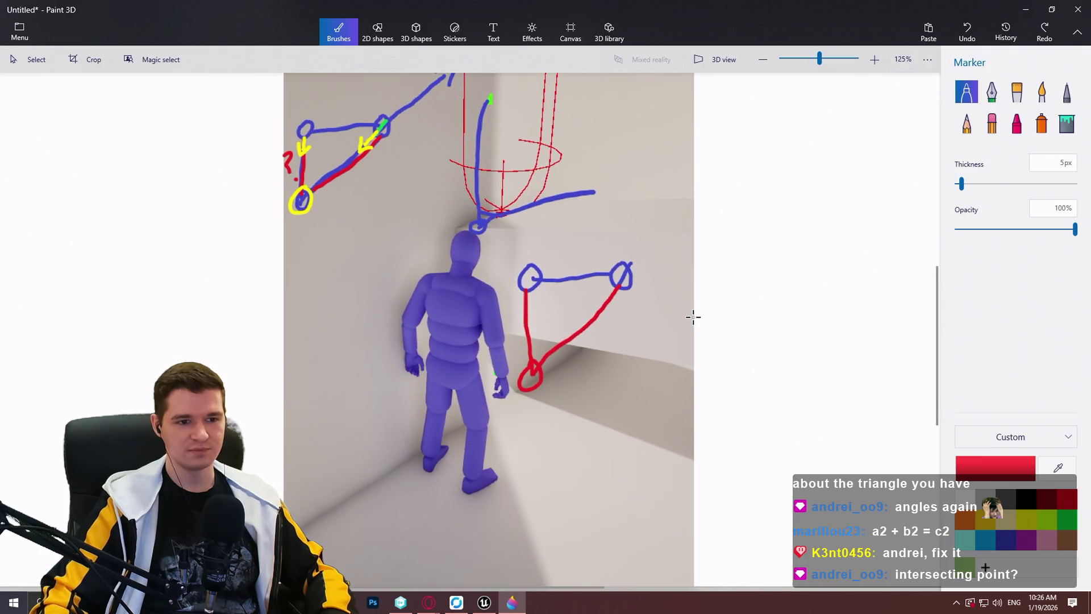
scroll(682, 317, down, 4)
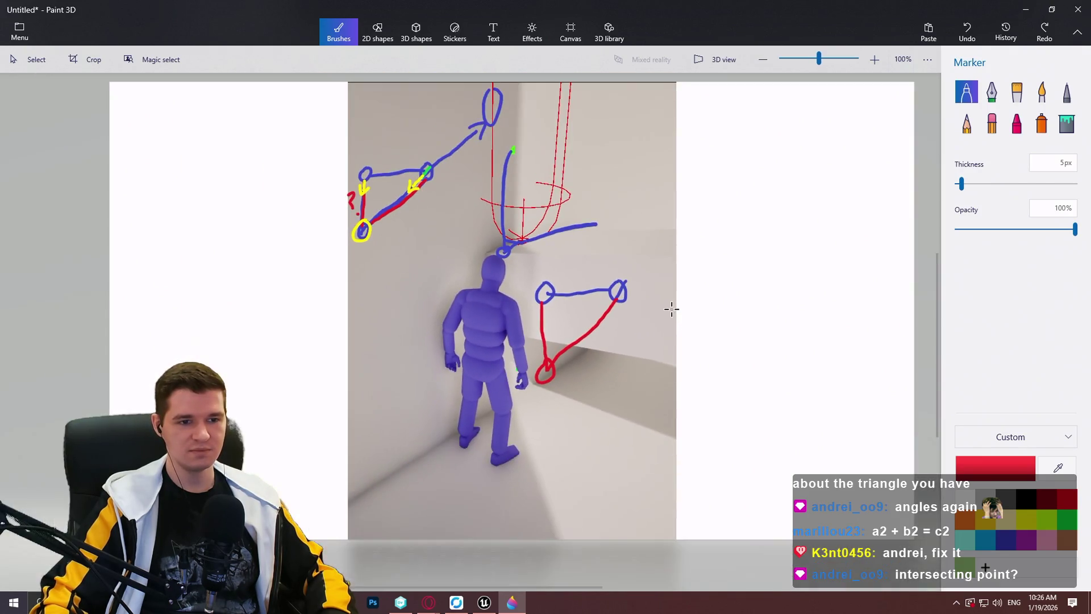
scroll(672, 307, up, 2)
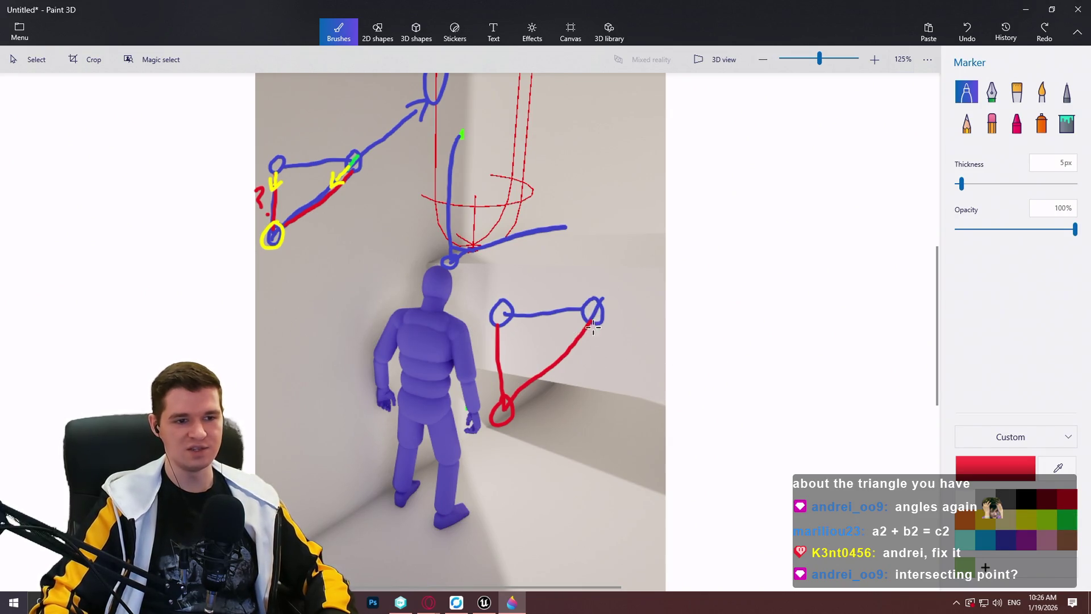
mouse_move(676, 211)
mouse_down()
mouse_move(660, 222)
mouse_move(670, 207)
mouse_up()
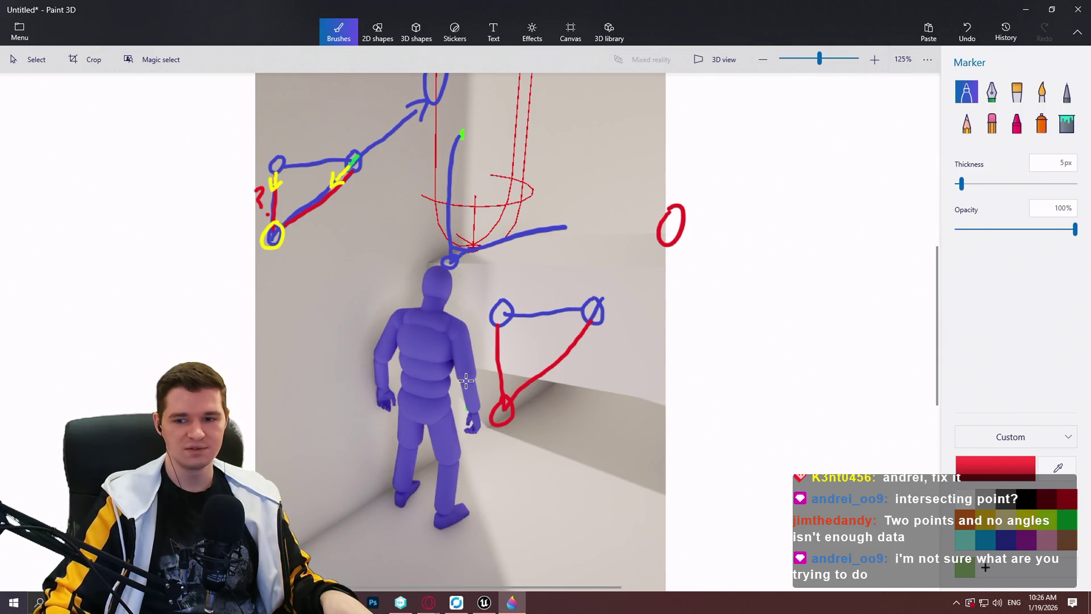
click(1006, 520)
mouse_move(502, 316)
mouse_down()
mouse_move(709, 321)
mouse_move(719, 324)
mouse_move(717, 345)
mouse_up()
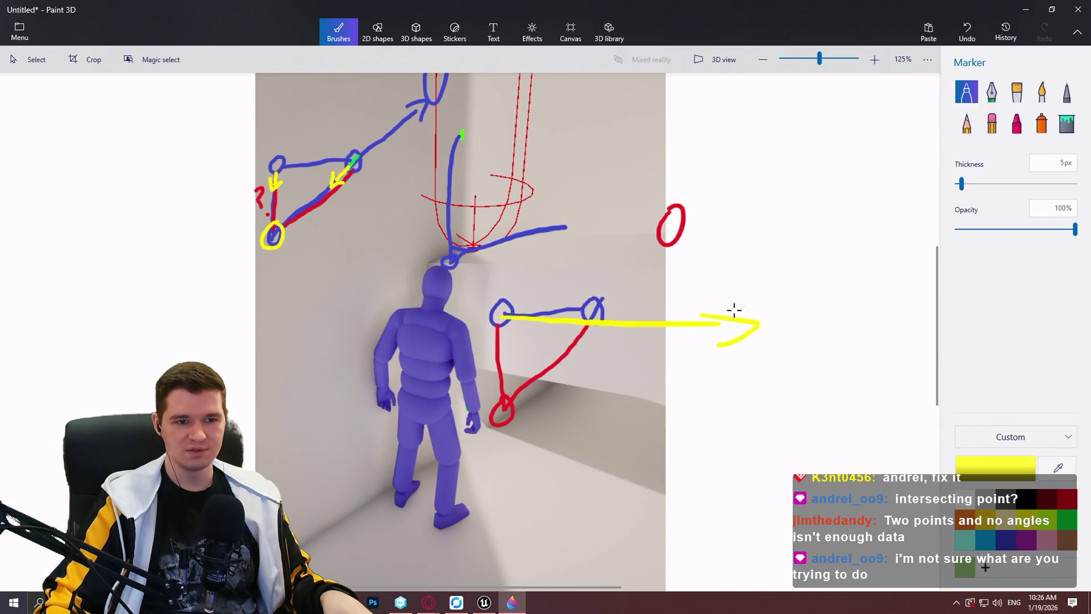
mouse_move(591, 312)
mouse_down()
mouse_move(705, 223)
mouse_move(718, 317)
mouse_up()
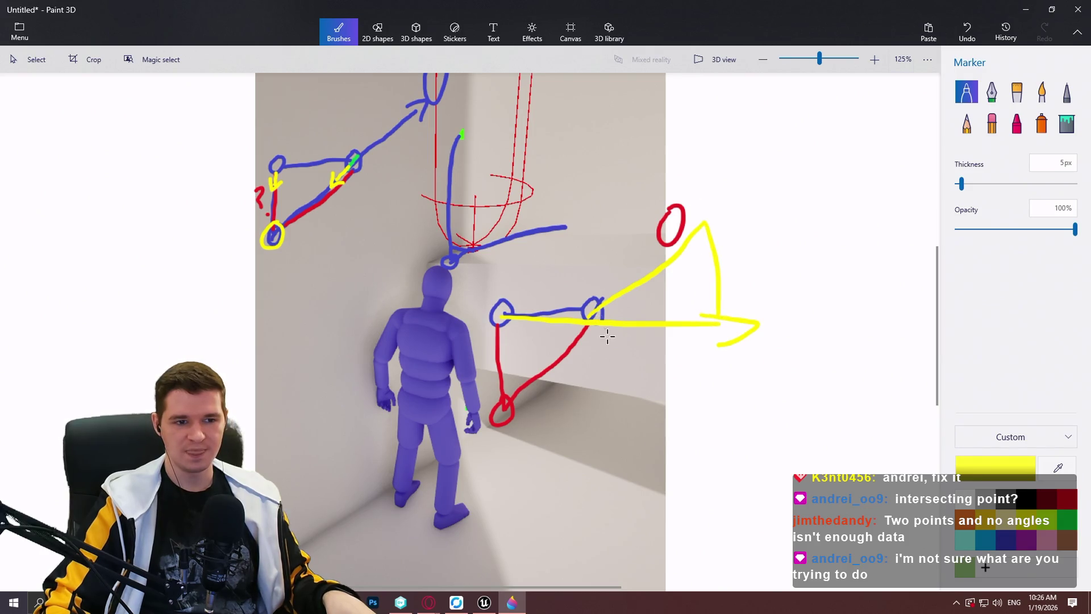
key(ctrl+z)
key(ctrl+z)
key(ctrl+z)
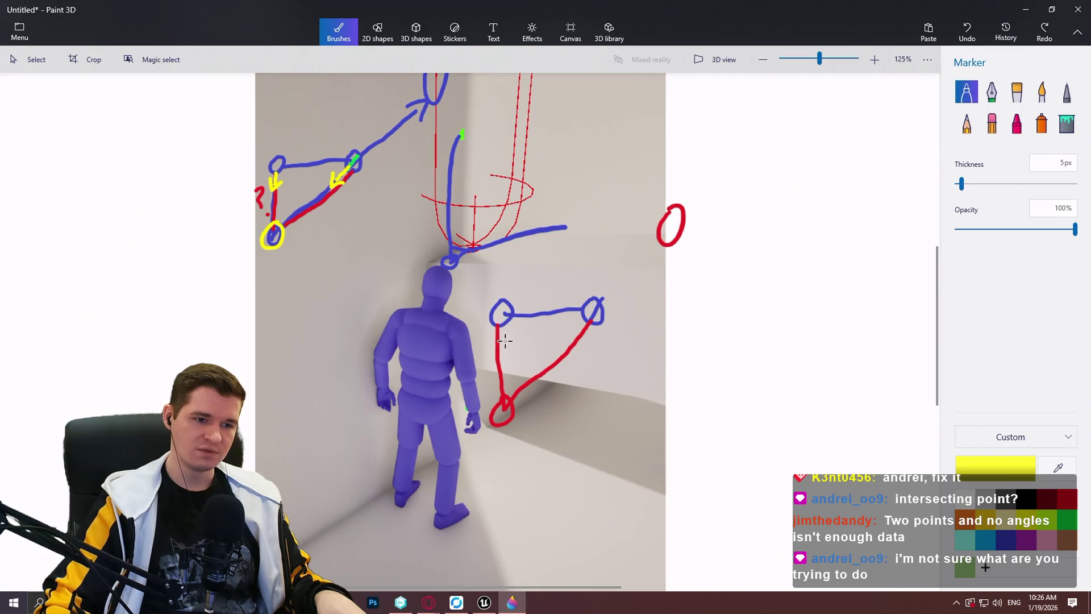
mouse_move(504, 394)
mouse_down()
mouse_move(487, 423)
mouse_move(507, 398)
mouse_up()
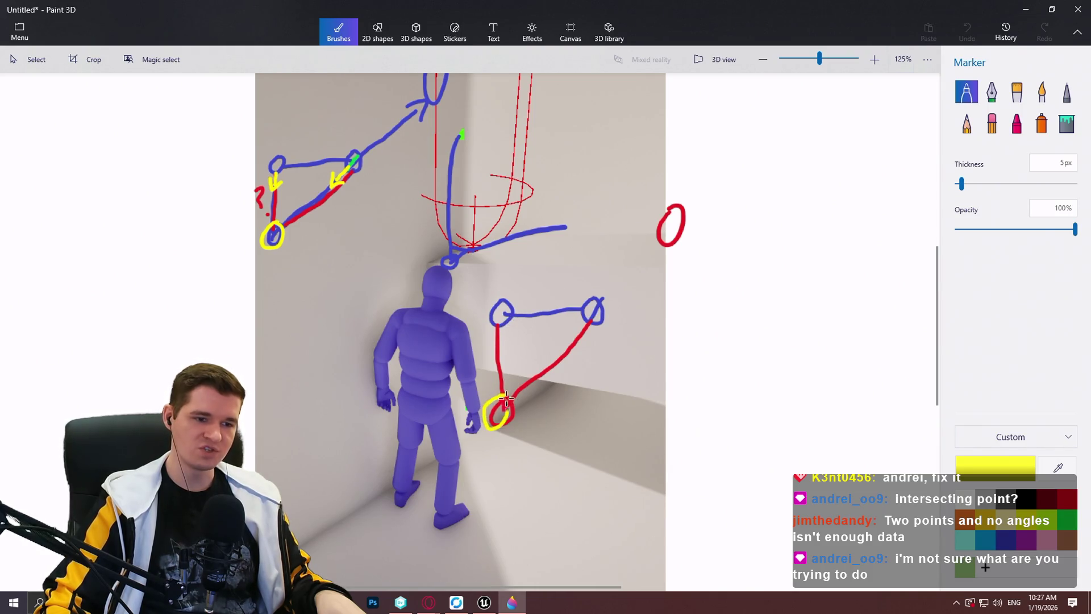
key(ctrl+z)
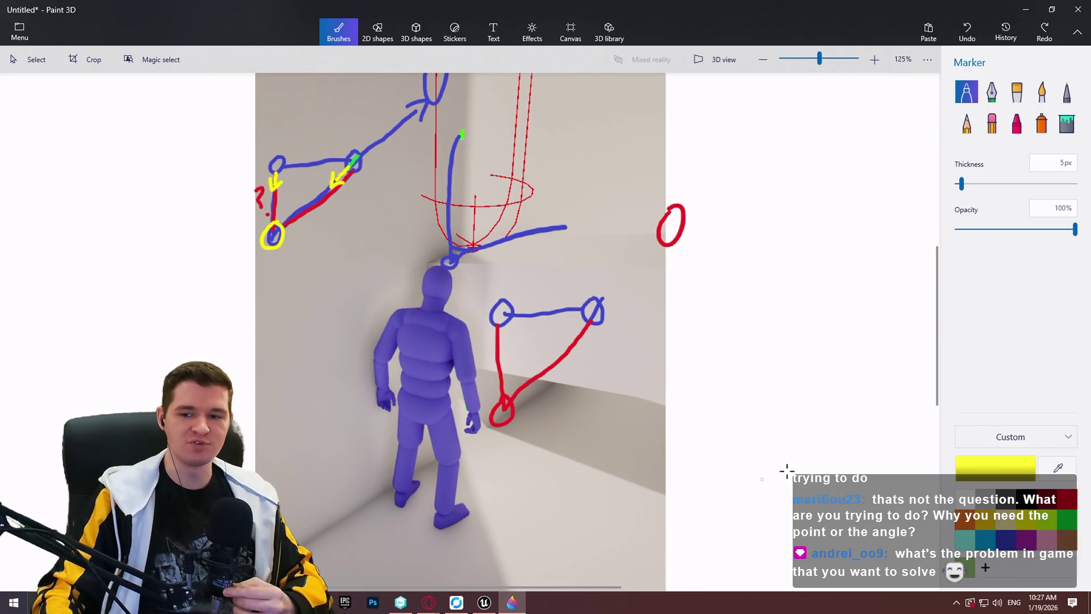
scroll(700, 346, up, 5)
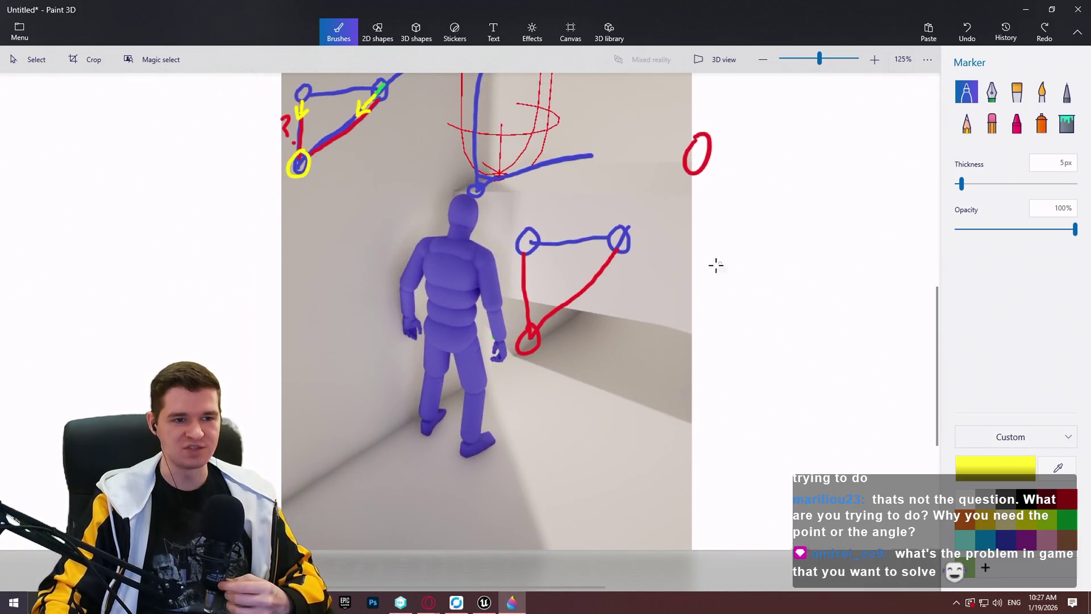
Step: Zoom in and out around the triangle sketch, then switch back to the Unreal Blueprint editor
scroll(536, 259, up, 2)
scroll(528, 279, down, 2)
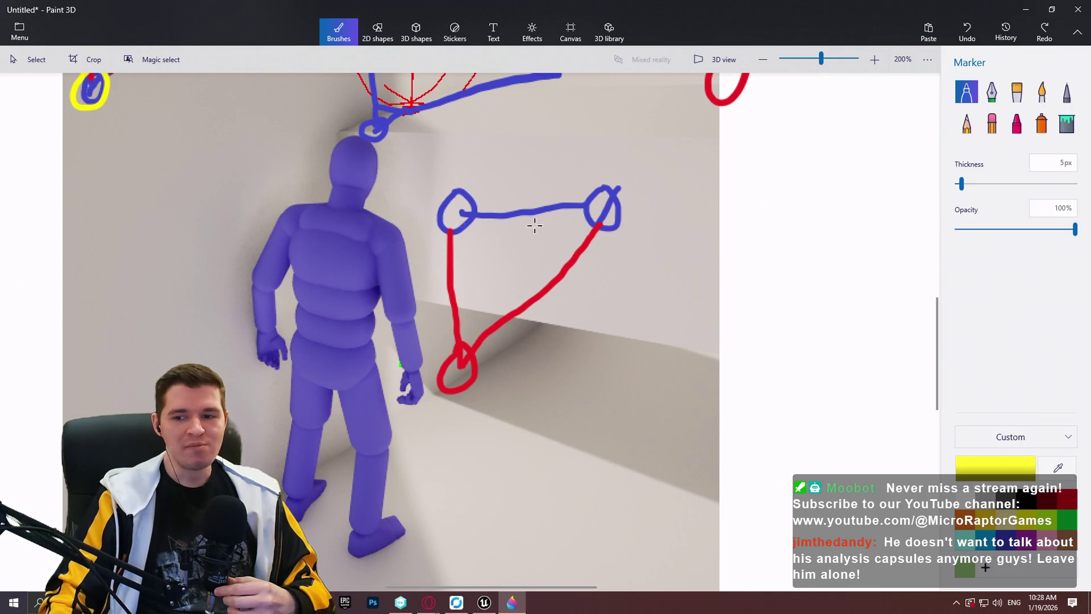
scroll(613, 234, down, 2)
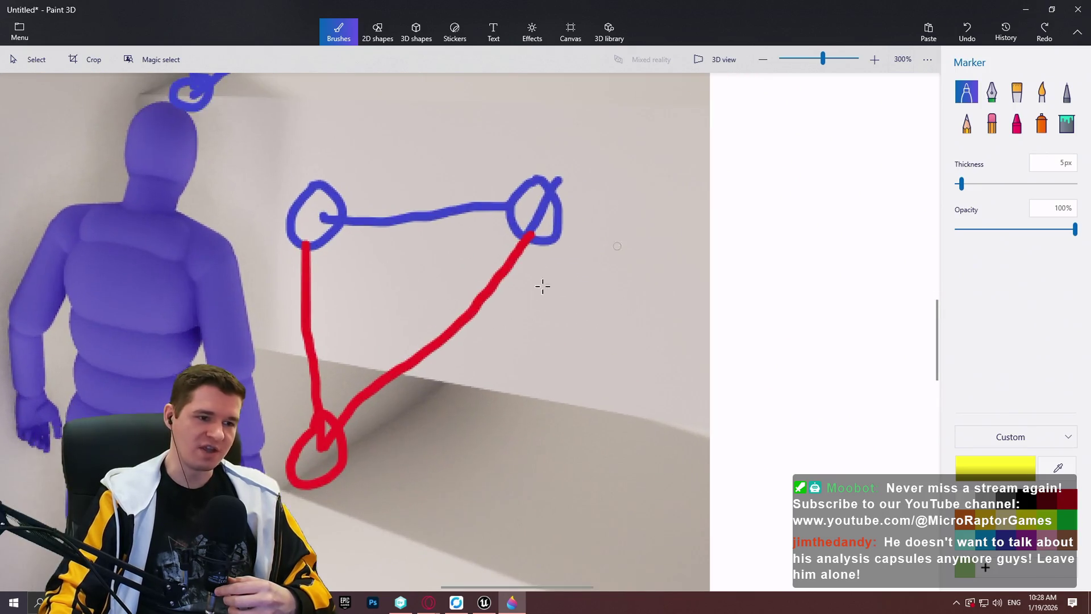
scroll(550, 239, down, 2)
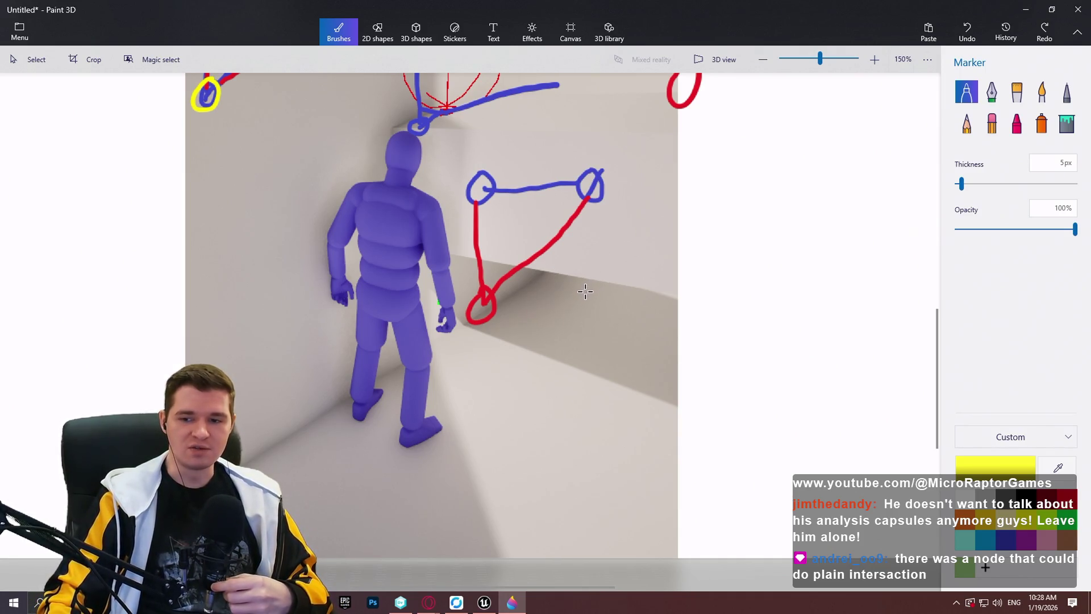
scroll(585, 290, up, 2)
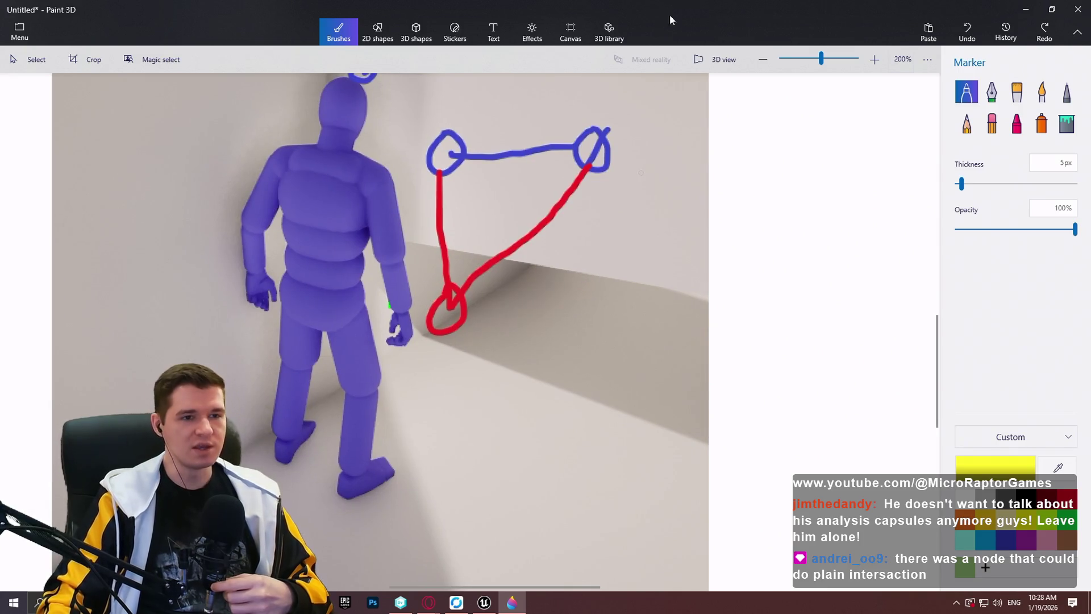
key(alt+Tab)
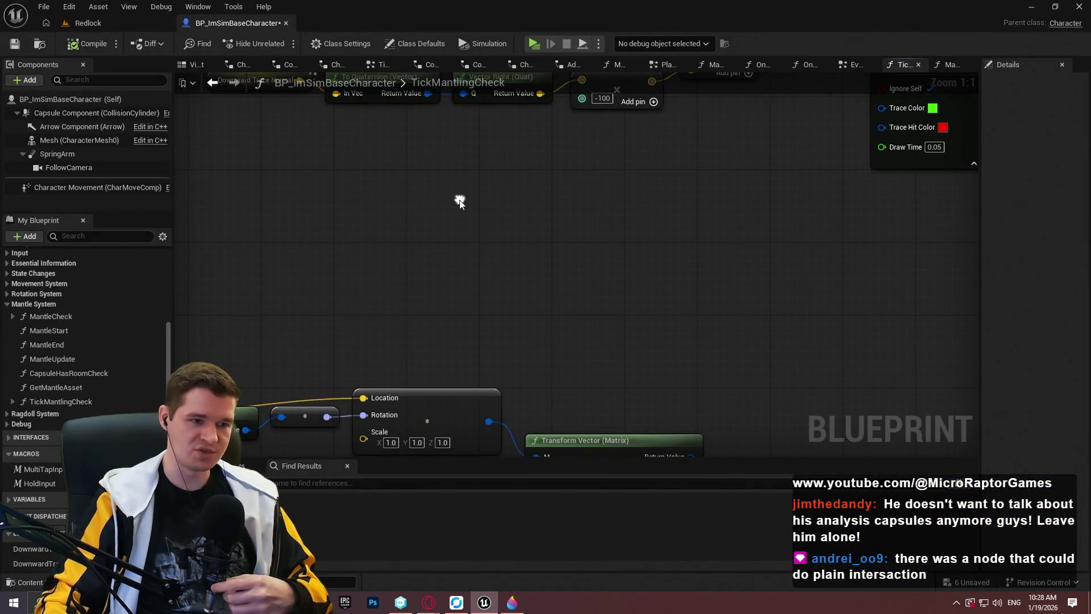
Step: Add Line Plane Intersection and Line Plane Intersection (Origin & Normal) nodes via an 'intersec' search
right_click(459, 200)
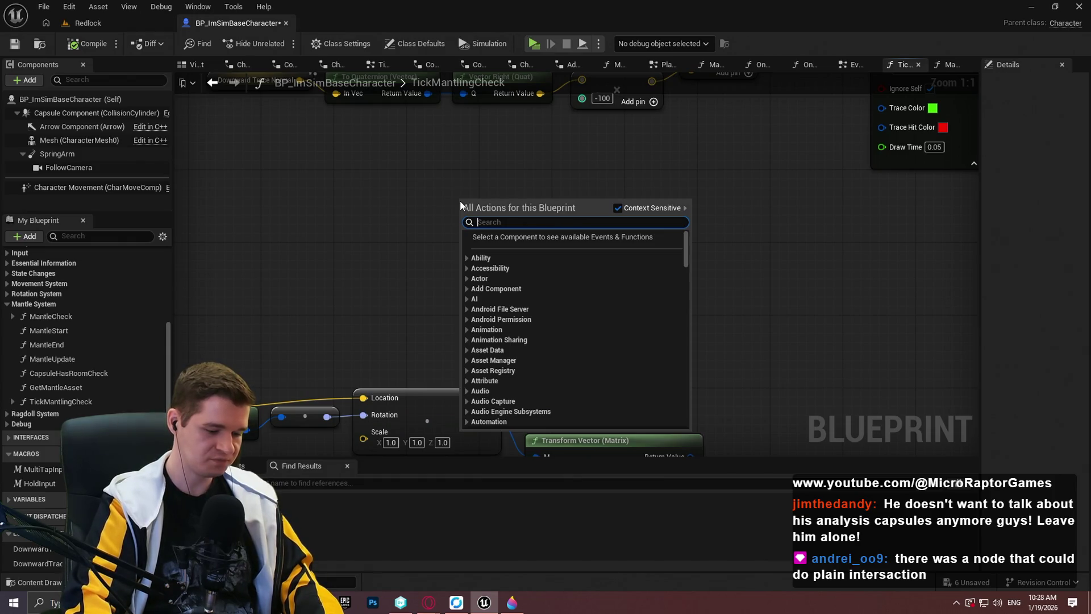
text(intersec)
key(Return)
right_click(633, 196)
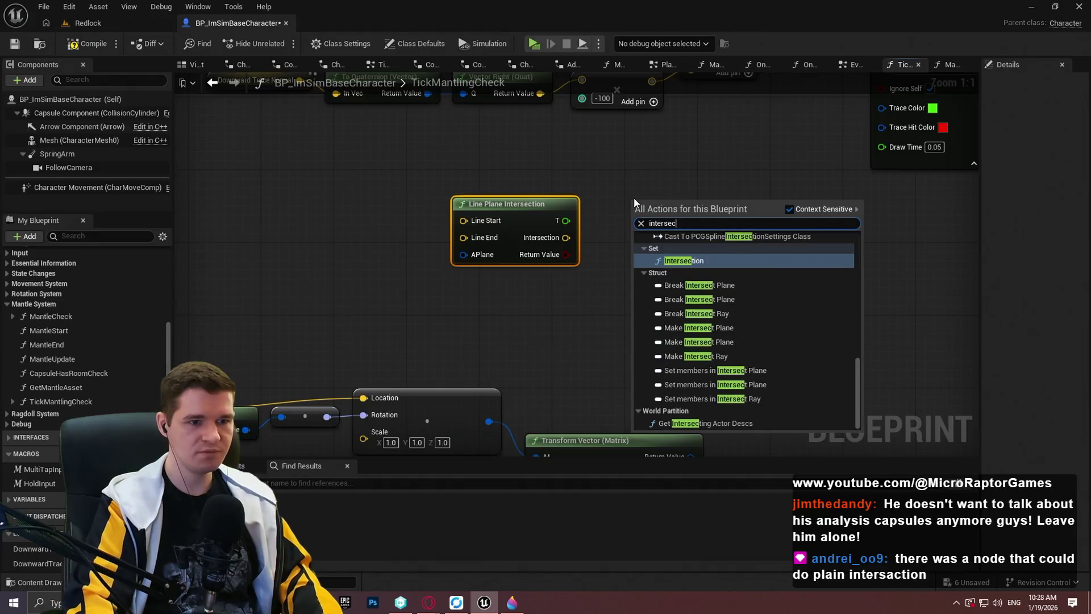
click(682, 262)
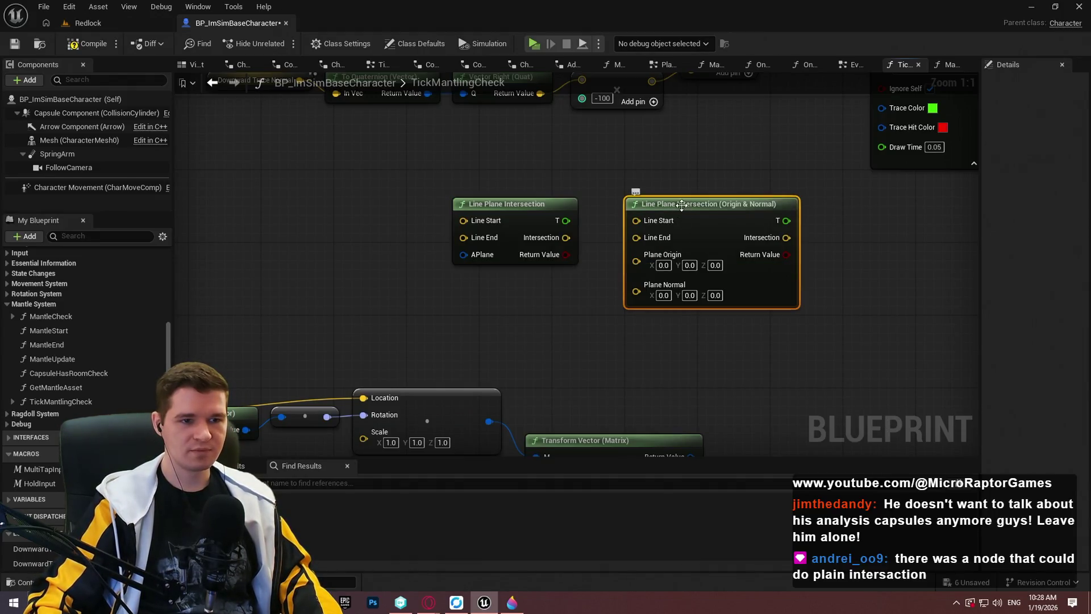
drag(683, 206, 673, 205)
Step: Pan the graph over to the Downward Trace Normal nodes and pull a wire to find plane actions
key(alt+Tab)
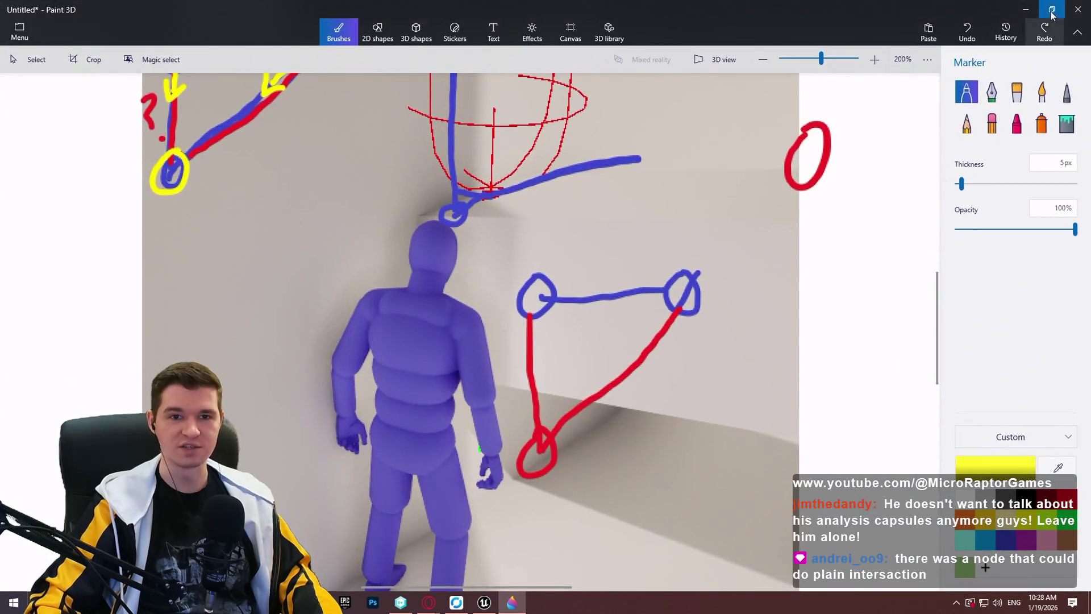
key(alt+Tab)
click(617, 291)
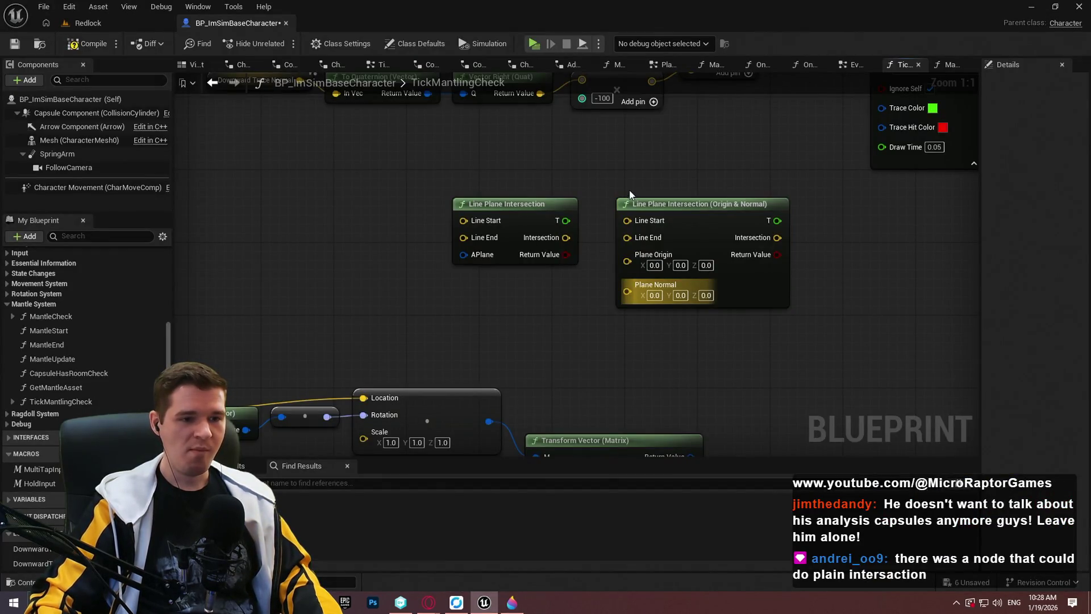
drag(586, 286, 598, 350)
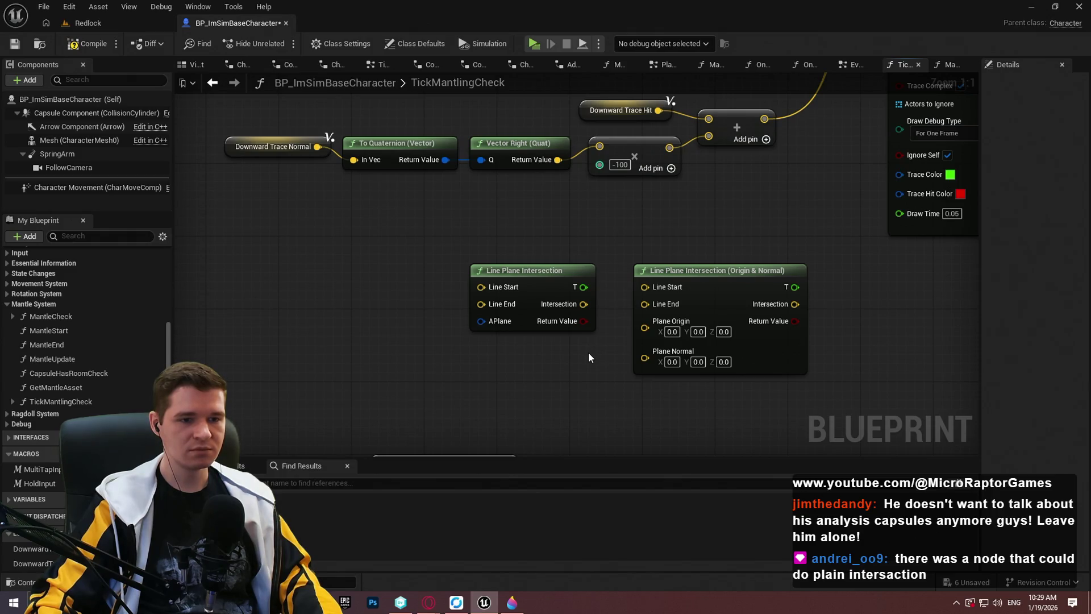
drag(662, 341, 555, 229)
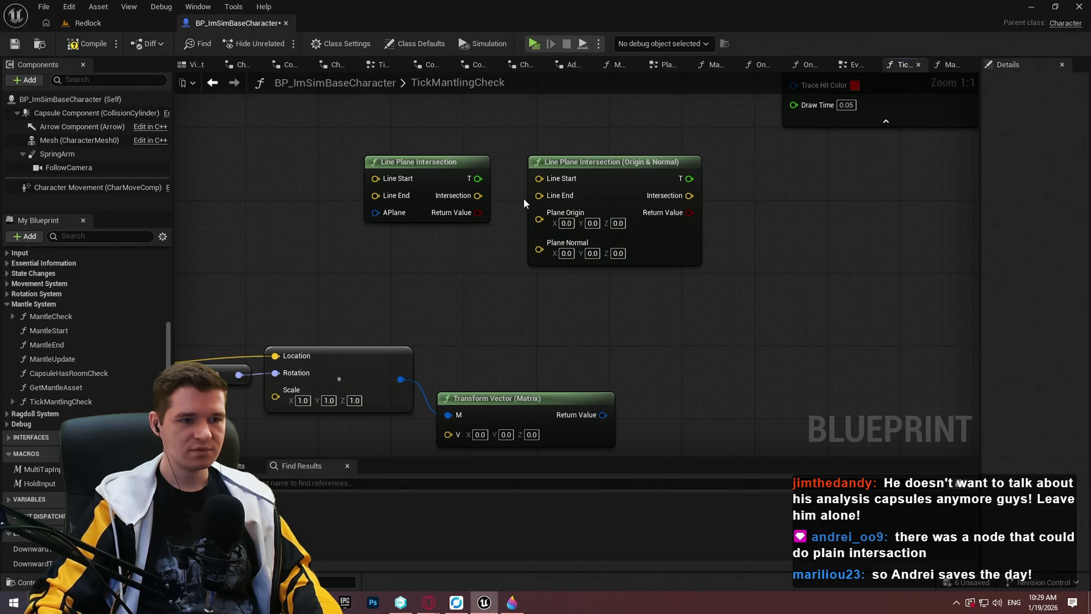
drag(523, 197, 527, 273)
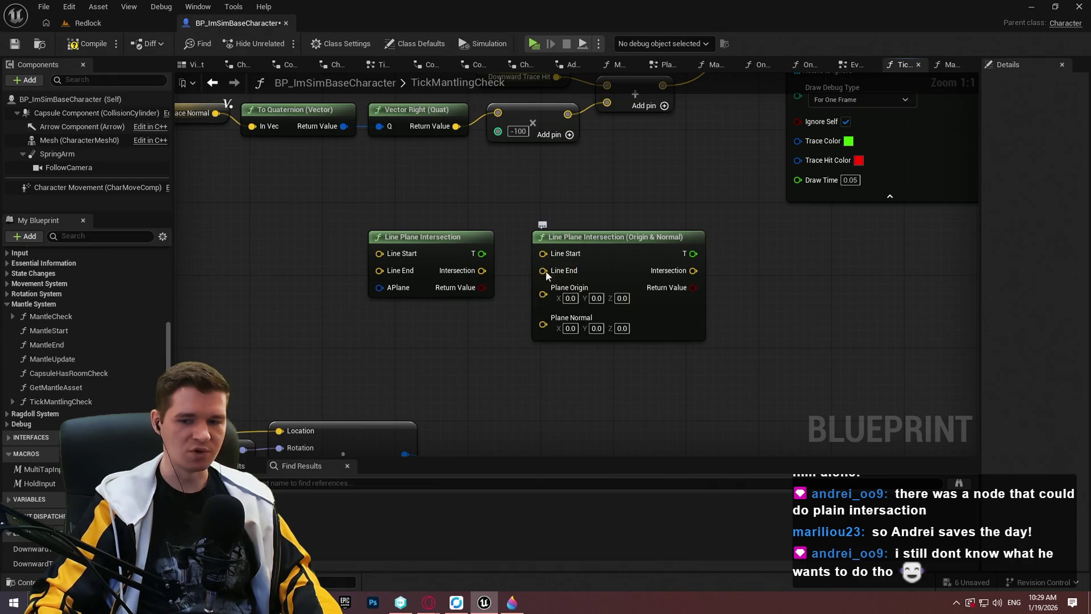
drag(451, 292, 619, 328)
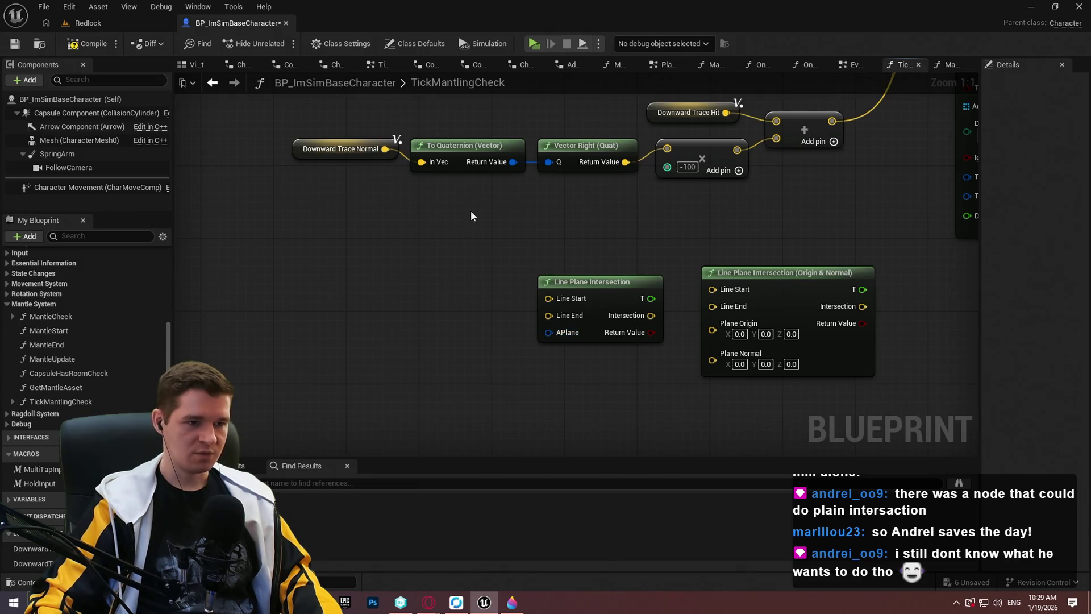
drag(384, 150, 363, 252)
Step: Add a Project Vector on to Plane node and disconnect the trace normal from its V input
text(plane)
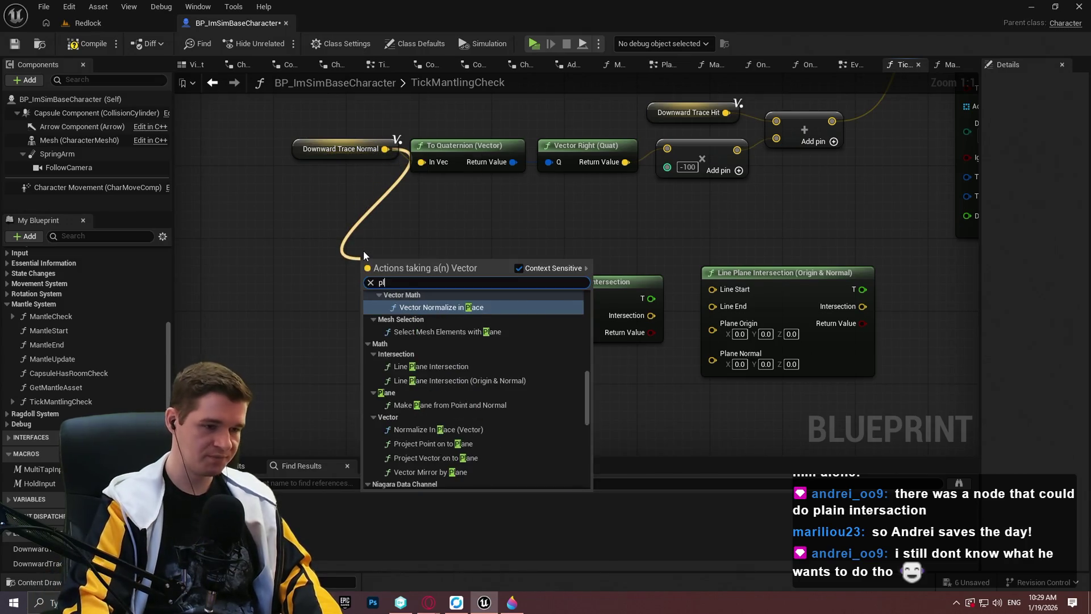
scroll(483, 390, down, 3)
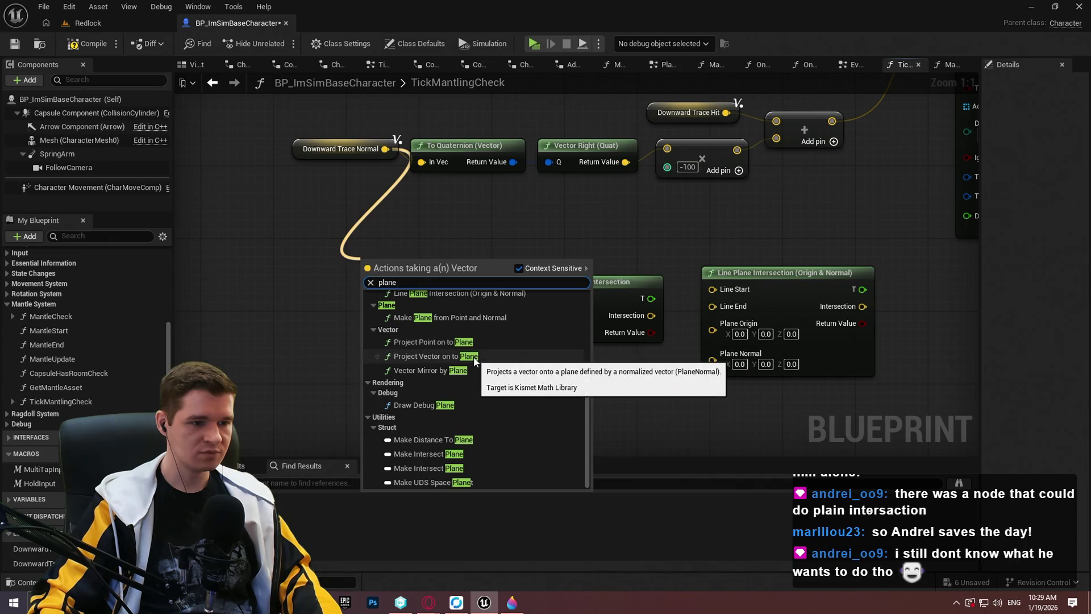
click(473, 357)
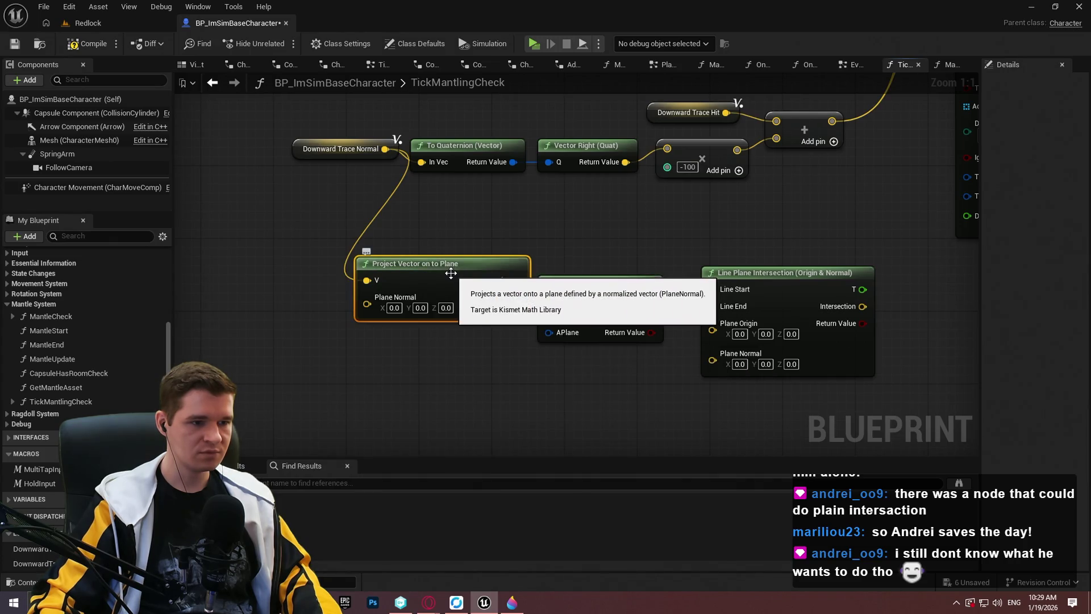
alt+click(366, 281)
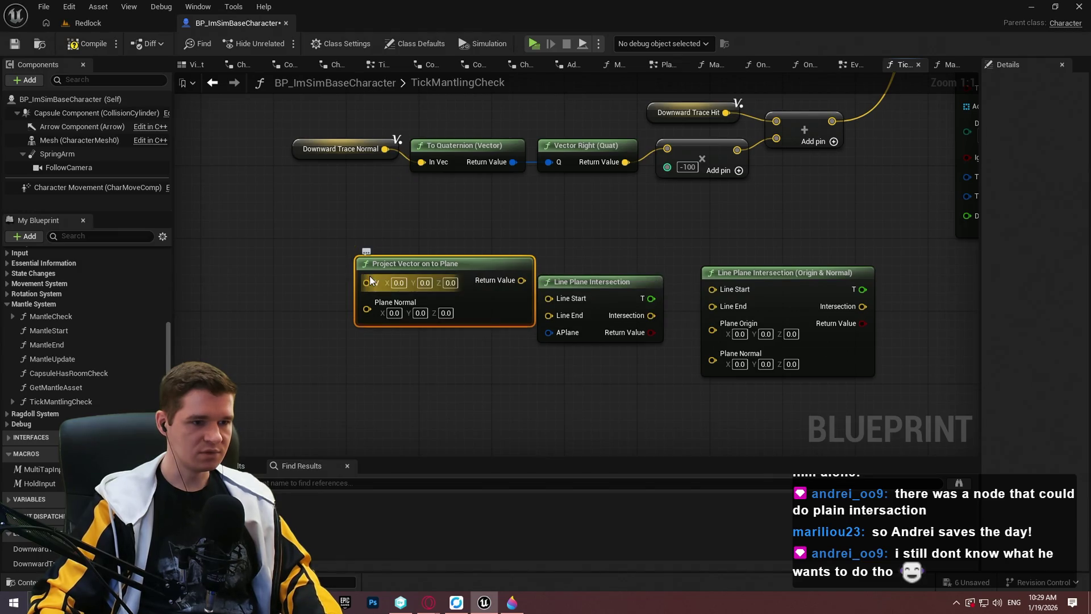
drag(404, 264, 365, 276)
click(391, 246)
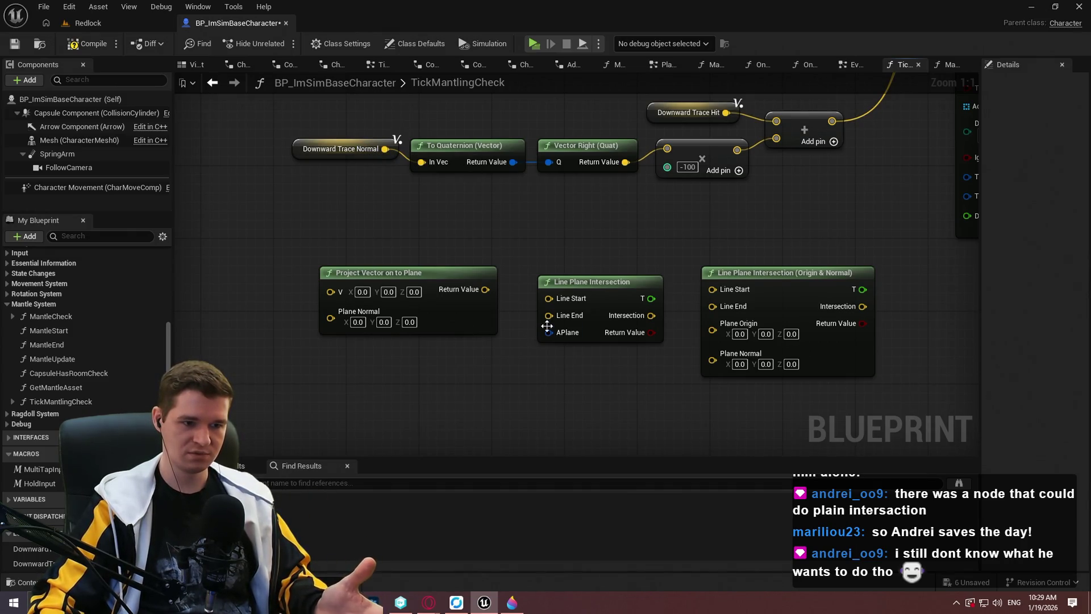
Step: Add a Make Plane node for Line Plane Intersection's APlane input
drag(549, 332, 519, 342)
text(make plane)
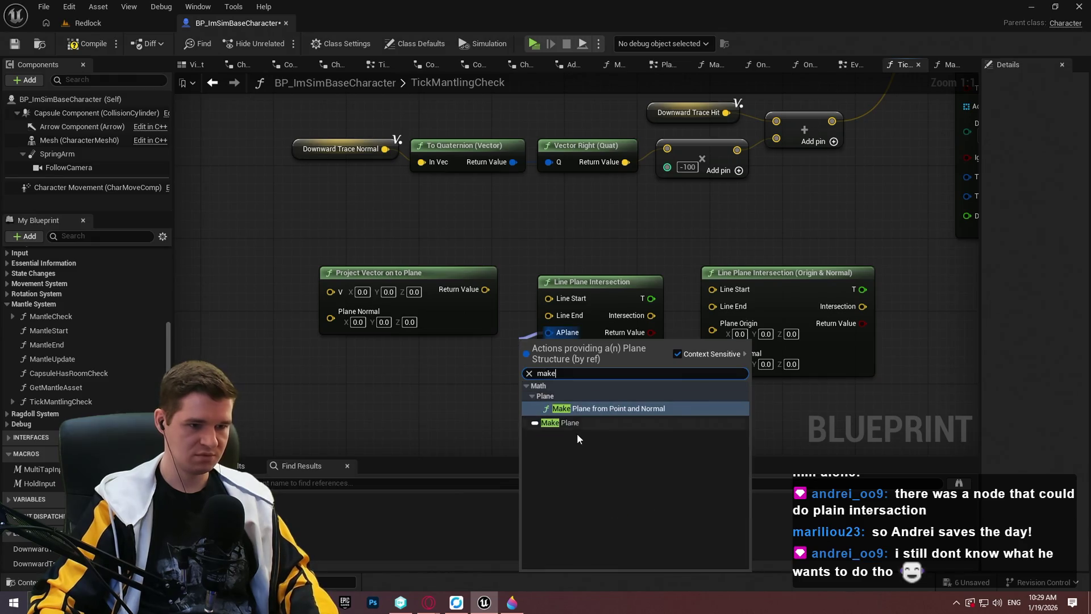
click(567, 418)
drag(560, 406, 510, 411)
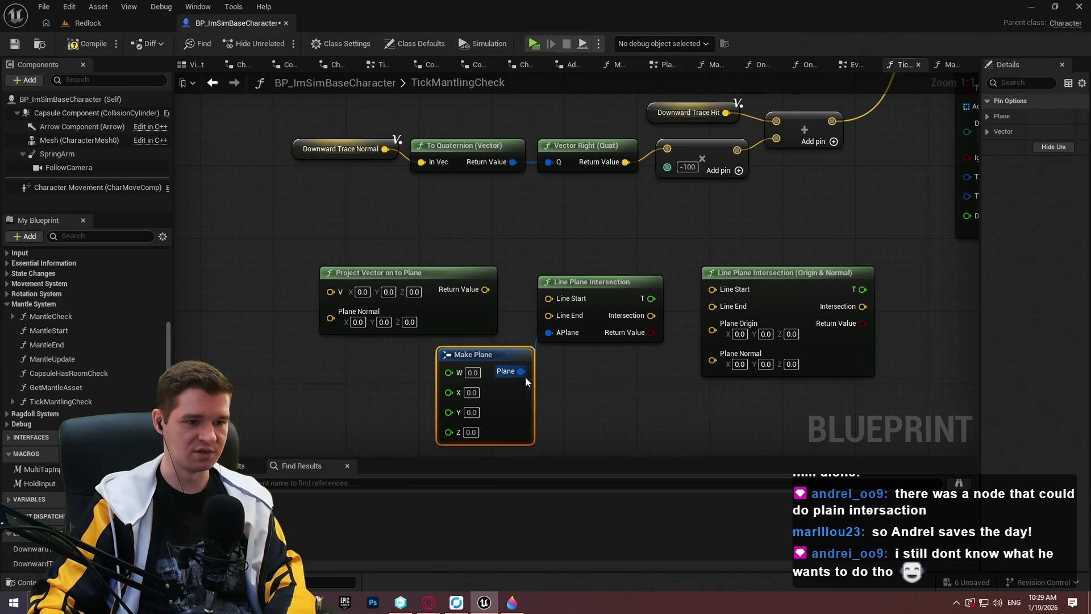
Step: Break To Quaternion's output with Break Quat, wire it into Make Plane X, Y, Z, and Make Plane into APlane
mouse_move(549, 332)
mouse_down()
mouse_move(526, 167)
mouse_move(510, 162)
mouse_move(486, 235)
mouse_move(511, 163)
mouse_move(479, 223)
mouse_move(321, 369)
mouse_move(354, 351)
mouse_up()
click(438, 193)
text(break)
key(Return)
mouse_move(401, 396)
mouse_down()
mouse_move(454, 341)
mouse_move(481, 341)
mouse_move(502, 316)
mouse_up()
mouse_move(505, 386)
mouse_down()
mouse_move(460, 350)
mouse_move(483, 341)
mouse_move(502, 352)
mouse_up()
drag(460, 316, 502, 335)
mouse_move(526, 299)
mouse_down()
mouse_move(517, 299)
mouse_move(603, 278)
mouse_up()
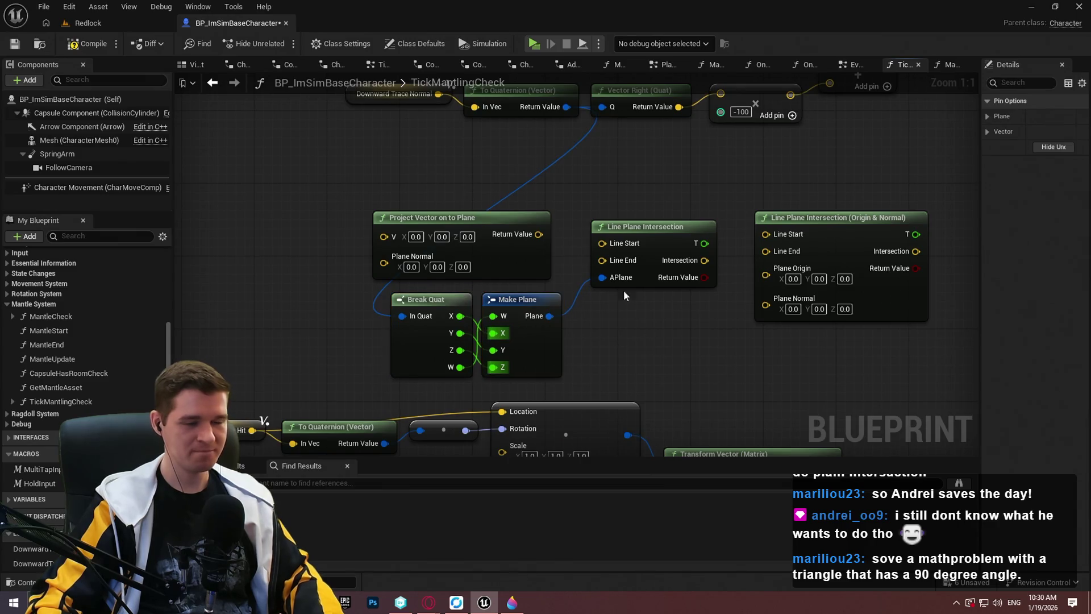
Step: Delete the unneeded Project Vector on to Plane node and switch to the Paint 3D sketch
click(414, 250)
key(Delete)
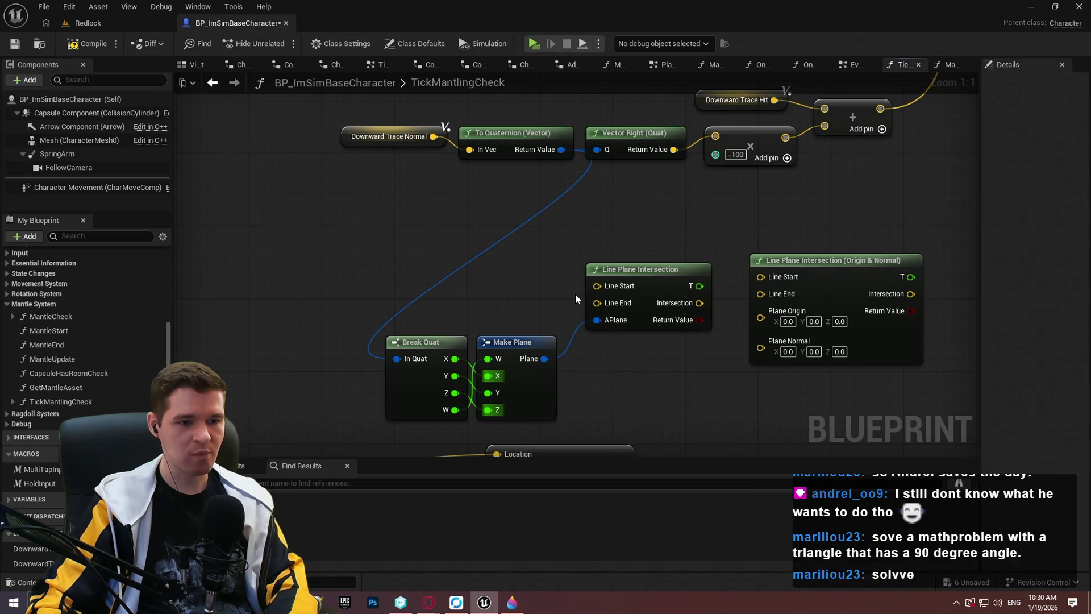
drag(560, 249, 537, 260)
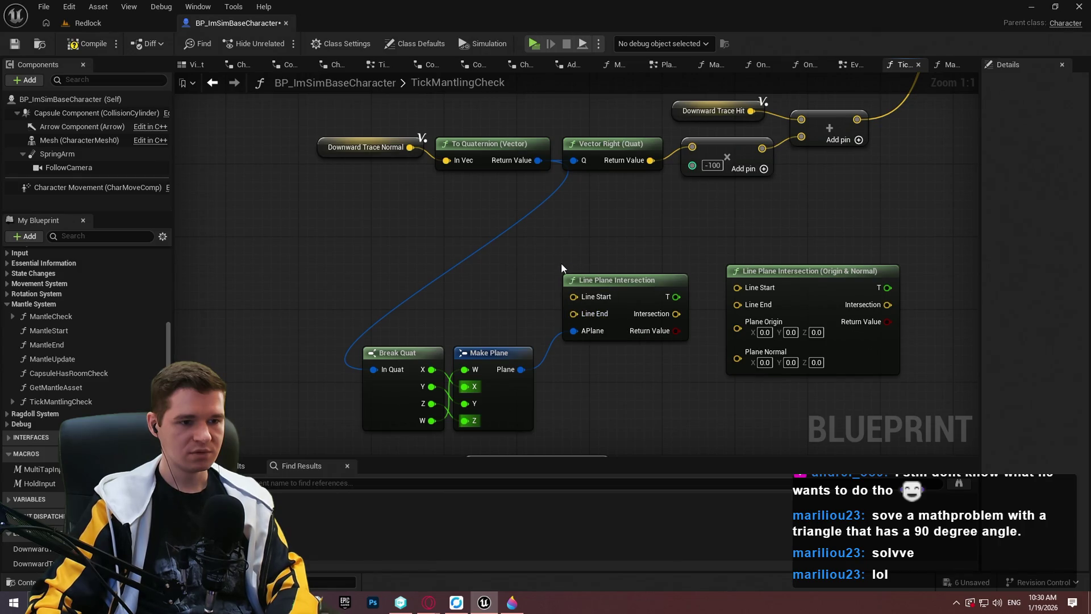
click(512, 602)
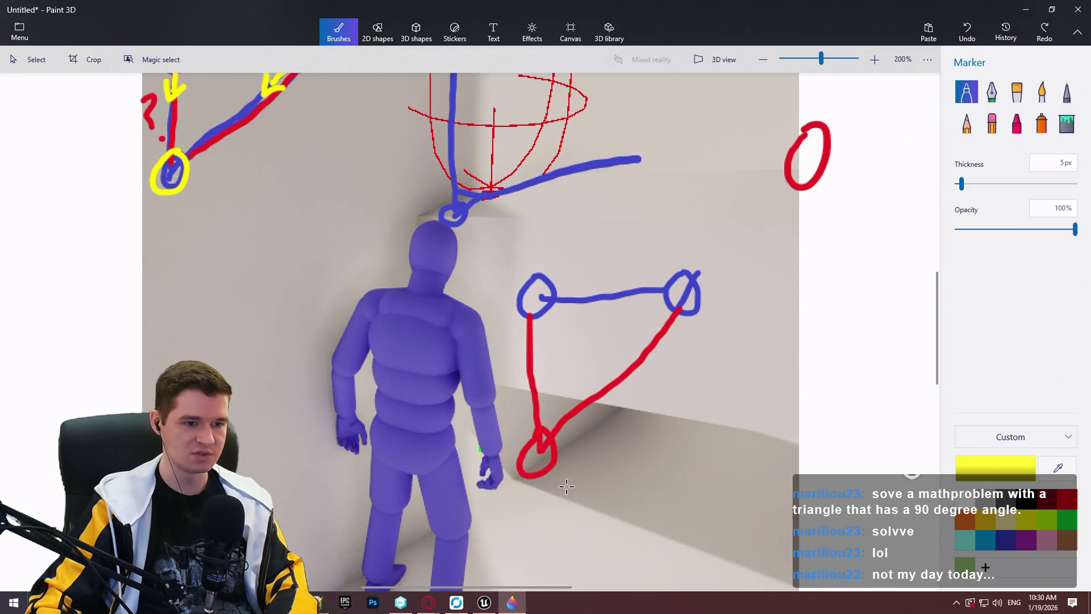
Step: Draw a yellow vertical line through the triangle's corner and a yellow diagonal across the figure
scroll(558, 351, down, 3)
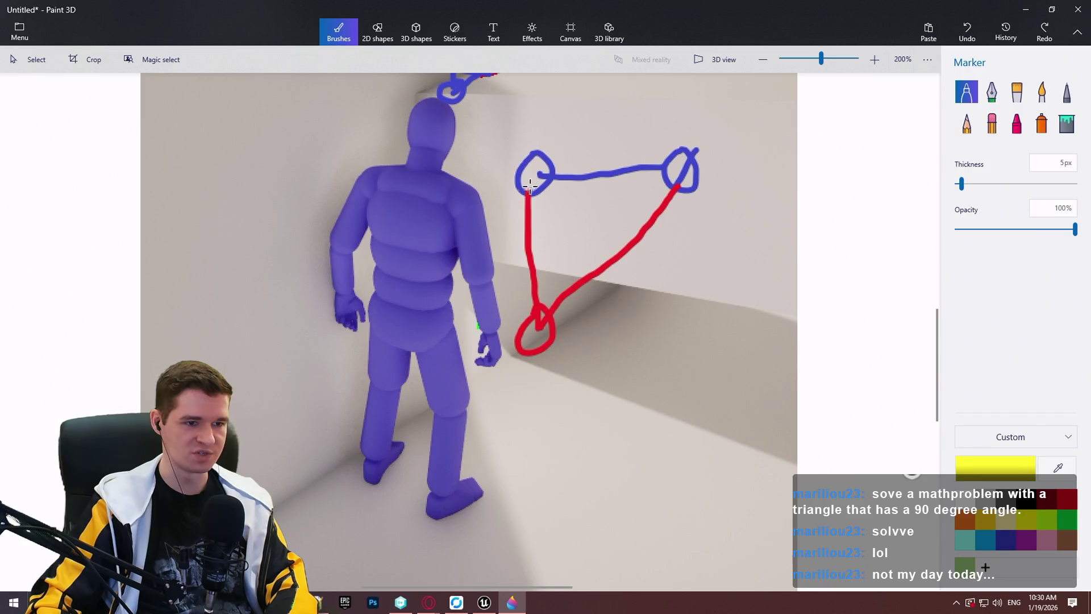
drag(529, 185, 536, 532)
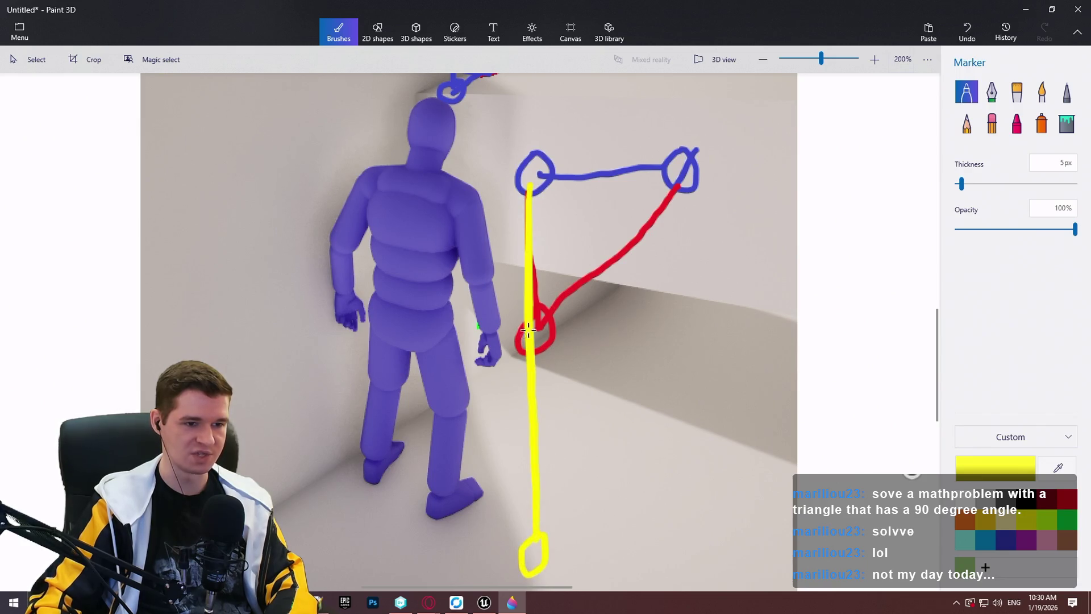
drag(555, 301, 502, 376)
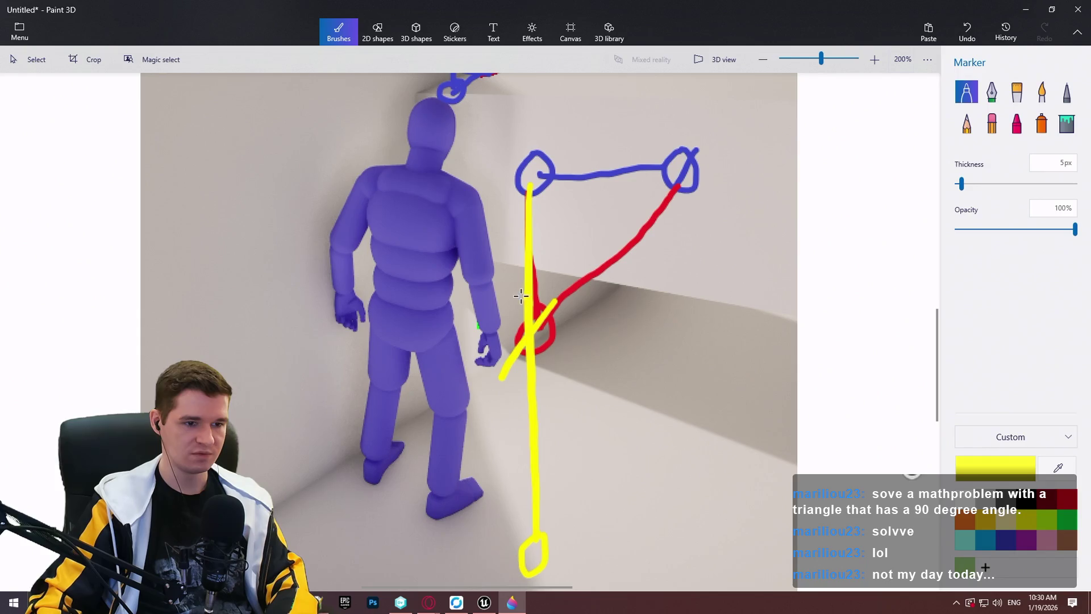
drag(682, 162, 393, 505)
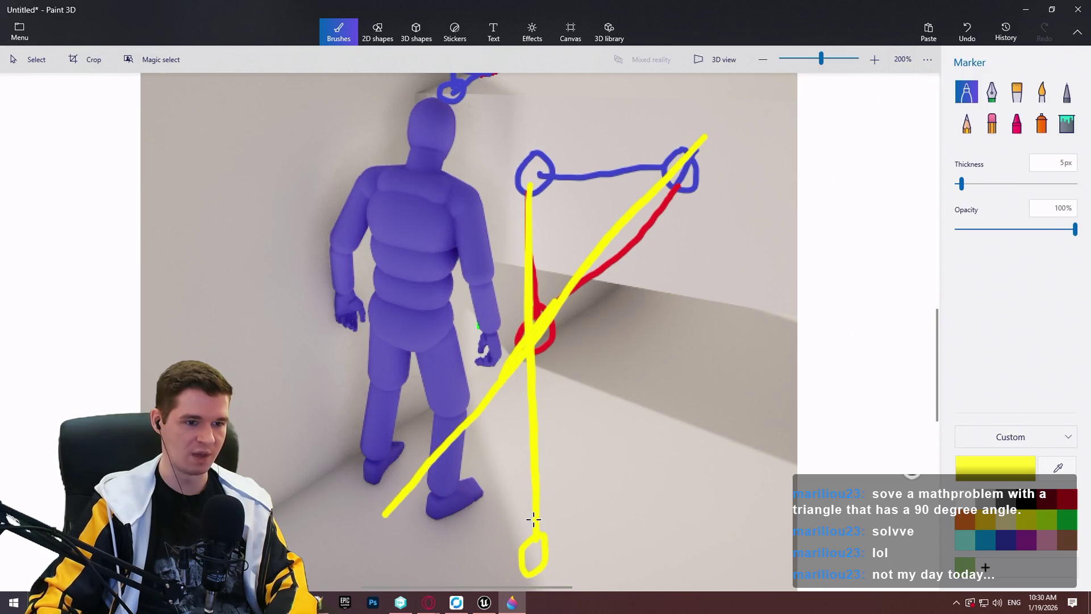
Step: Zoom around to review the sketch, then minimize Paint 3D to return to the blueprint graph
scroll(530, 460, up, 5)
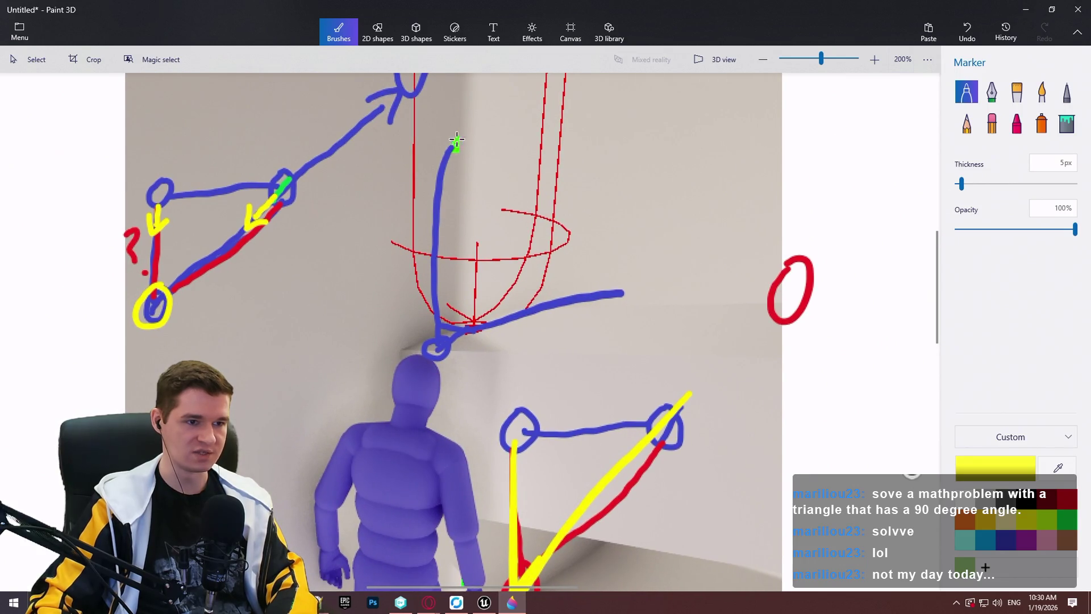
scroll(535, 359, down, 3)
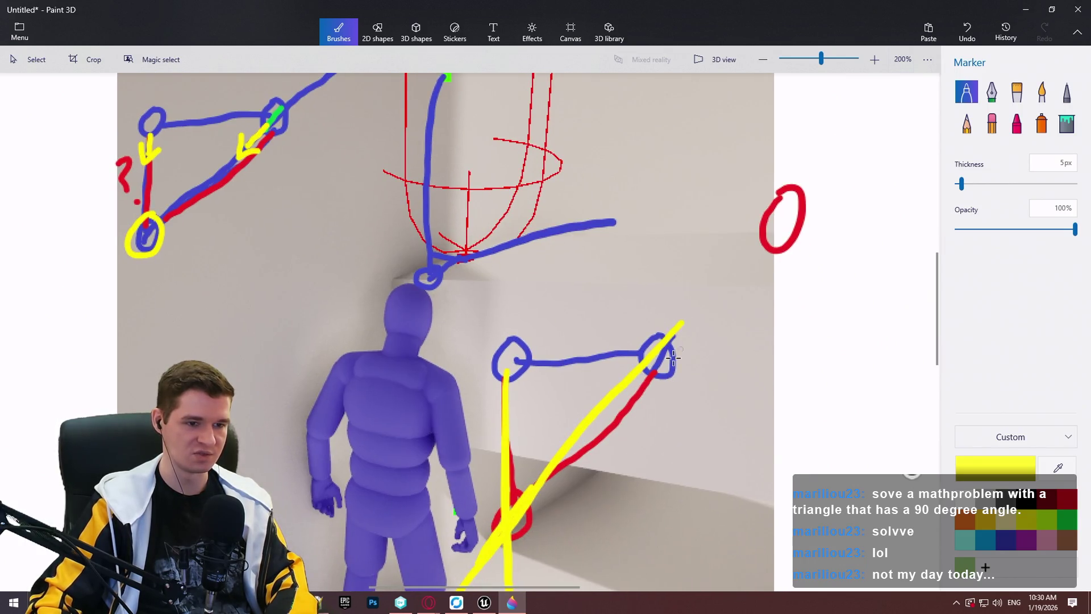
scroll(487, 305, up, 3)
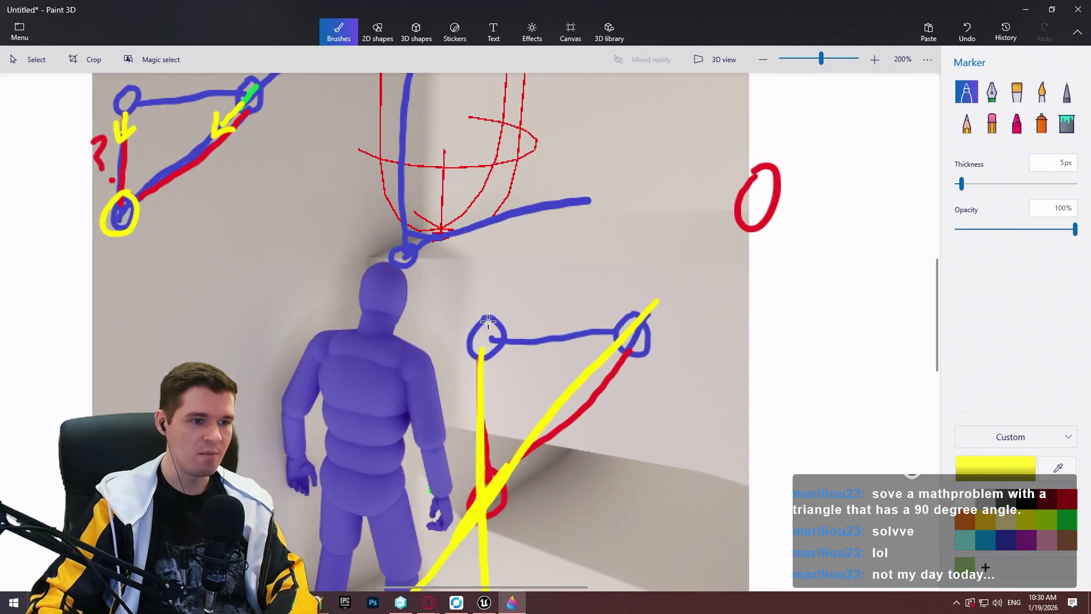
scroll(513, 455, down, 2)
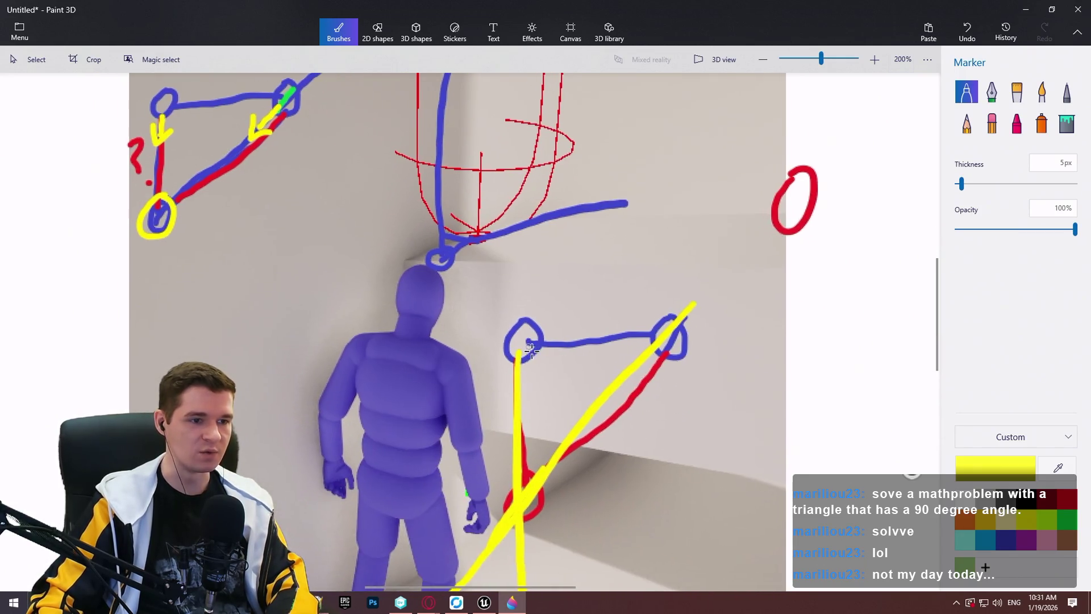
scroll(513, 241, up, 1)
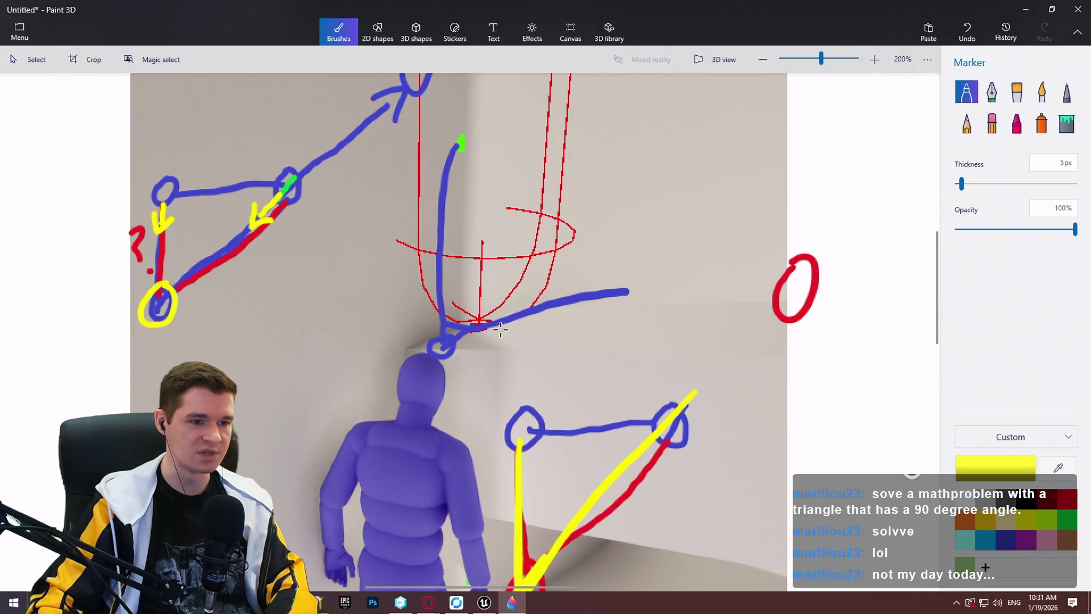
scroll(504, 359, down, 1)
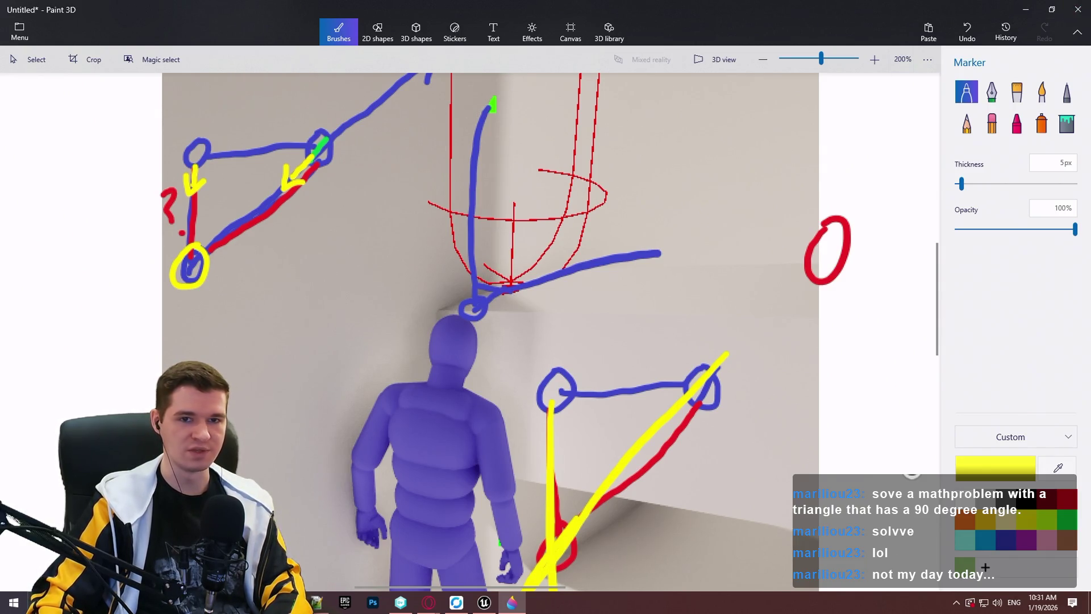
click(1032, 15)
scroll(657, 319, up, 4)
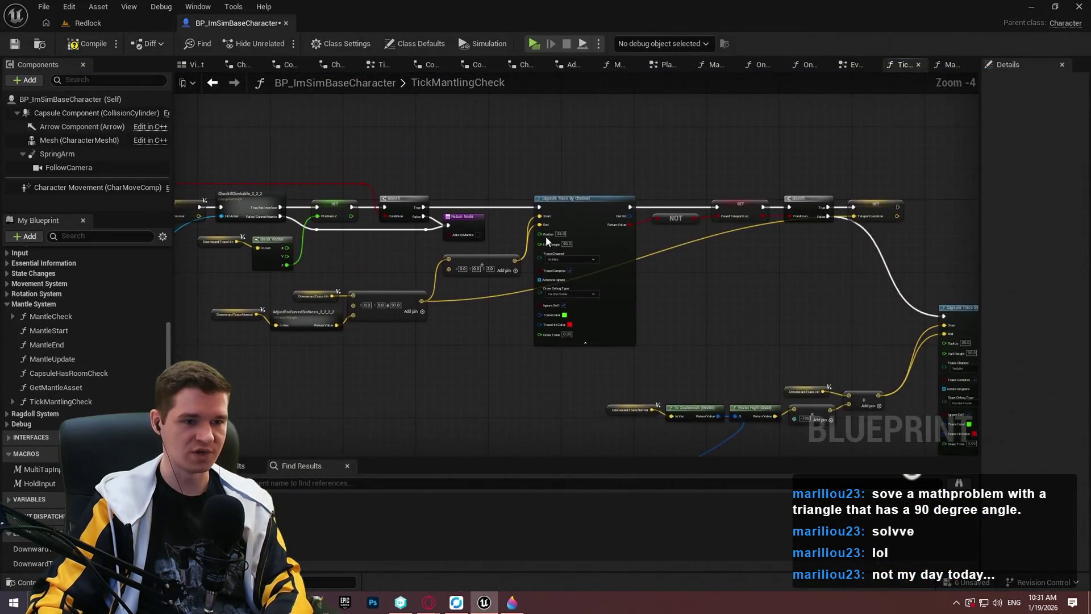
Step: Add a Break Hit Result node from the Capsule Trace's Out Hit and expand it to show all pins
scroll(548, 242, up, 4)
drag(412, 233, 438, 306)
text(break)
click(500, 356)
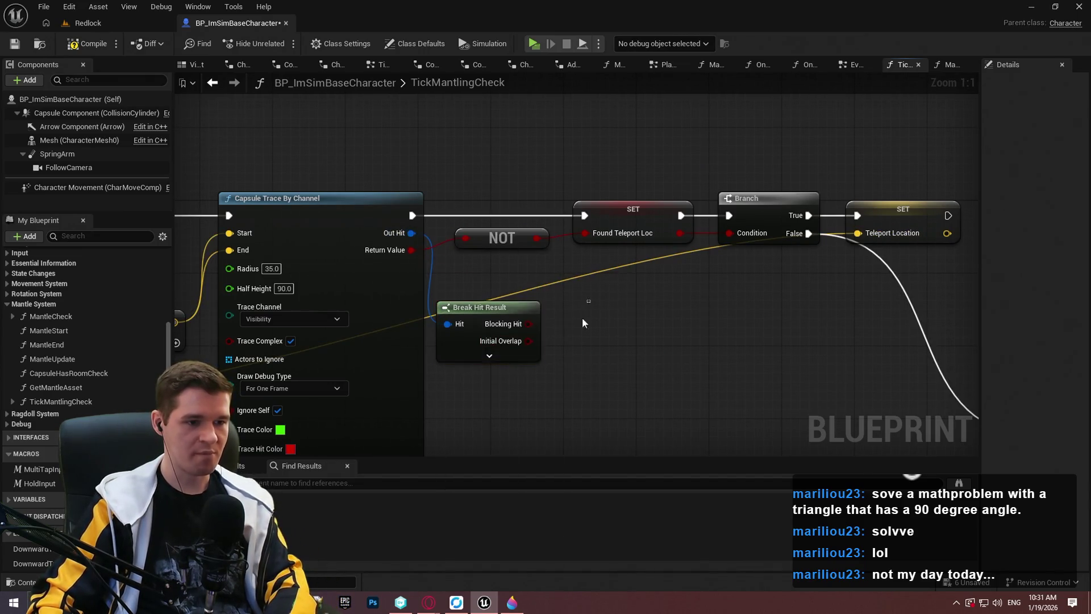
click(492, 356)
mouse_move(669, 295)
mouse_down()
mouse_move(643, 246)
mouse_move(552, 179)
mouse_move(533, 288)
mouse_move(557, 346)
mouse_up()
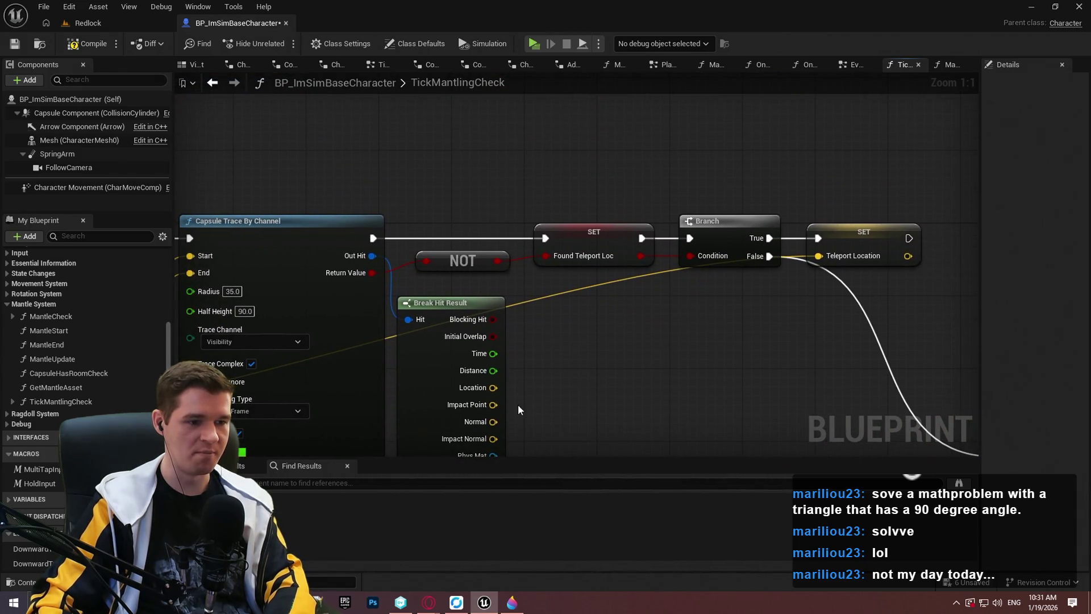
mouse_move(542, 398)
mouse_down()
mouse_move(536, 276)
mouse_move(577, 348)
mouse_move(538, 269)
mouse_up()
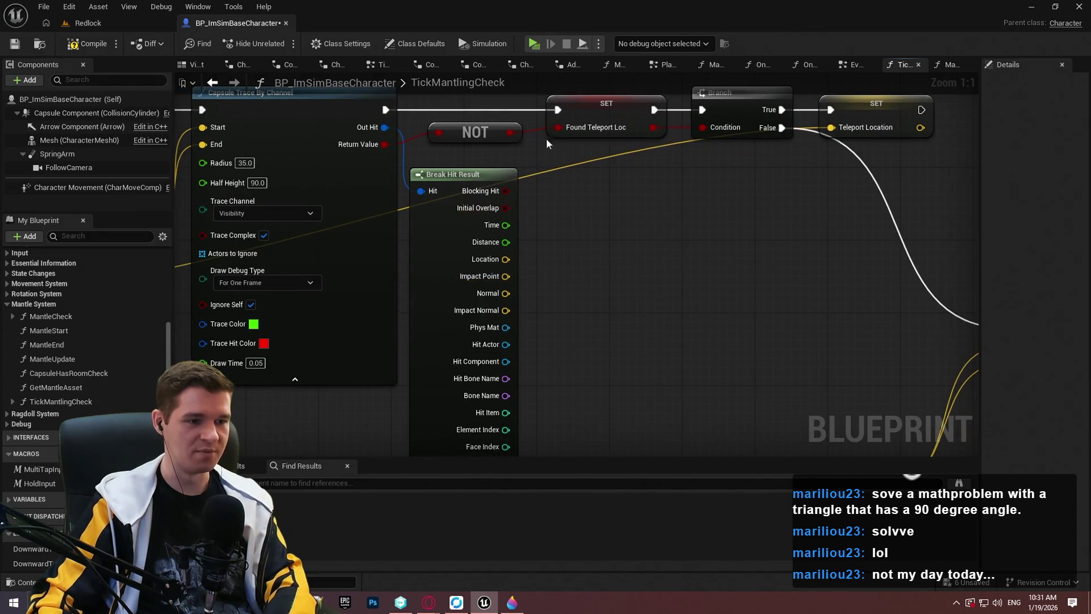
drag(378, 238, 366, 239)
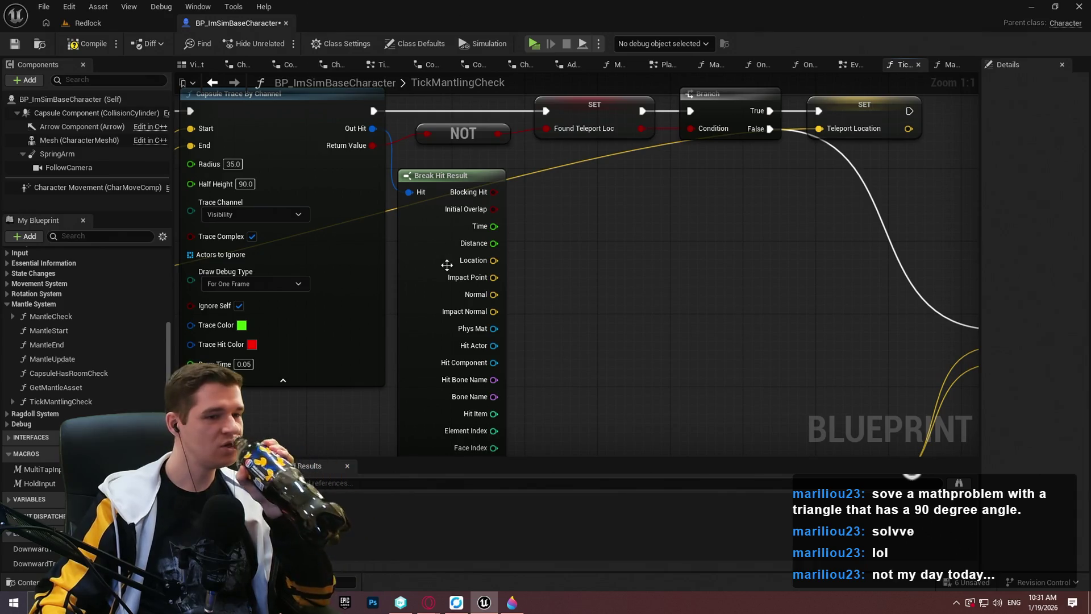
Step: Promote Impact Point to a local variable named Capsule Hit Loc and set it on Branch False
drag(494, 277, 577, 261)
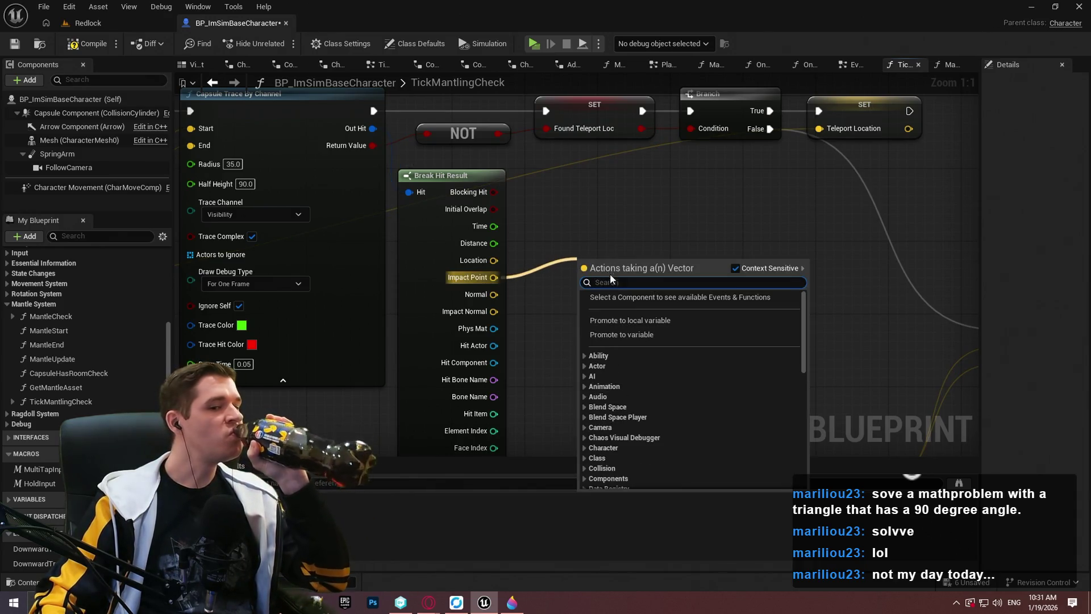
click(656, 322)
text(CapsuleHitLo)
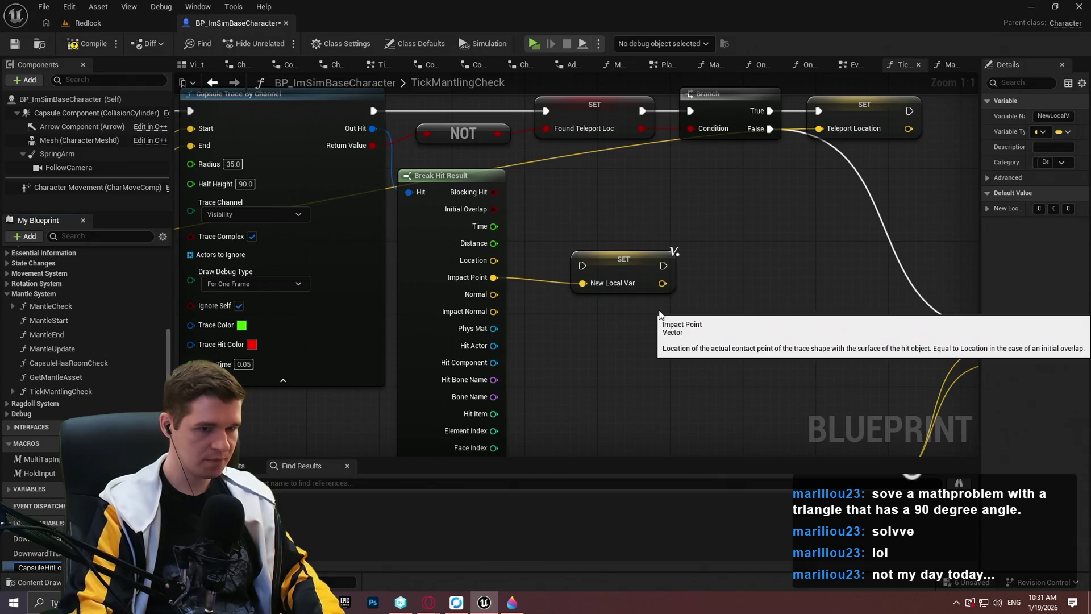
key(Return)
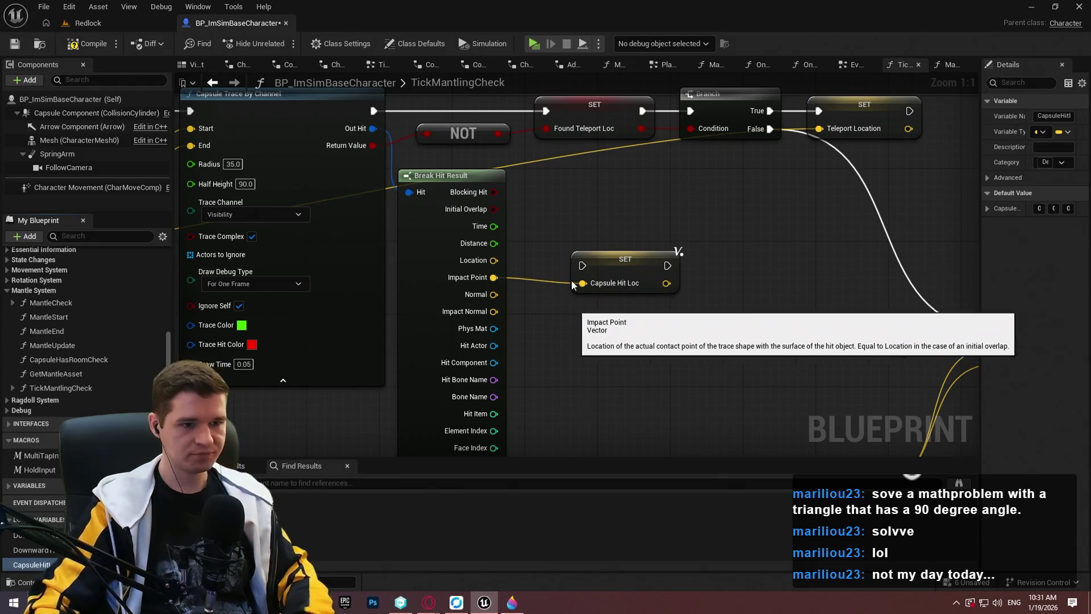
mouse_move(582, 265)
mouse_down()
mouse_move(764, 145)
mouse_move(770, 128)
mouse_up()
mouse_move(730, 345)
mouse_down()
mouse_move(556, 207)
mouse_move(499, 378)
mouse_up()
drag(590, 282, 827, 208)
mouse_move(855, 397)
mouse_down()
mouse_move(647, 298)
mouse_move(782, 131)
mouse_move(626, 120)
mouse_move(663, 257)
mouse_move(722, 250)
mouse_move(739, 273)
mouse_move(791, 257)
mouse_move(654, 284)
mouse_move(823, 315)
mouse_move(843, 178)
mouse_move(517, 135)
mouse_move(784, 218)
mouse_up()
Step: Delete the old vector, To Quaternion, Make Transform and Transform Vector nodes, repositioning Downward Trace Normal and Hit
key(Delete)
mouse_move(522, 111)
mouse_down()
mouse_move(690, 166)
mouse_move(443, 356)
mouse_move(489, 375)
mouse_up()
mouse_move(790, 425)
mouse_down()
mouse_move(733, 337)
mouse_move(697, 231)
mouse_move(739, 250)
mouse_up()
mouse_move(872, 333)
mouse_down()
mouse_move(320, 277)
mouse_move(318, 267)
mouse_up()
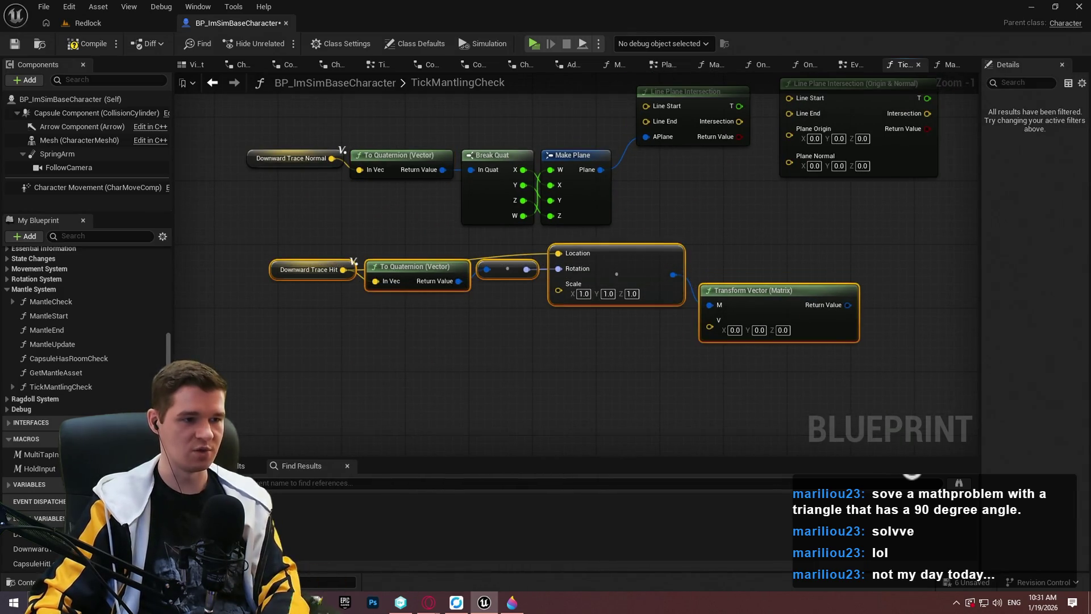
drag(497, 90, 491, 219)
drag(597, 426, 562, 349)
ctrl+click(284, 321)
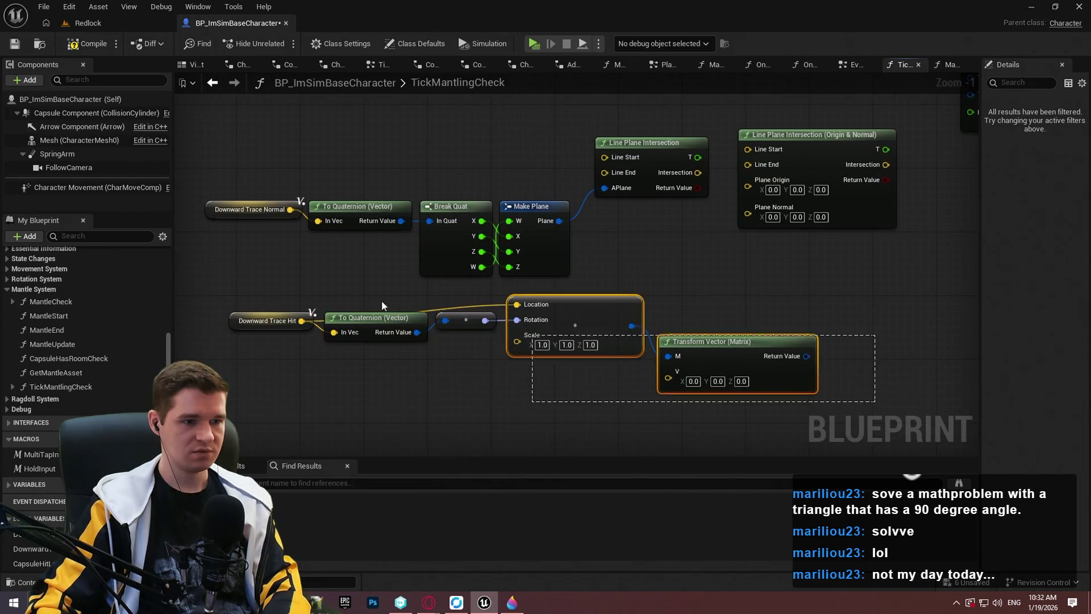
key(Delete)
mouse_move(312, 327)
mouse_down()
mouse_move(527, 141)
mouse_move(526, 230)
mouse_up()
scroll(546, 142, up, 2)
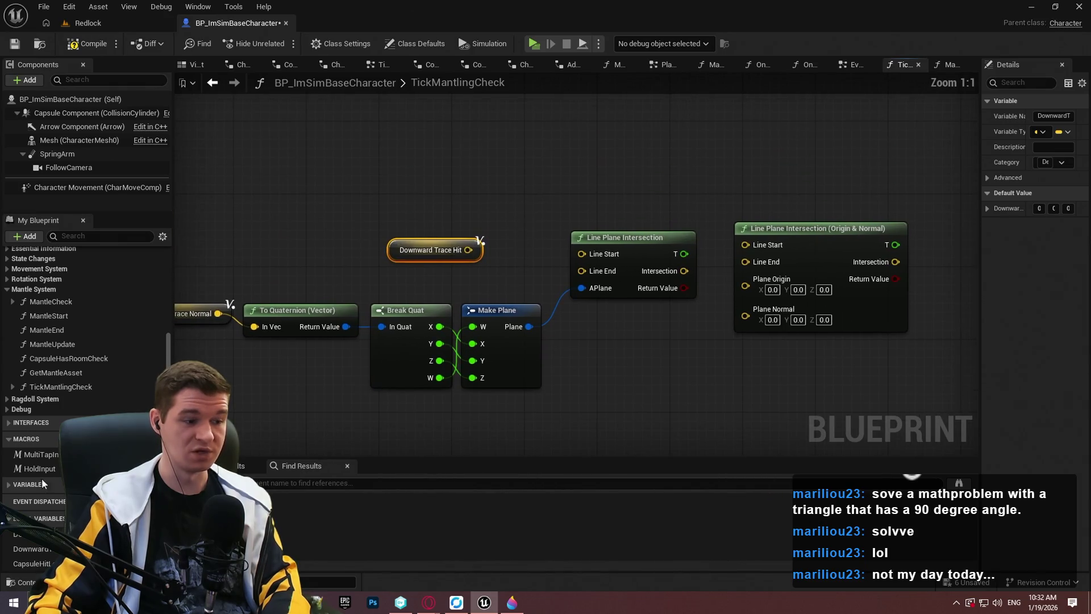
Step: Add a Capsule Hit Loc getter and split it and Downward Trace Hit into X, Y, Z
drag(31, 563, 404, 165)
click(443, 178)
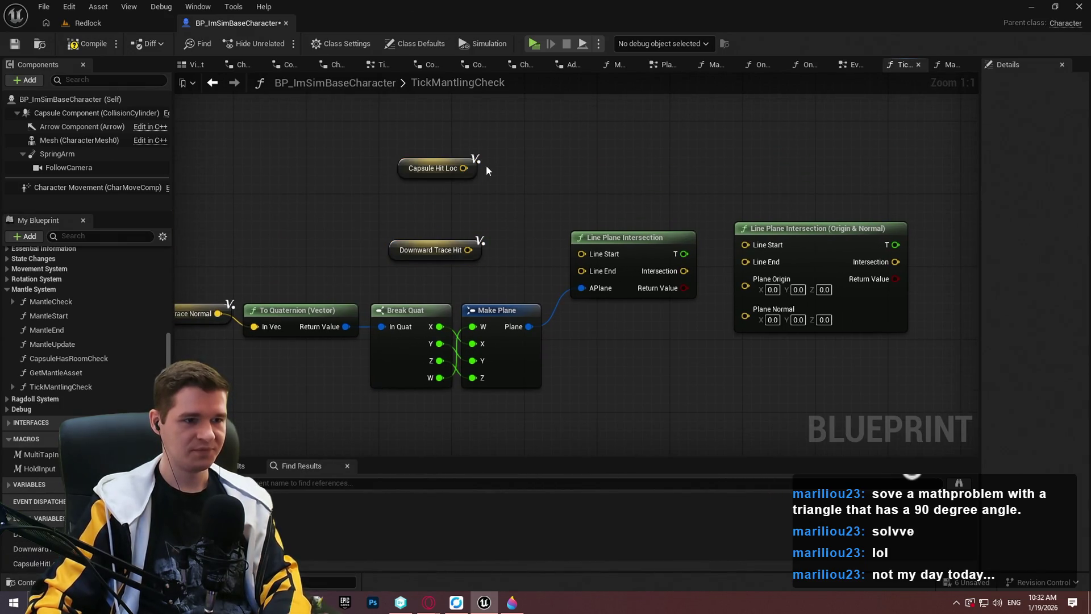
right_click(486, 169)
right_click(463, 168)
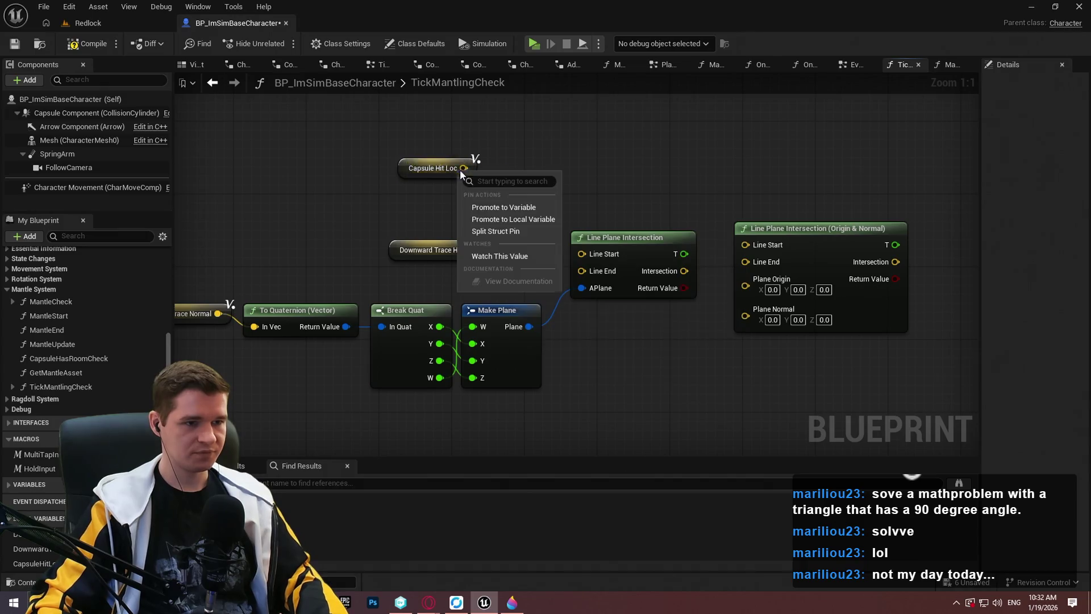
click(506, 231)
right_click(468, 250)
click(500, 311)
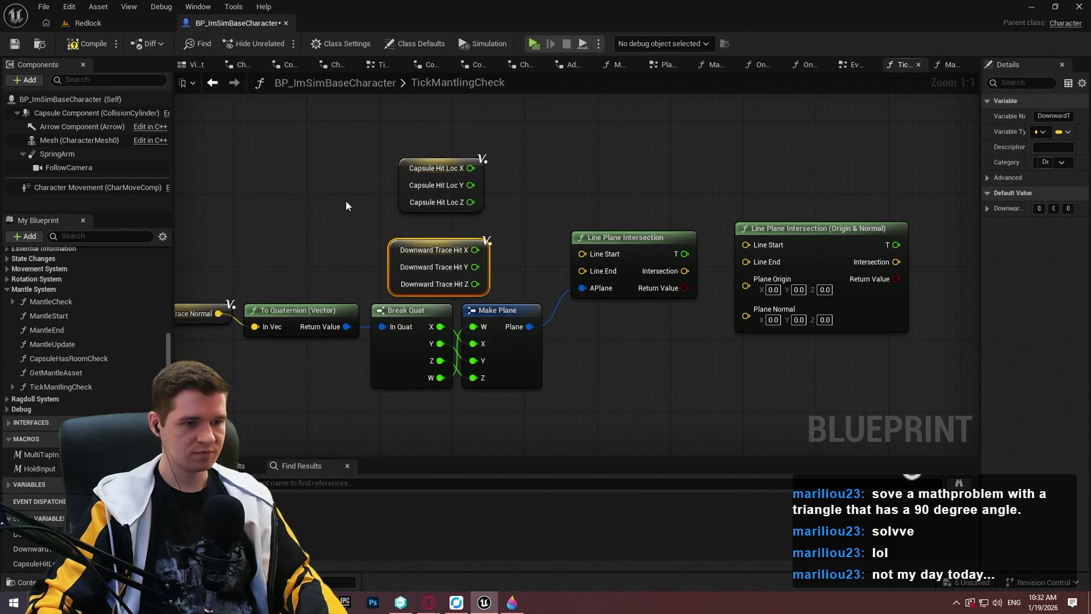
drag(432, 244, 350, 199)
drag(442, 168, 440, 132)
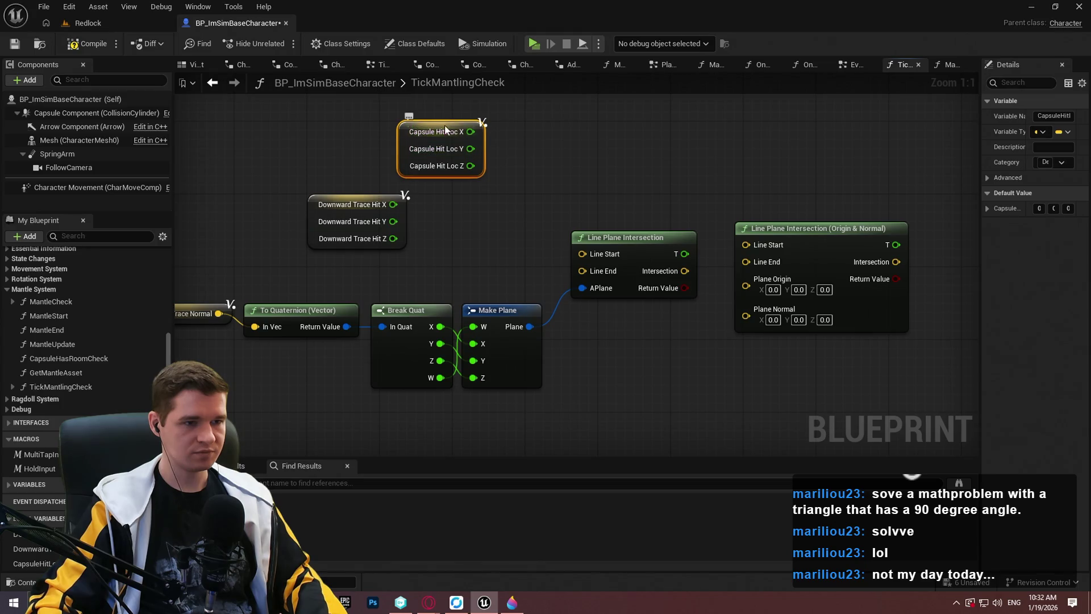
click(518, 605)
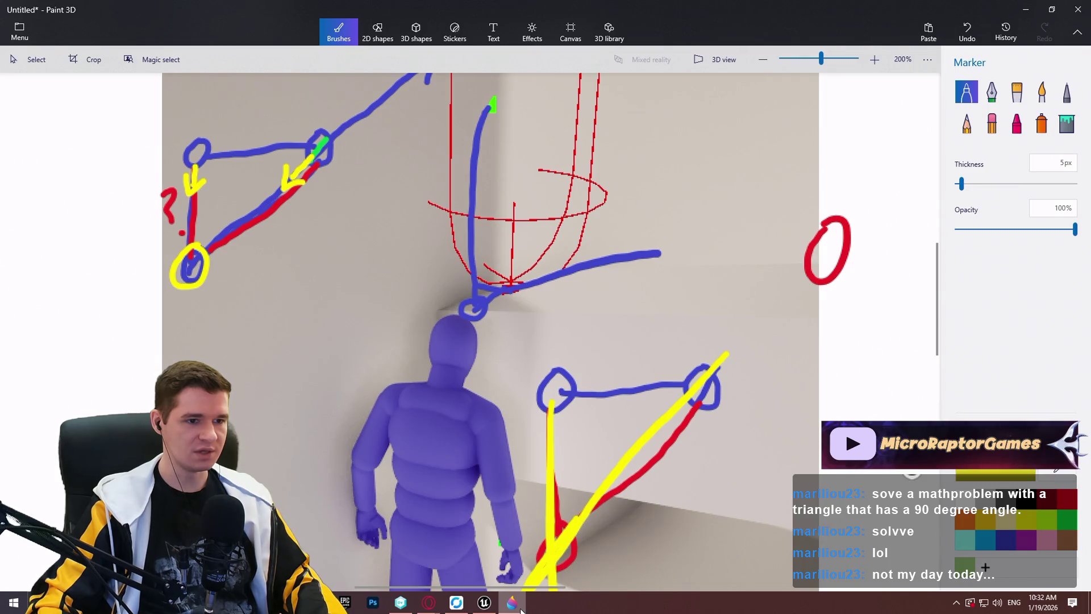
click(520, 606)
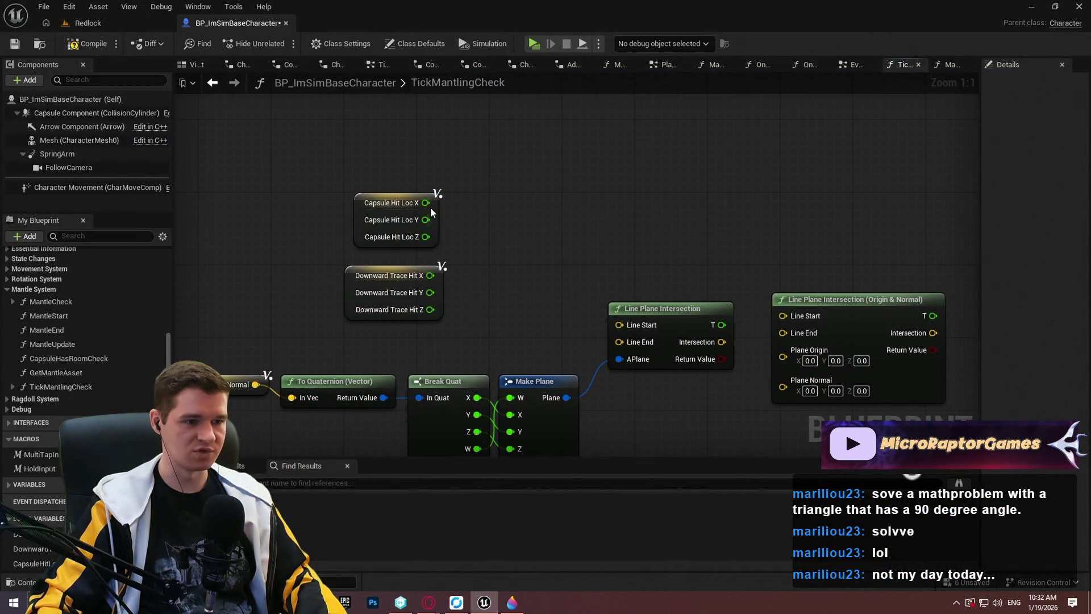
Step: Build a Make Vector from Capsule Hit Loc X/Y and Downward Trace Hit Z, feeding Line Start
drag(425, 202, 491, 218)
text(make vecto)
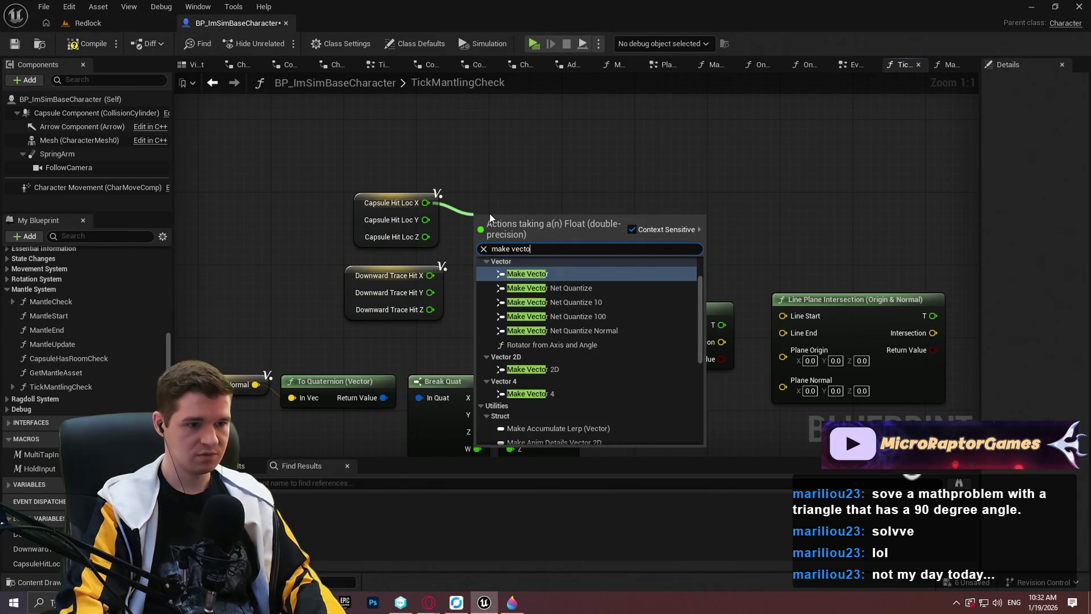
click(497, 277)
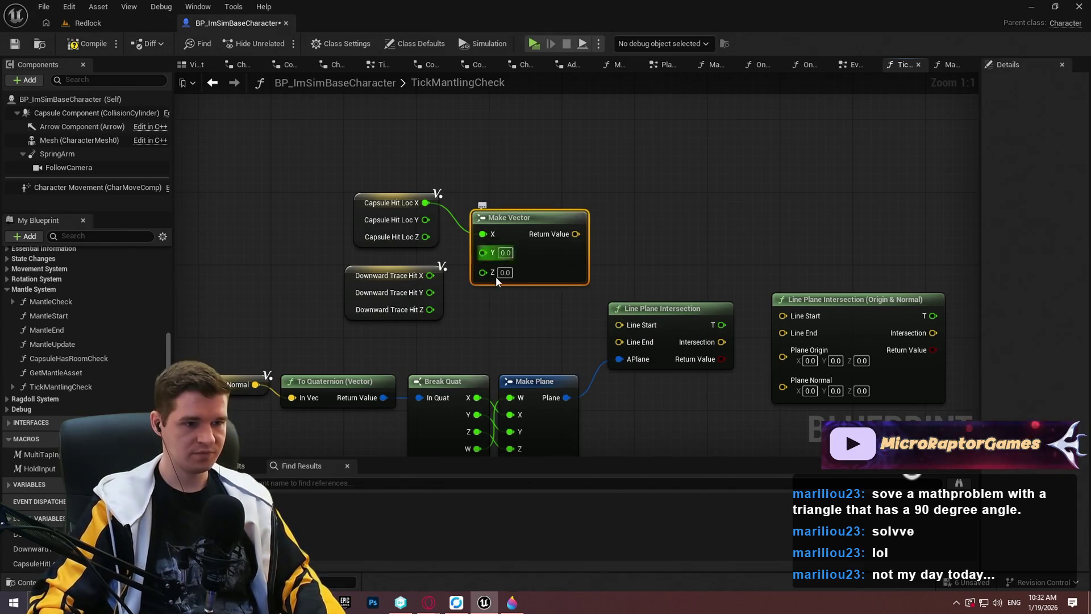
mouse_move(452, 291)
mouse_down()
mouse_move(435, 294)
mouse_move(424, 220)
mouse_up()
drag(430, 310, 483, 269)
mouse_move(560, 235)
mouse_down()
mouse_move(640, 317)
mouse_move(625, 324)
mouse_move(561, 234)
mouse_up()
key(Escape)
drag(336, 182, 580, 324)
drag(411, 225, 257, 180)
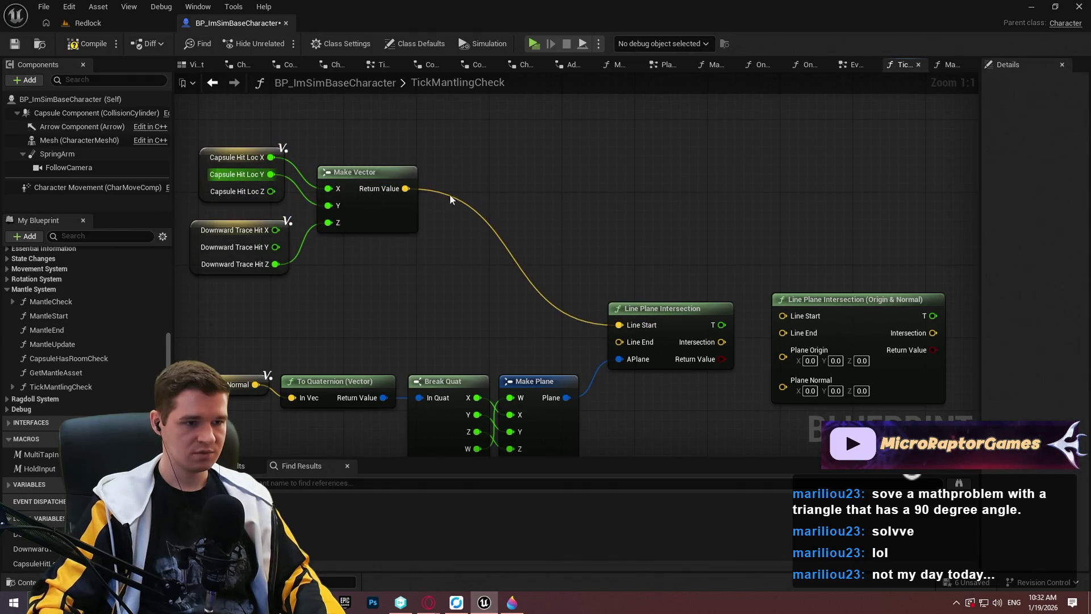
Step: Subtract Z 100 from that vector and feed the lowered point into Line End
drag(405, 188, 460, 315)
text(-)
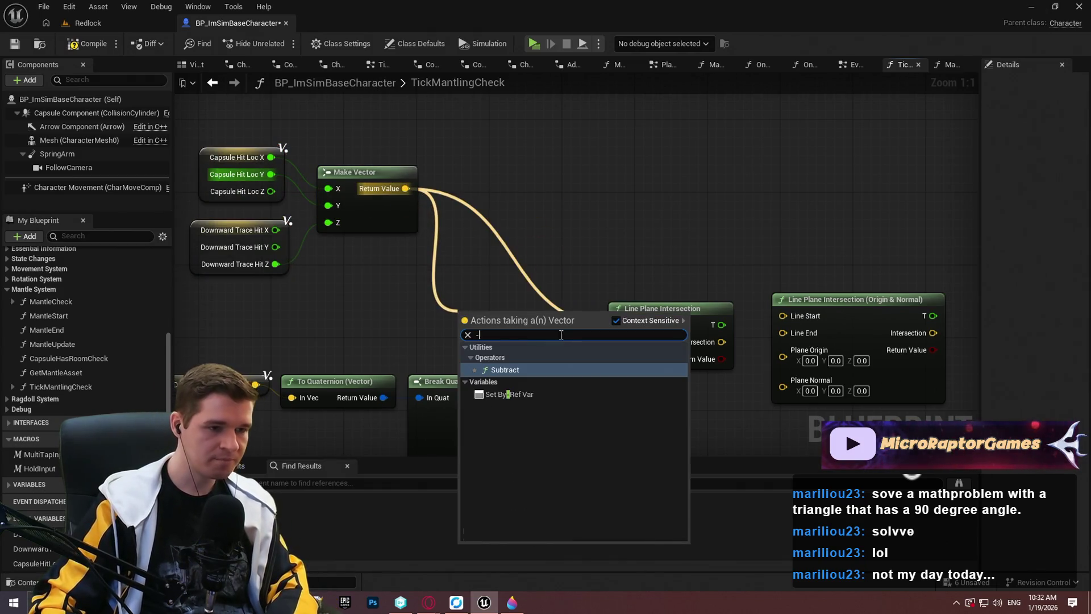
click(528, 371)
click(541, 342)
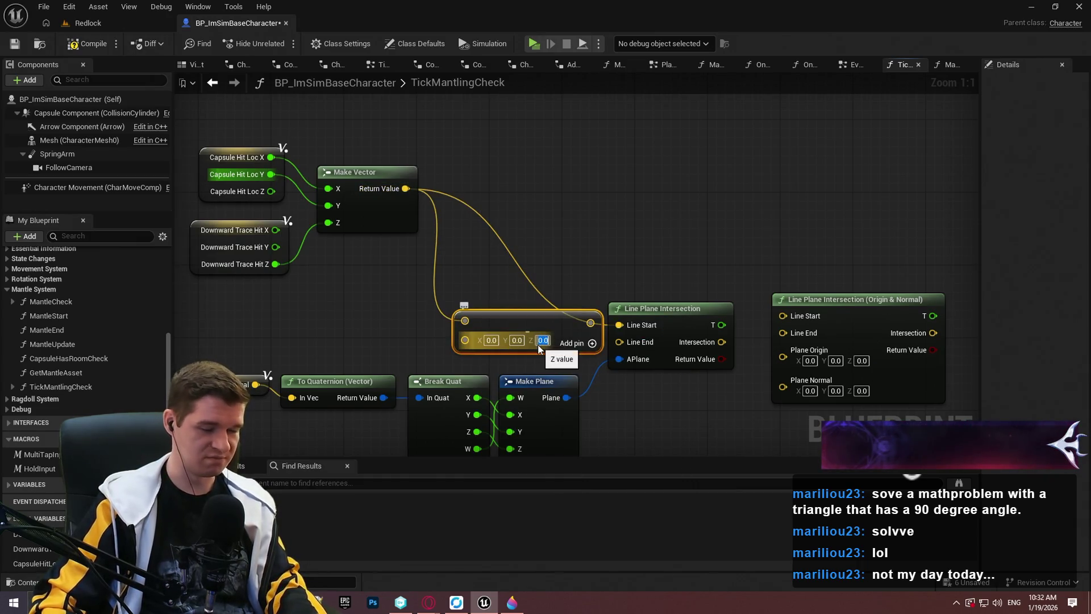
text(100)
key(Return)
mouse_move(569, 341)
mouse_down()
mouse_move(503, 323)
mouse_move(620, 342)
mouse_up()
mouse_move(507, 320)
mouse_down()
mouse_move(510, 234)
mouse_move(524, 251)
mouse_move(544, 253)
mouse_move(539, 244)
mouse_up()
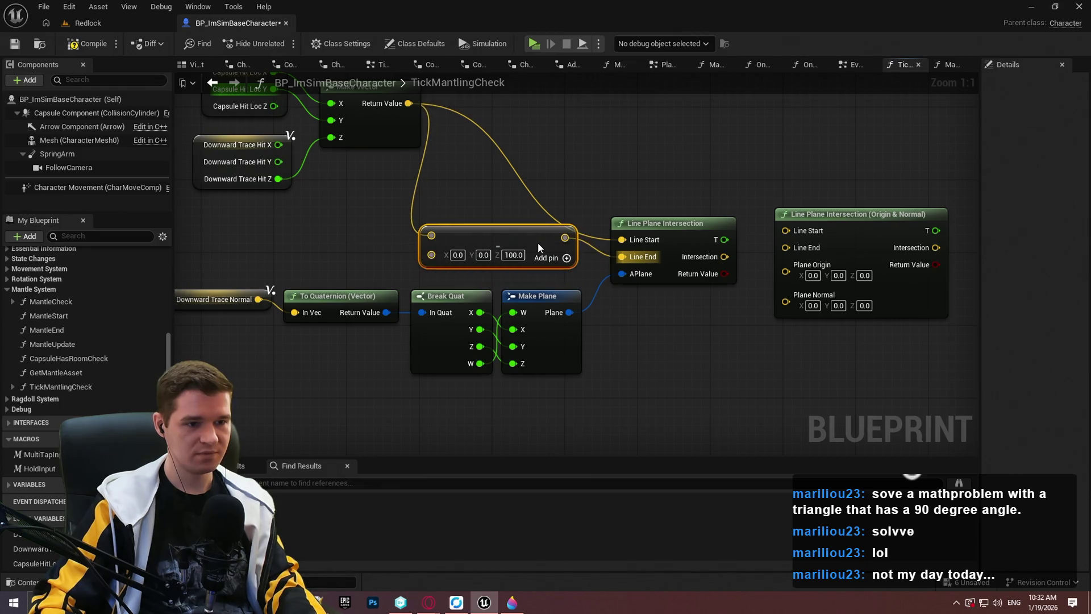
Step: Tidy the Line Start wire, delete the Origin & Normal intersection node, and save the blueprint
mouse_move(341, 319)
mouse_down()
mouse_move(443, 196)
mouse_move(425, 280)
mouse_move(415, 269)
mouse_up()
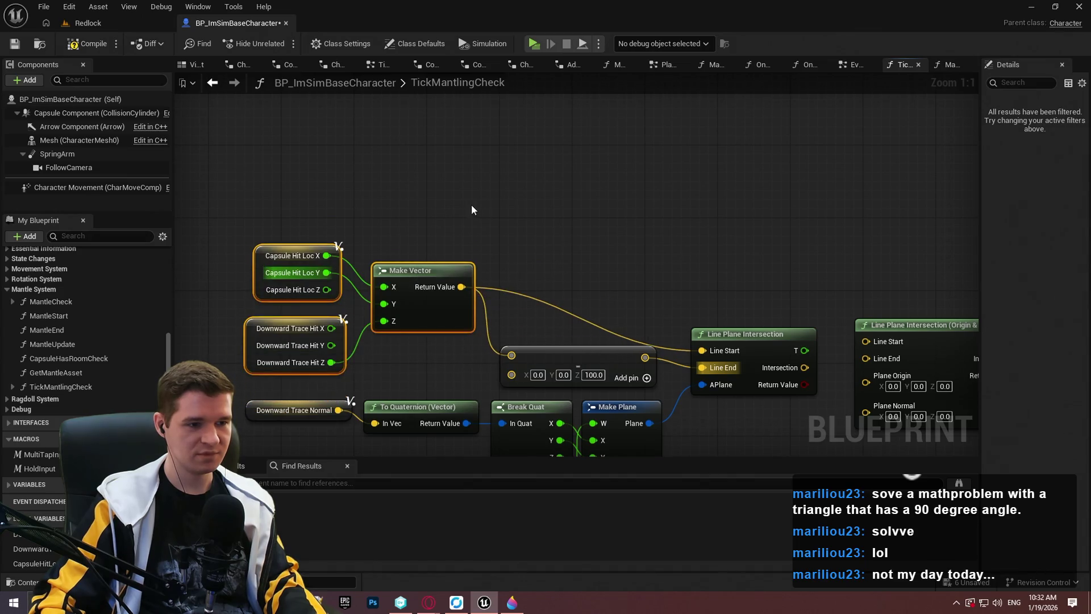
click(714, 294)
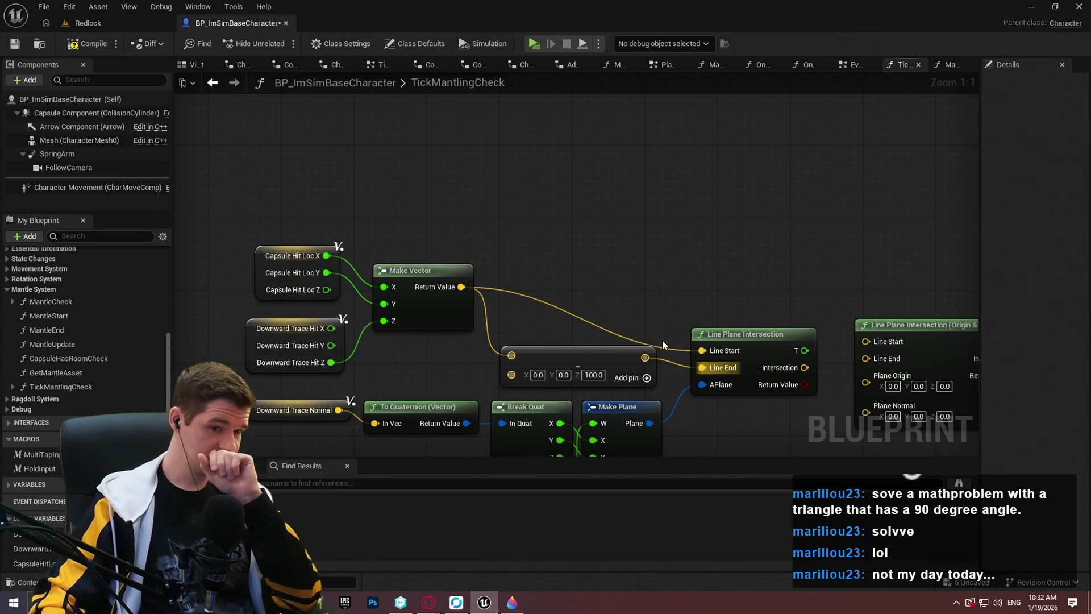
double_click(547, 297)
drag(603, 285, 666, 294)
click(687, 271)
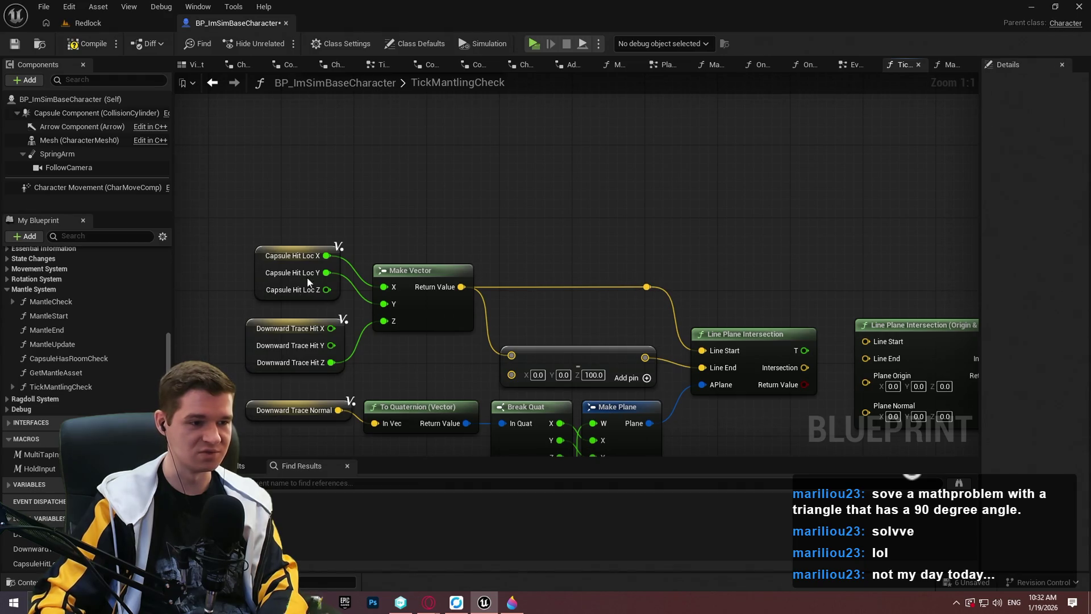
mouse_move(619, 185)
mouse_down()
mouse_move(707, 246)
mouse_move(571, 163)
mouse_move(638, 166)
mouse_move(680, 134)
mouse_up()
click(637, 310)
key(Delete)
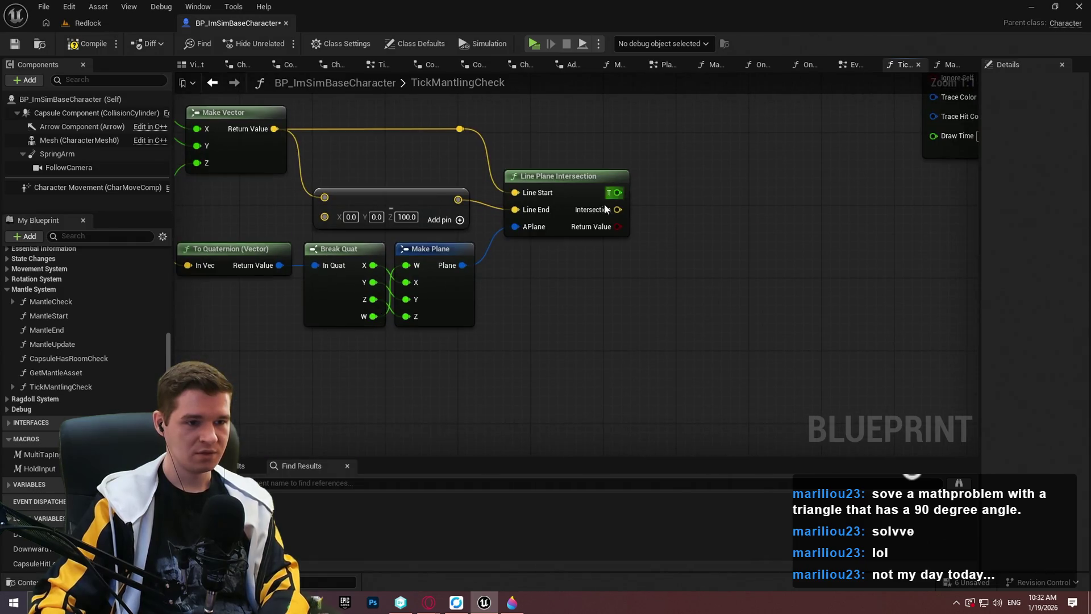
click(15, 43)
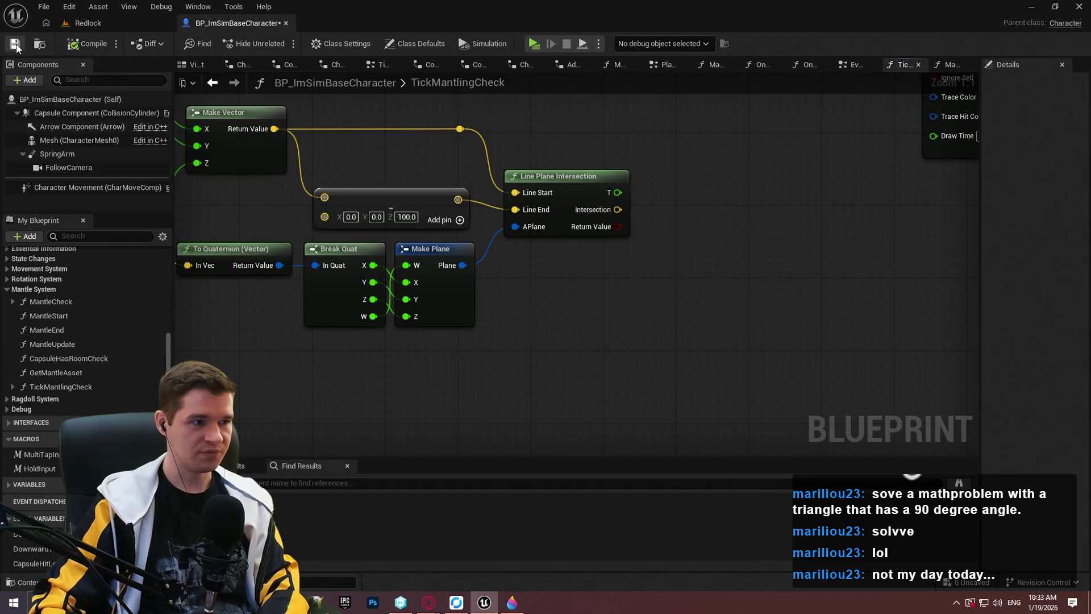
Step: Search for forward-vector and look-at actions from the Intersection result
mouse_move(716, 148)
mouse_down()
mouse_move(663, 212)
mouse_move(526, 232)
mouse_up()
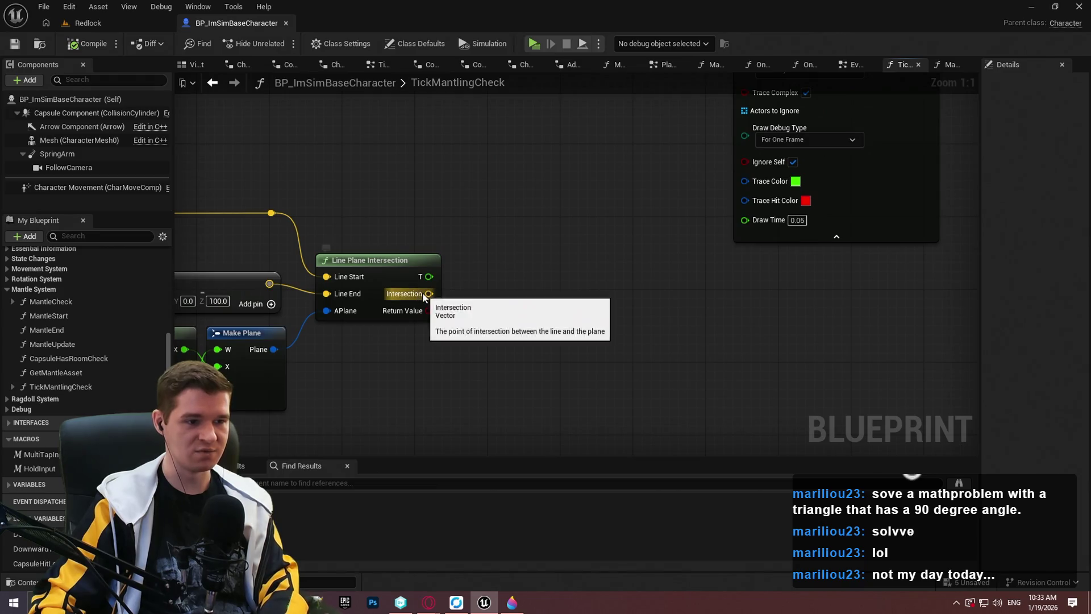
drag(429, 293, 485, 291)
text(forwar)
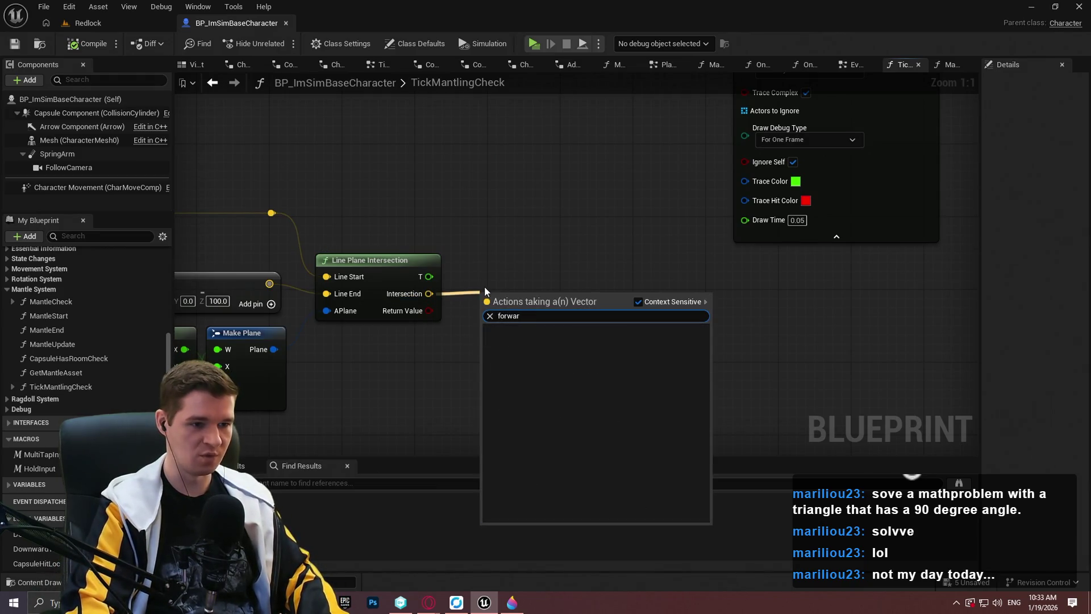
key(Escape)
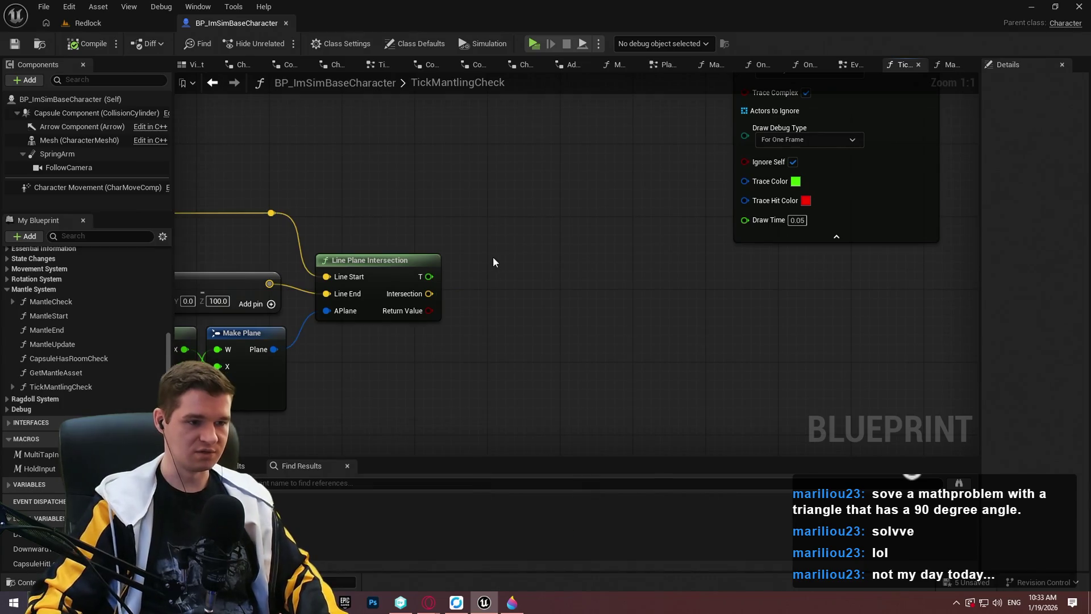
right_click(493, 257)
text(fo)
key(BackSpace)
key(BackSpace)
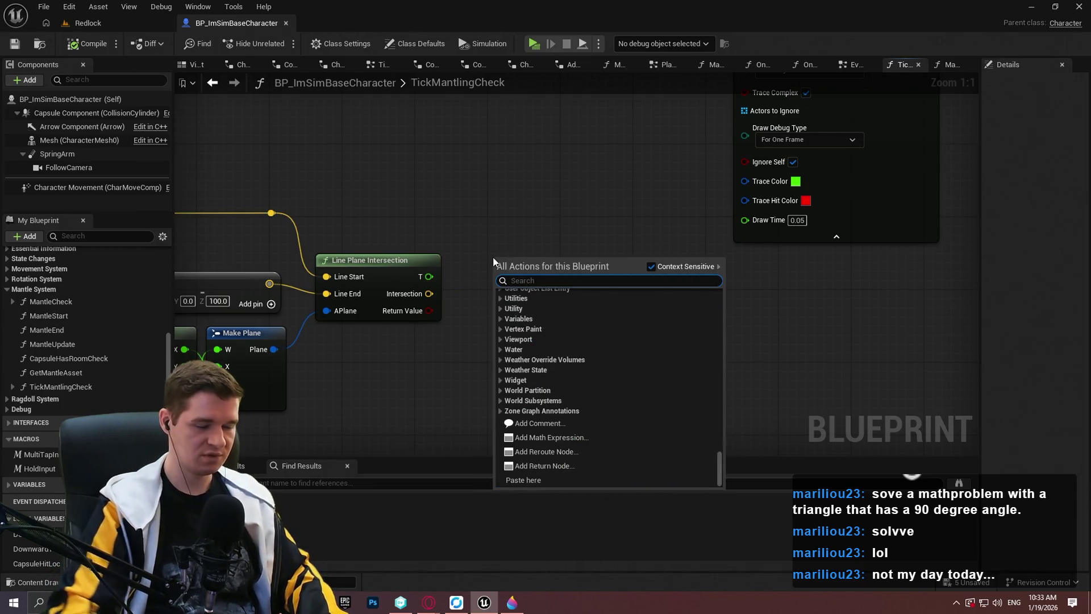
drag(429, 293, 487, 288)
text(get look at)
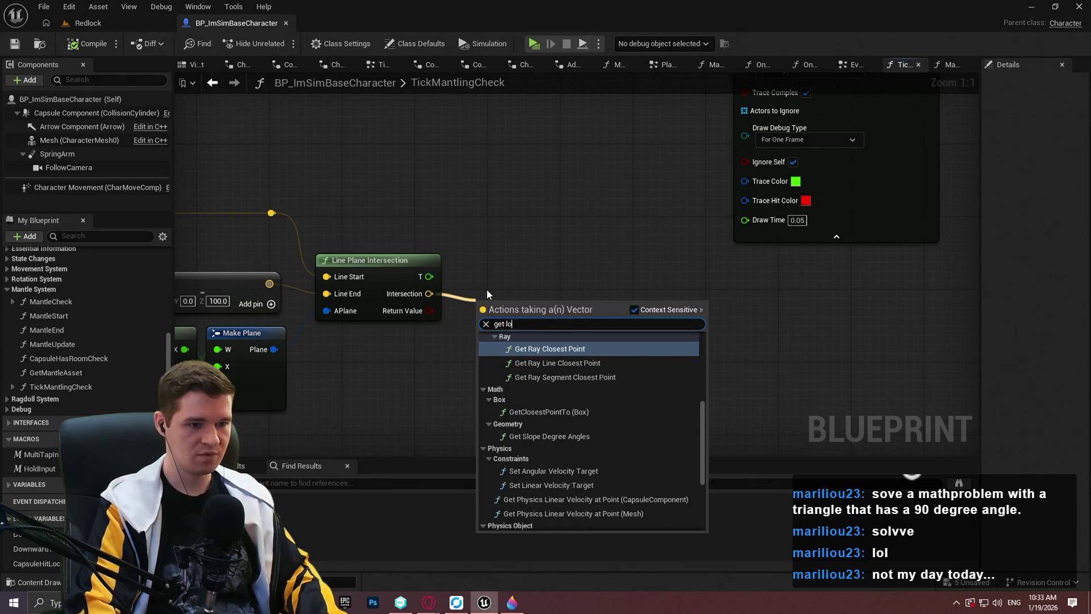
key(ctrl+a)
key(Escape)
Step: Add a Get Forward Vector node to the graph
right_click(490, 282)
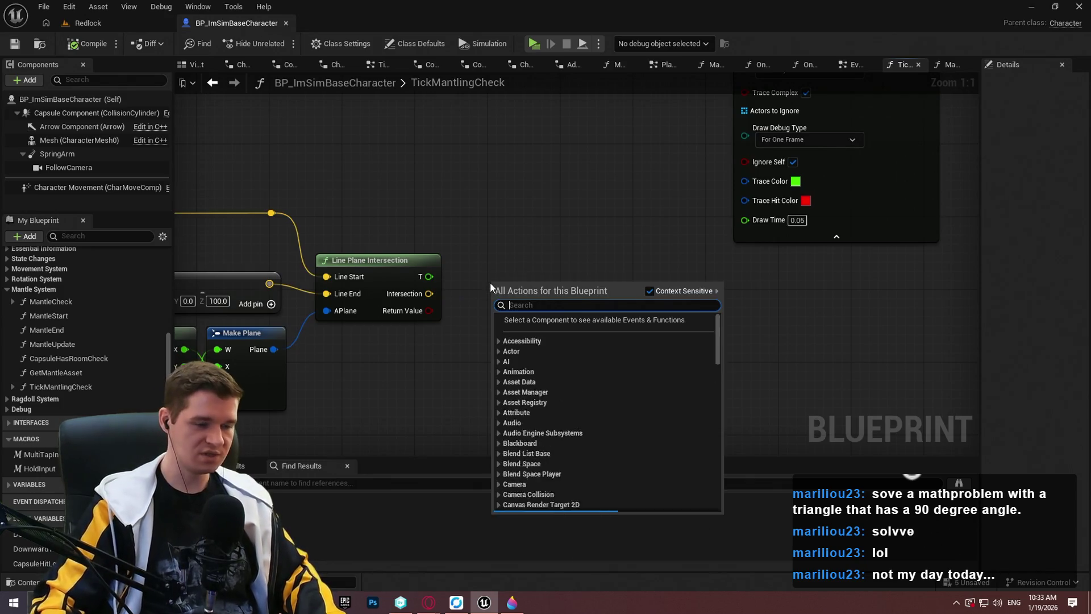
text(g)
key(BackSpace)
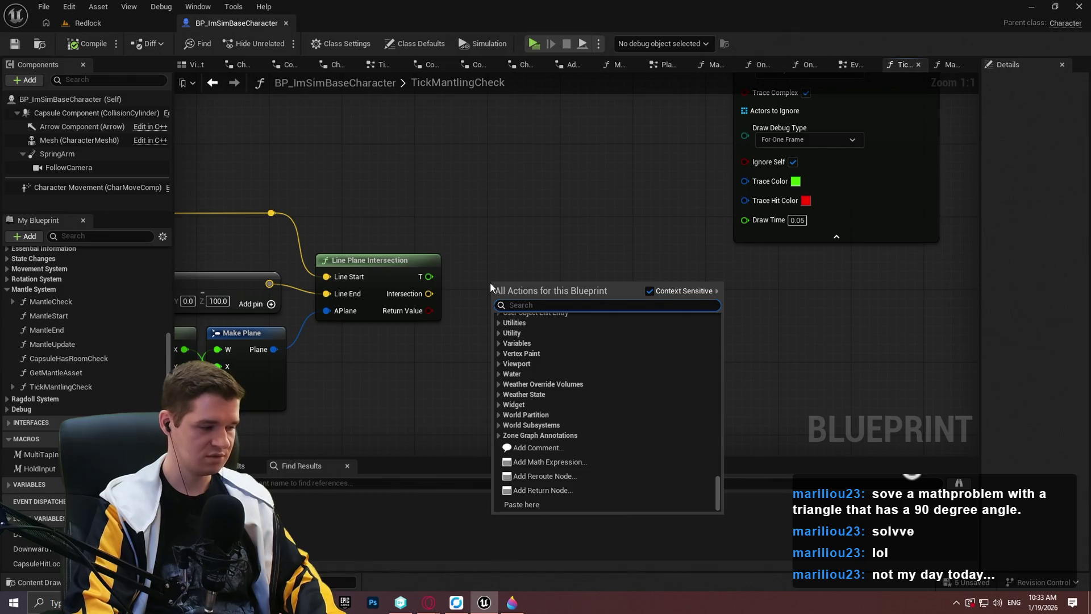
text(forward)
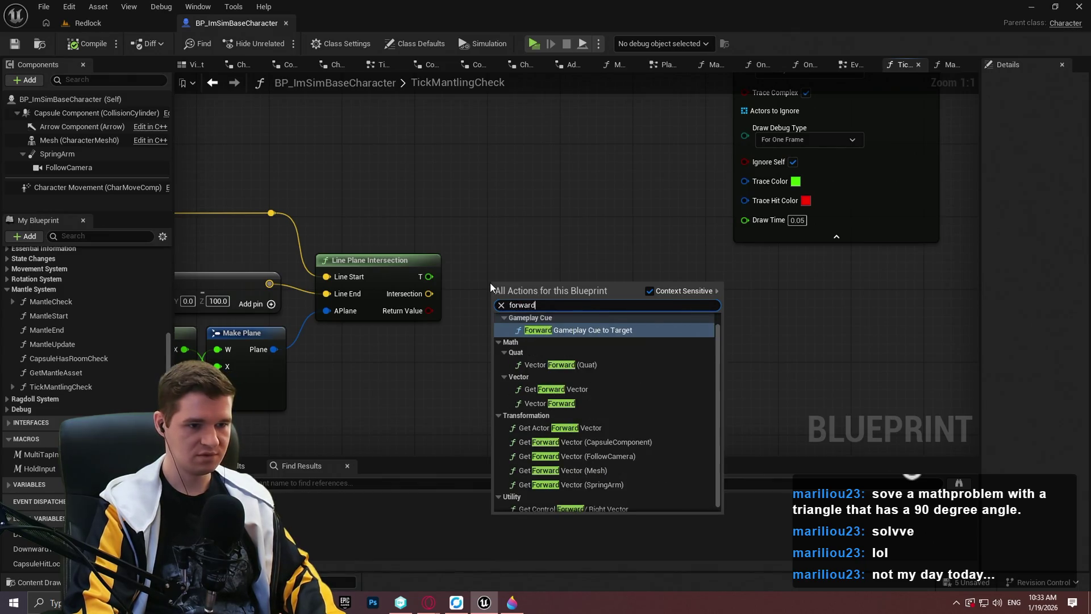
text( vec)
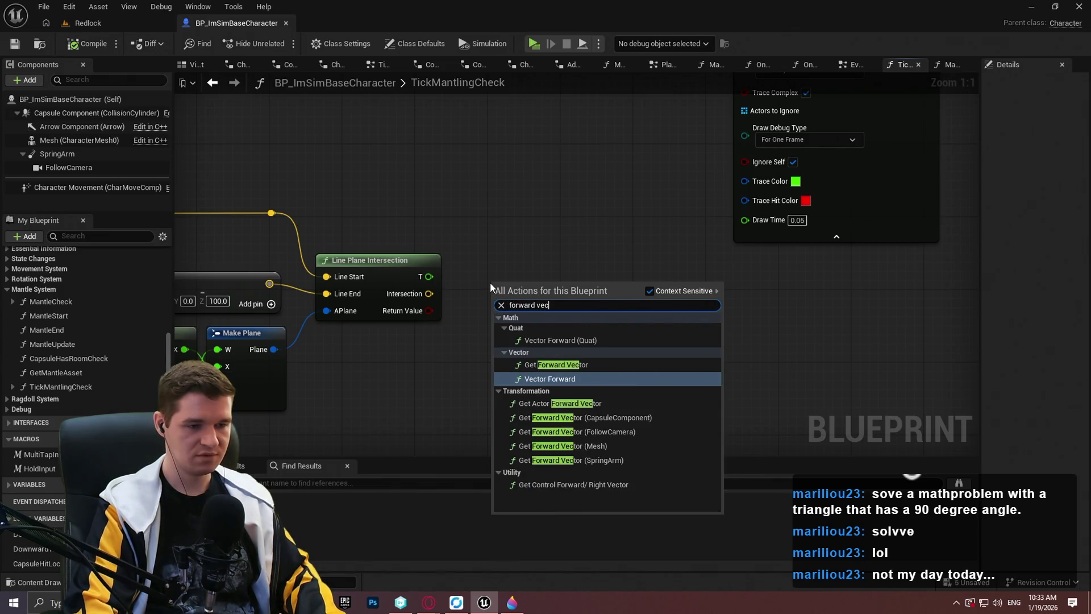
key(Up)
key(Return)
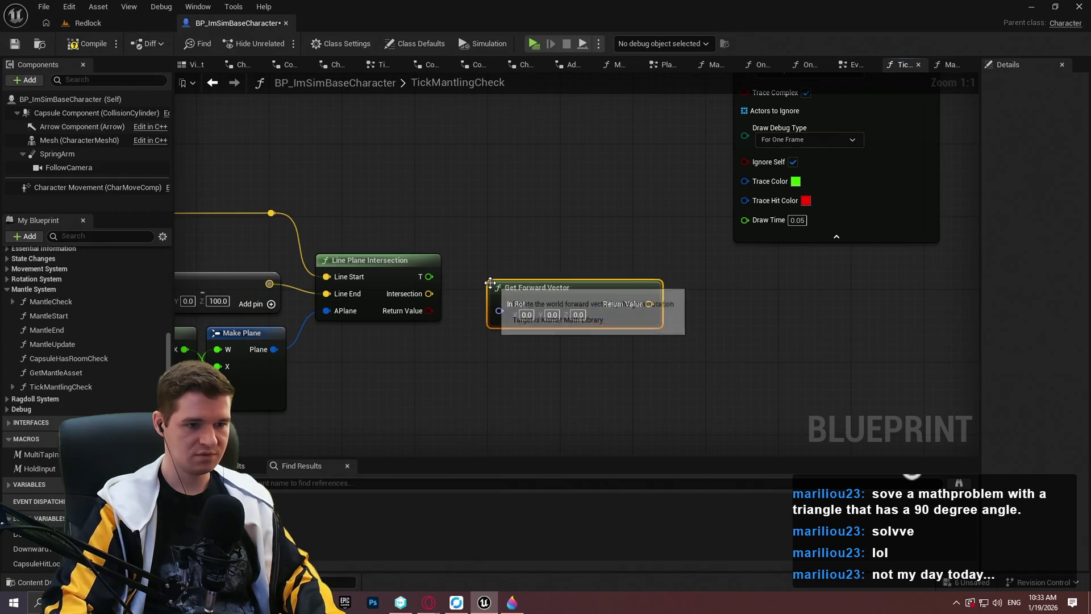
drag(490, 282, 689, 309)
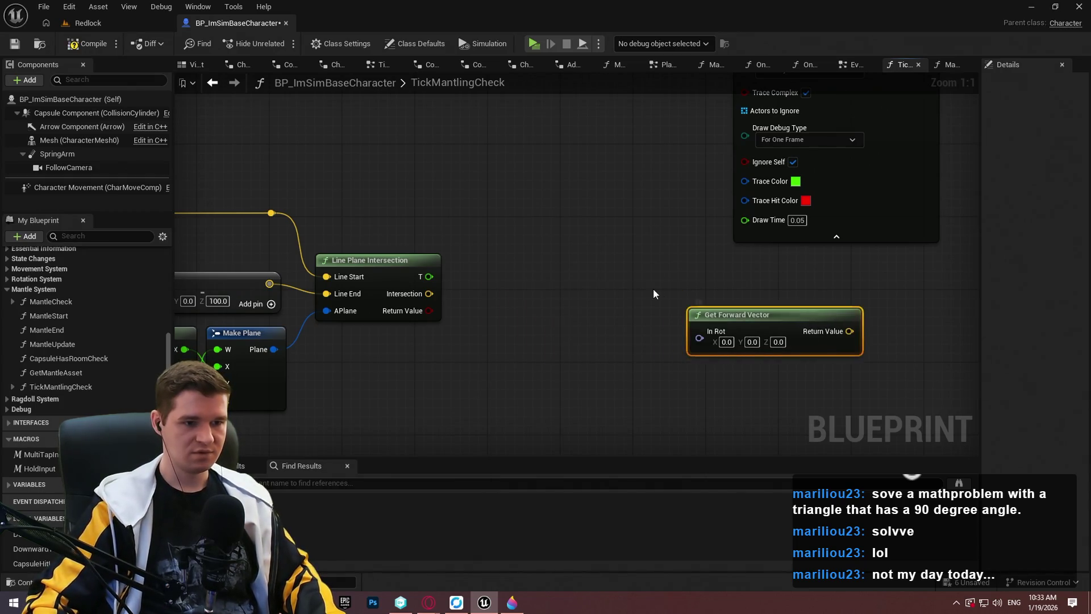
Step: Add Find Look at Rotation from Intersection to Downward Trace Hit, feeding Get Forward Vector
right_click(512, 308)
text(find look)
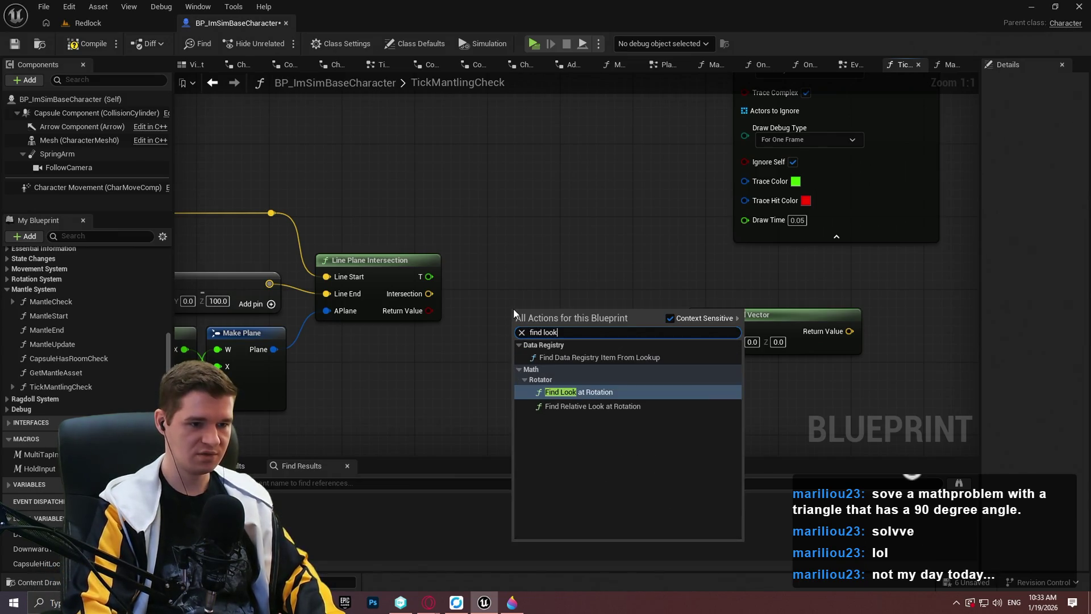
key(Return)
drag(517, 331, 429, 293)
drag(545, 310, 517, 319)
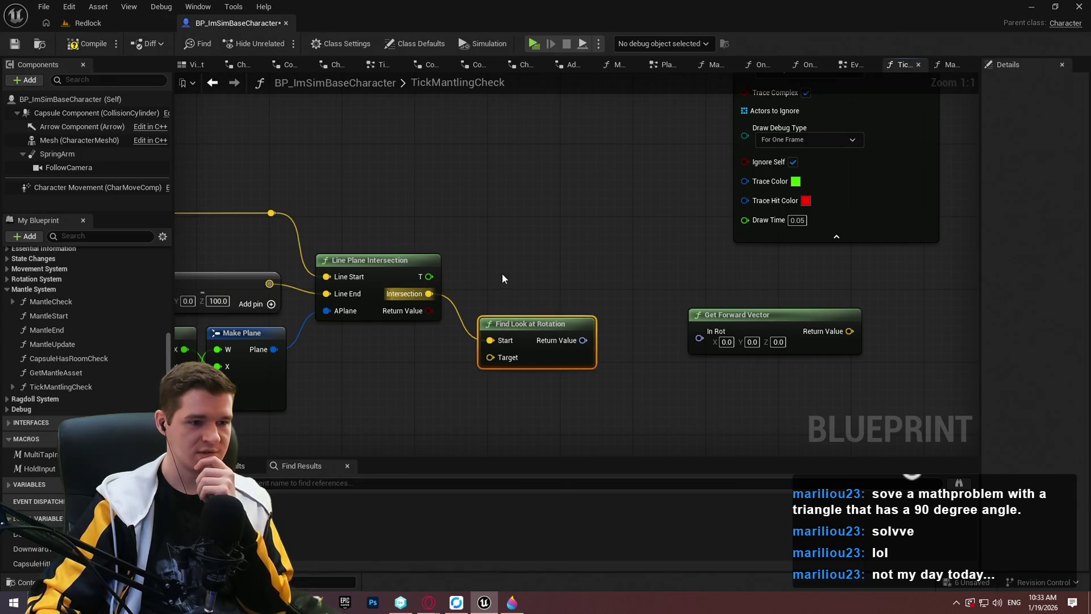
mouse_move(31, 548)
mouse_down()
mouse_move(398, 341)
mouse_move(466, 332)
mouse_move(419, 328)
mouse_up()
drag(494, 299, 484, 282)
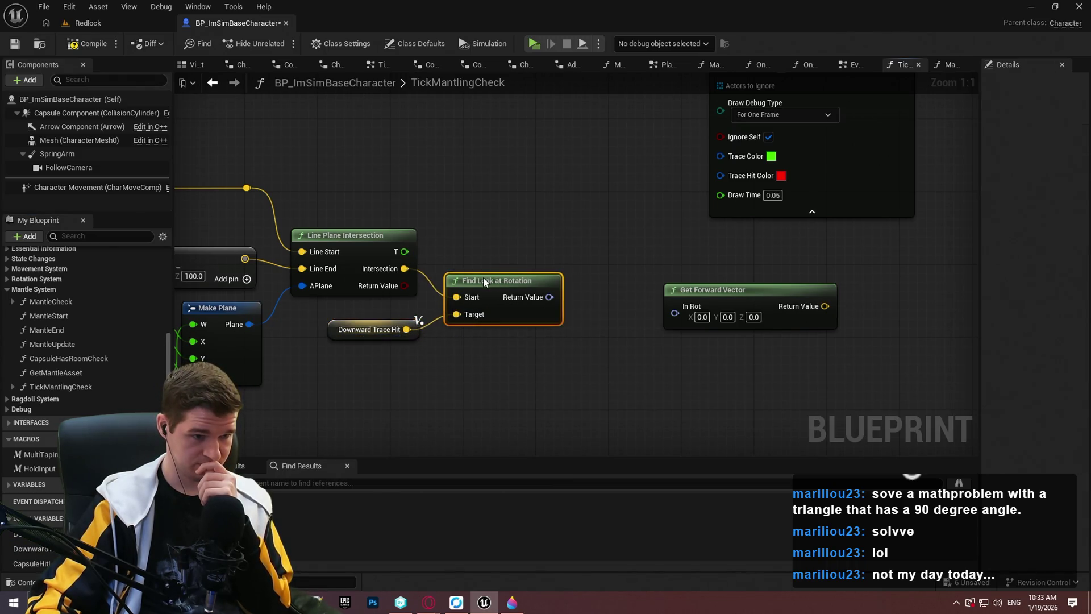
click(640, 287)
mouse_move(542, 302)
mouse_down()
mouse_move(525, 342)
mouse_move(659, 353)
mouse_move(646, 327)
mouse_move(594, 323)
mouse_up()
drag(660, 337, 710, 352)
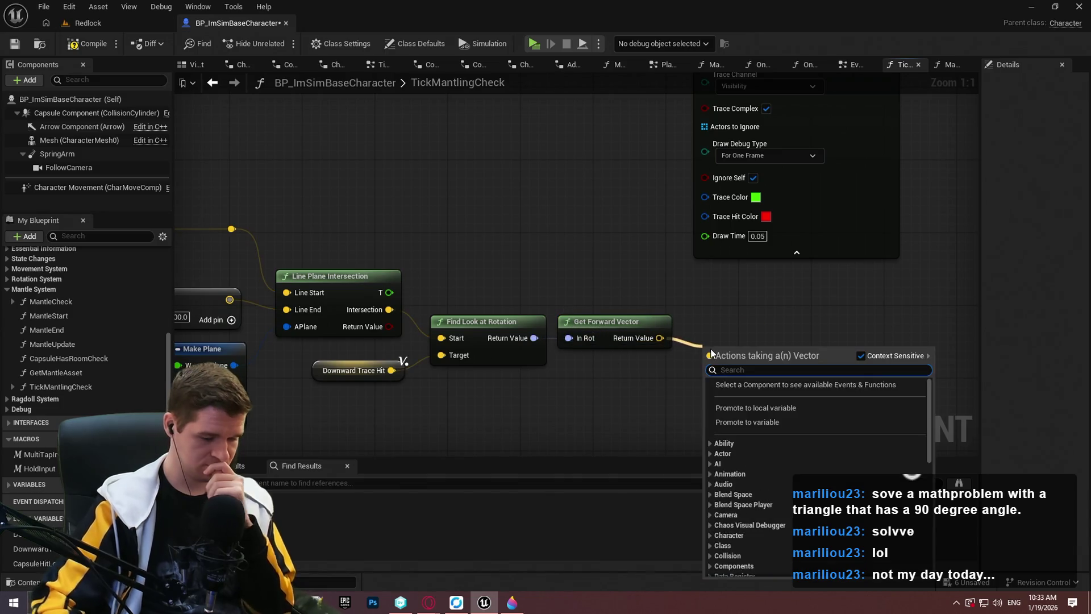
Step: Multiply Get Forward Vector's Return Value by an integer 100
text(+)
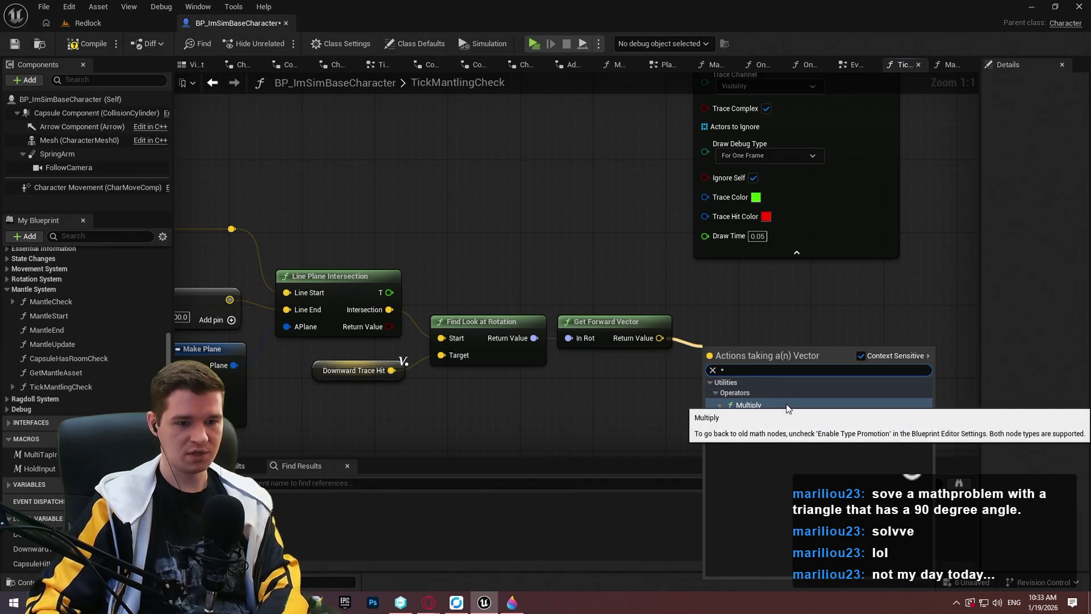
click(787, 402)
right_click(717, 372)
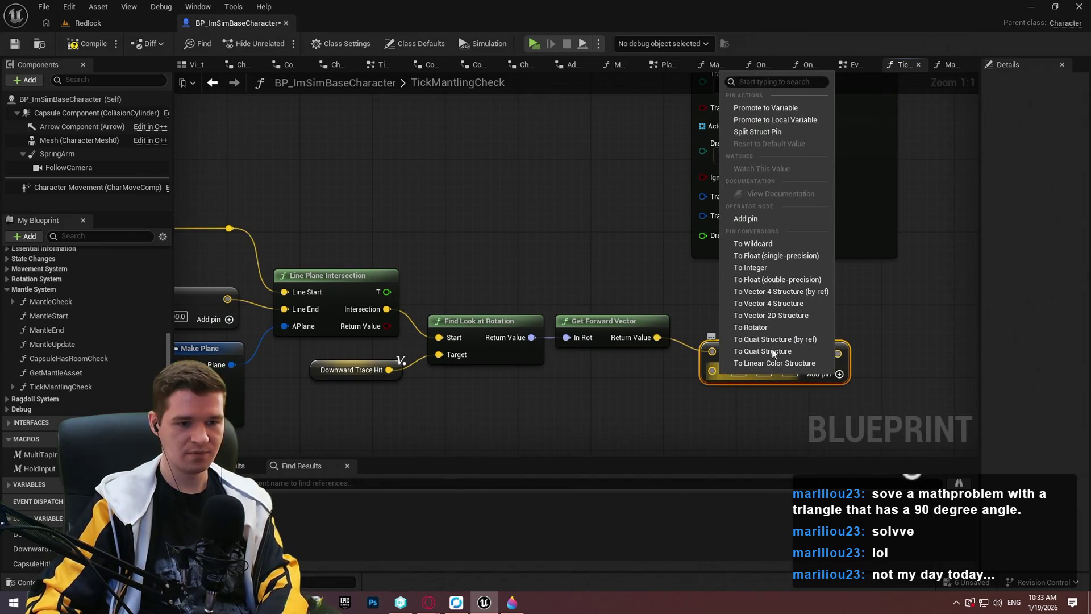
click(764, 270)
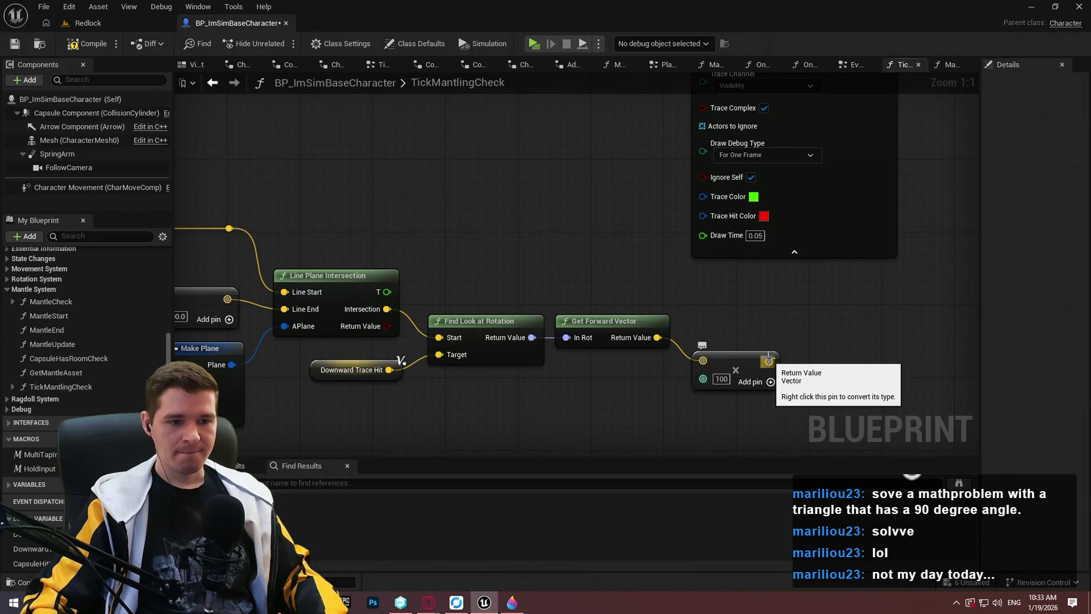
Step: Add Downward Trace Hit to the scaled vector and wire the sum into the capsule trace
drag(840, 379, 840, 380)
text(+)
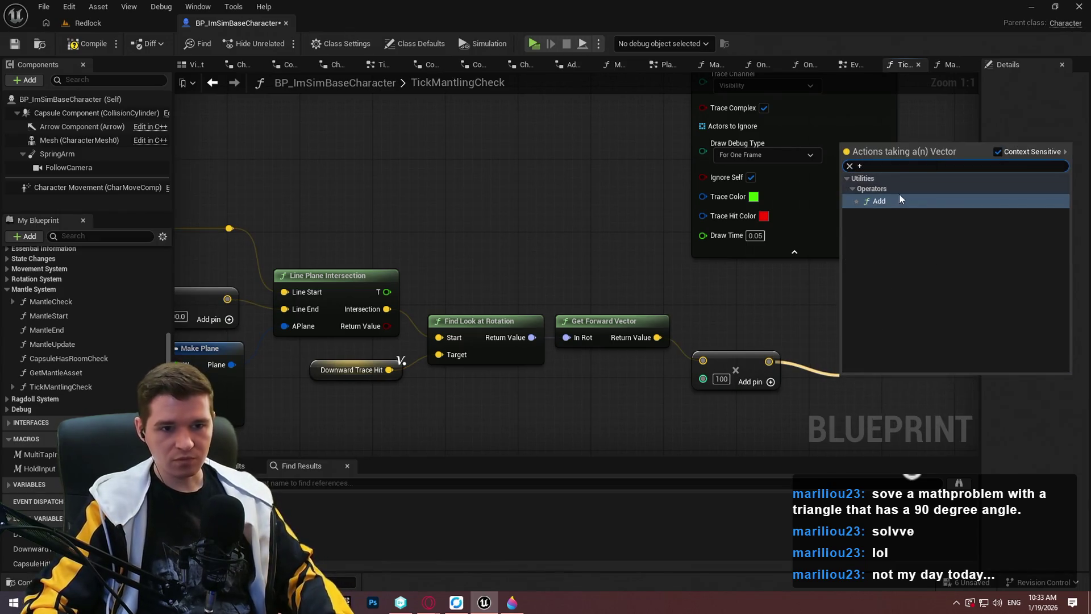
key(Return)
scroll(766, 262, down, 1)
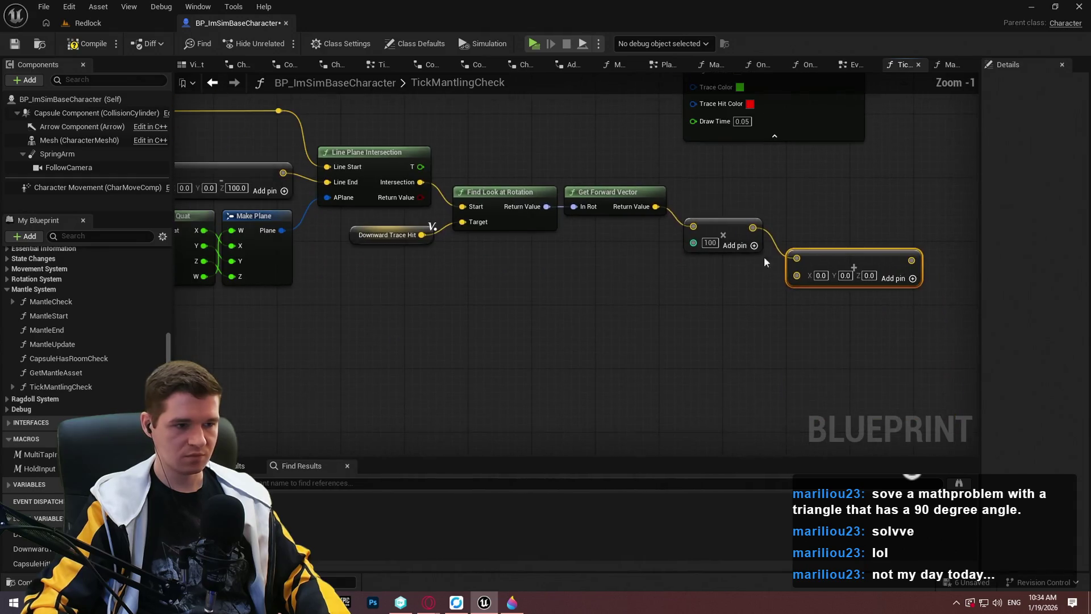
click(384, 237)
key(ctrl+w)
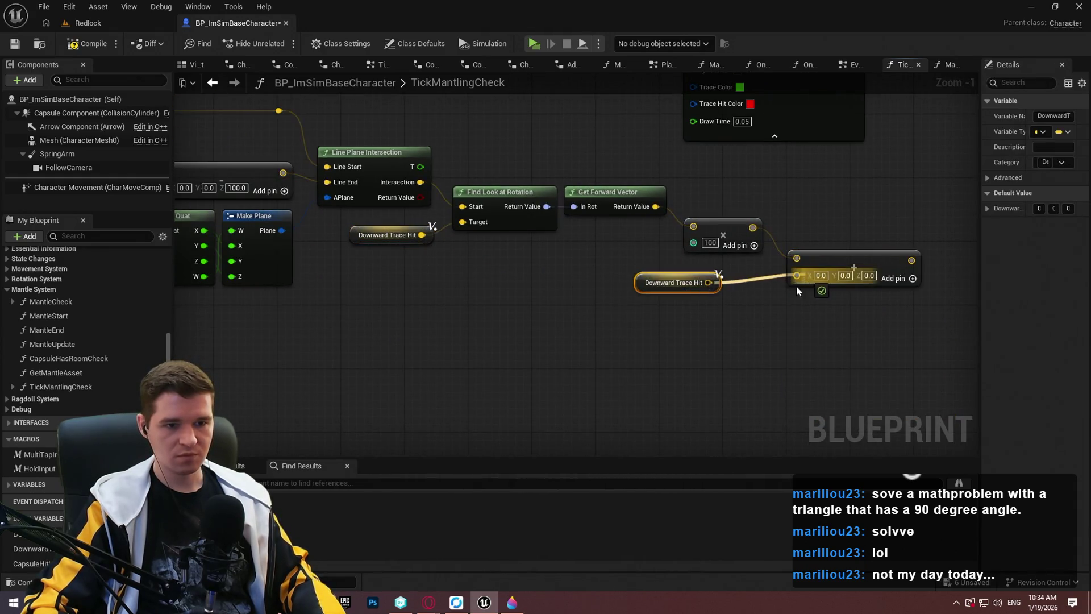
drag(797, 291, 798, 290)
drag(714, 275, 730, 275)
mouse_move(830, 259)
mouse_down()
mouse_move(823, 249)
mouse_move(835, 227)
mouse_move(796, 131)
mouse_move(708, 114)
mouse_move(705, 126)
mouse_up()
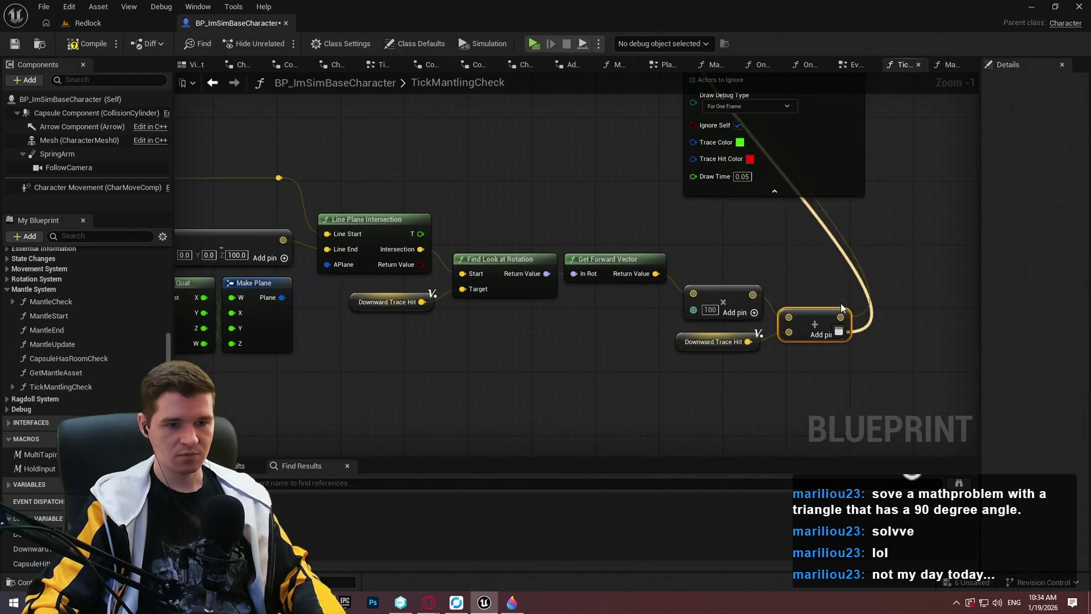
mouse_move(735, 223)
mouse_down()
mouse_move(663, 106)
mouse_move(654, 272)
mouse_up()
scroll(676, 198, down, 3)
scroll(615, 274, up, 4)
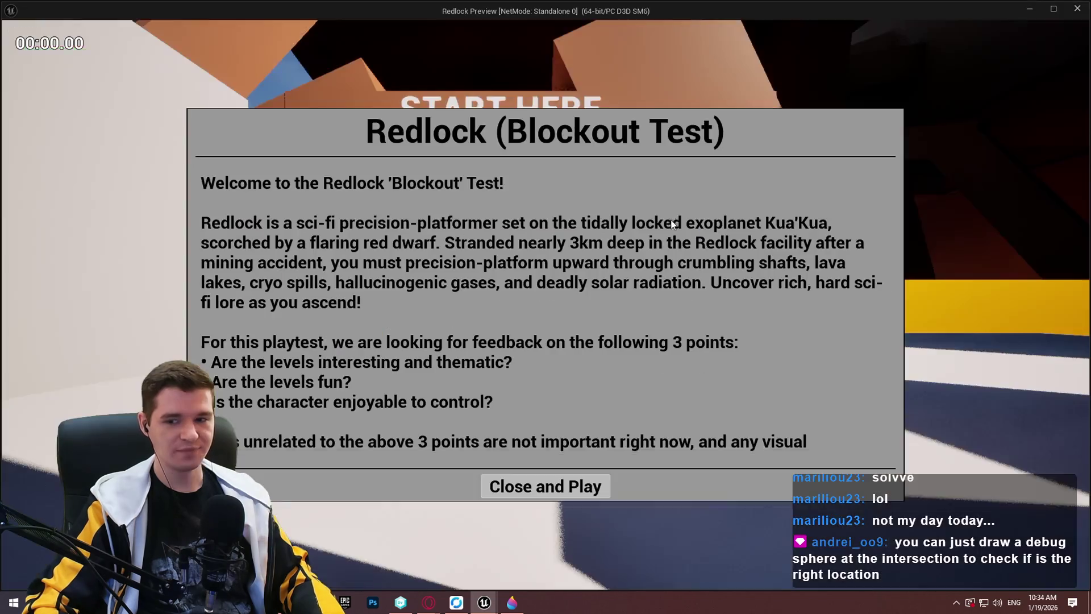
Step: Run the character along the wall ledge to trigger the red debug traces, then screenshot the game
key(Return)
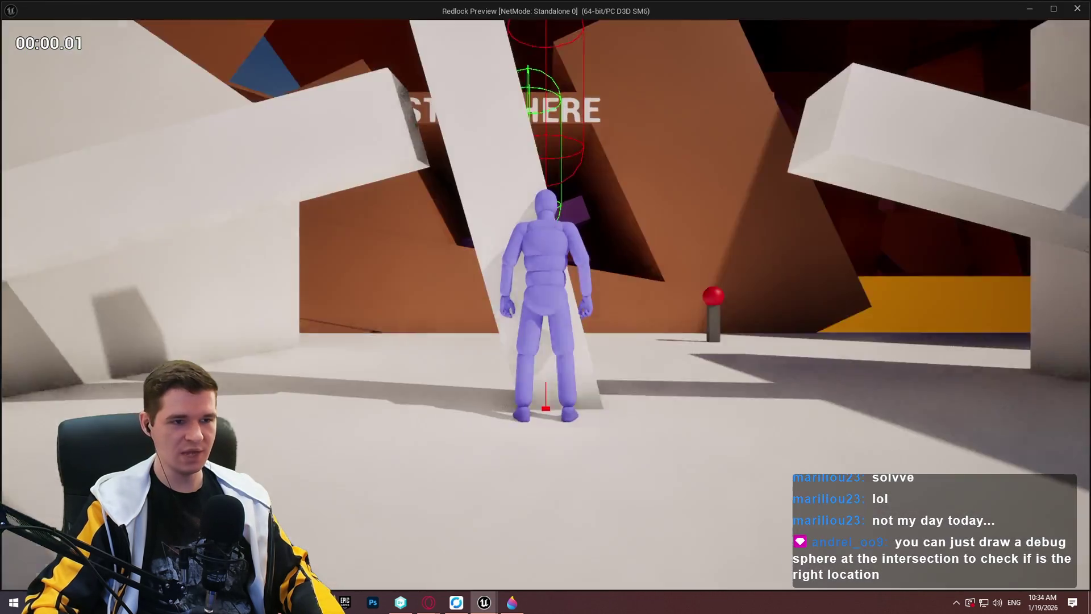
key(w)
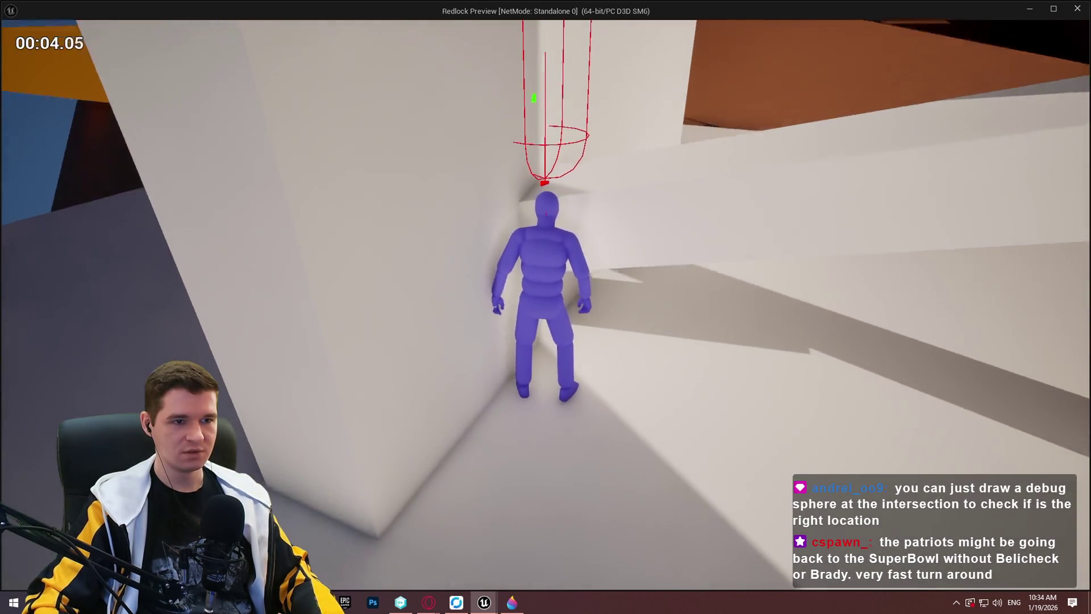
key(w)
key(w)
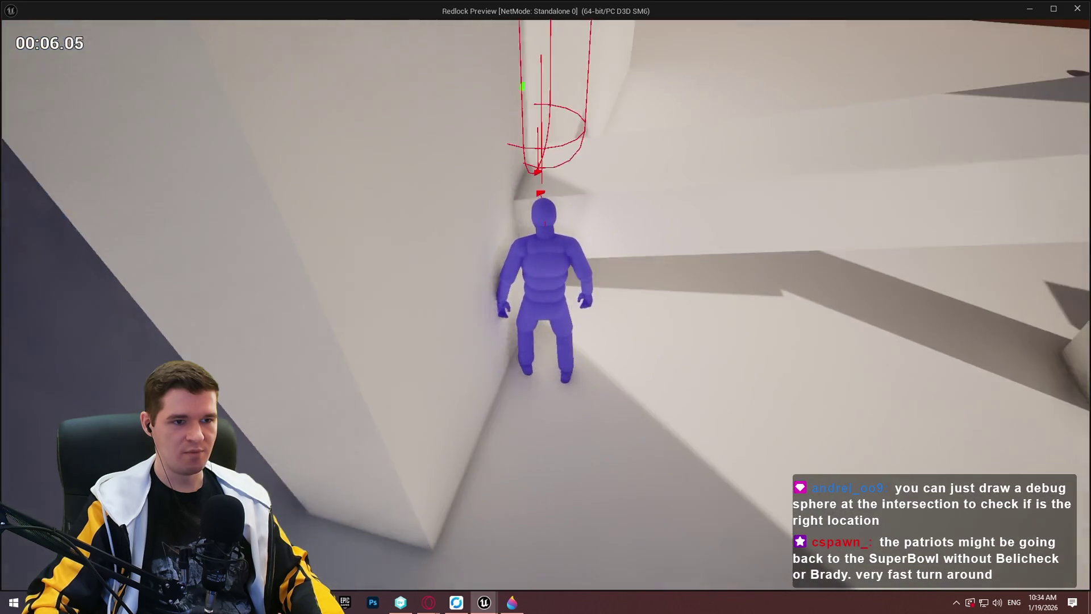
key(w)
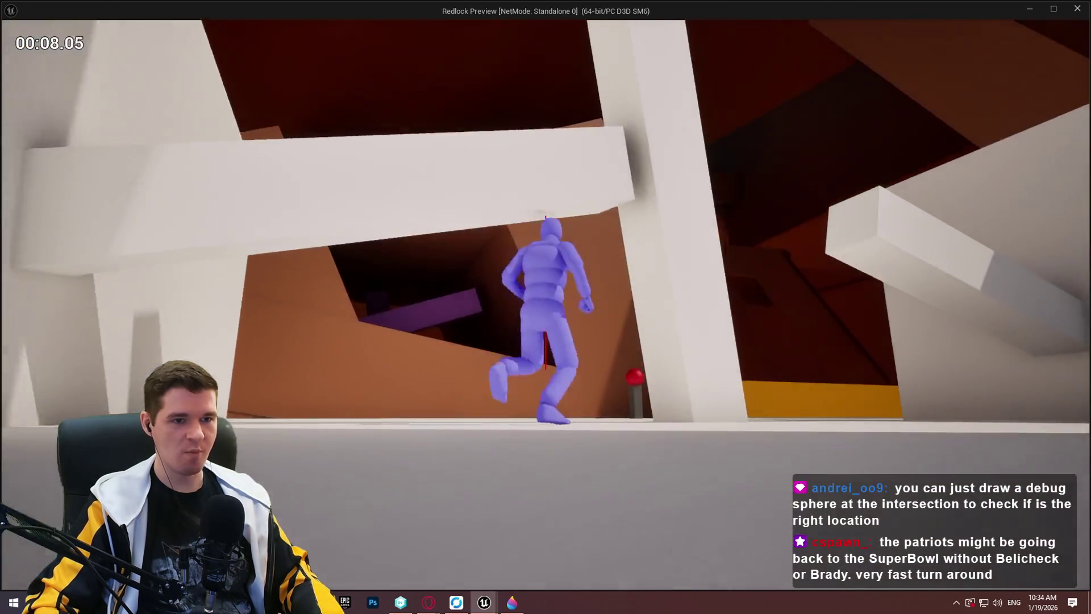
key(w)
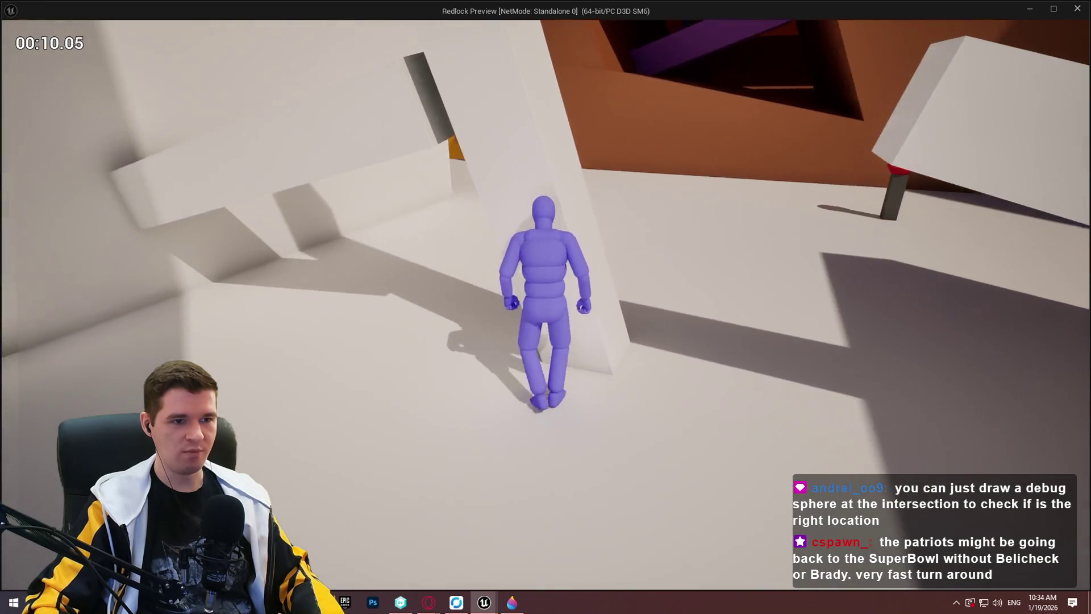
key(w)
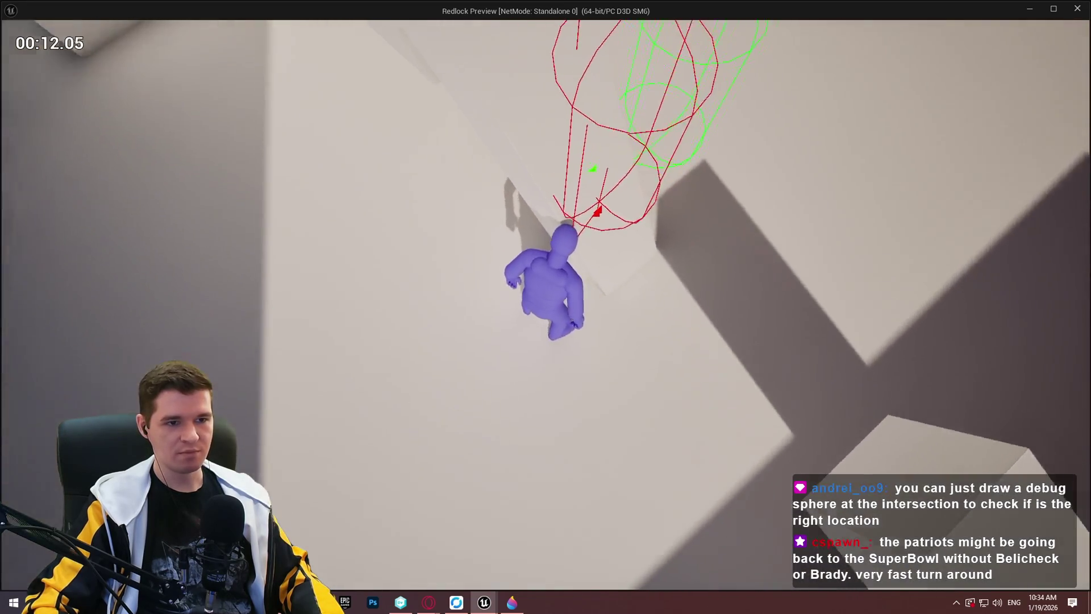
key(w)
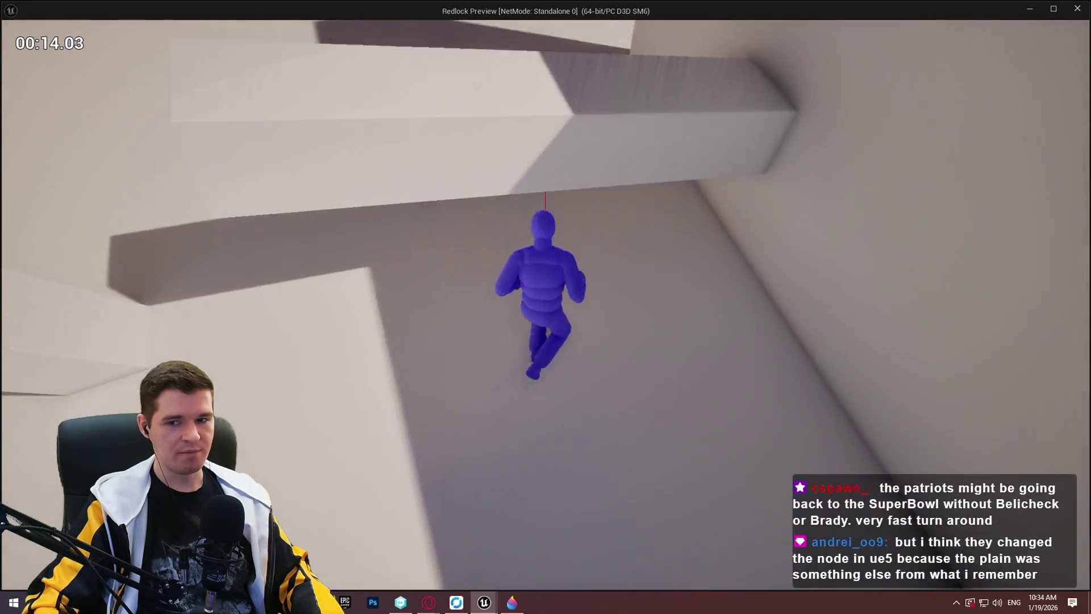
key(w)
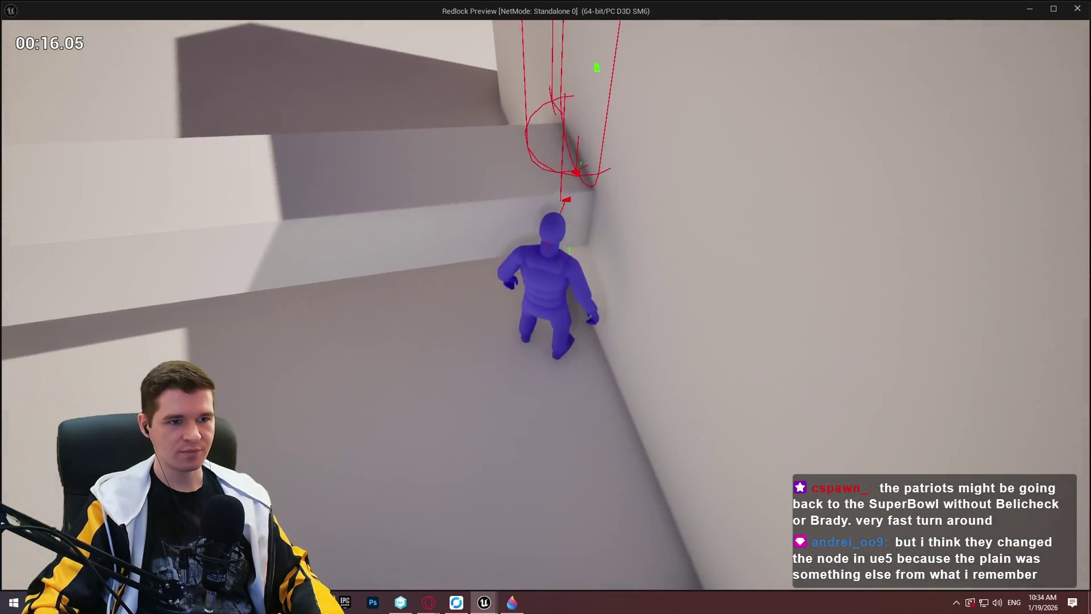
key(w)
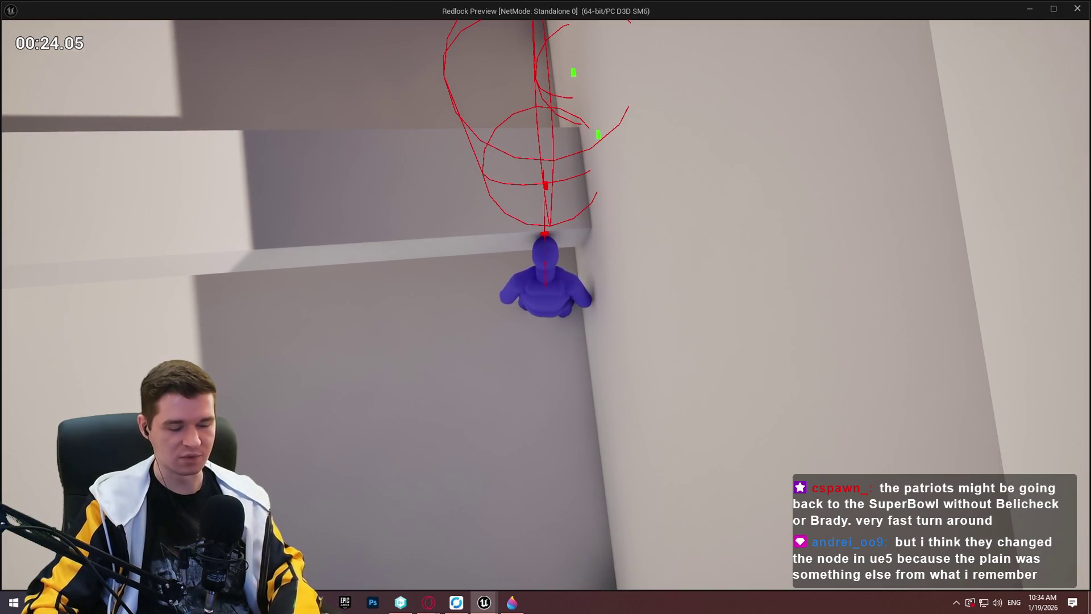
key(Escape)
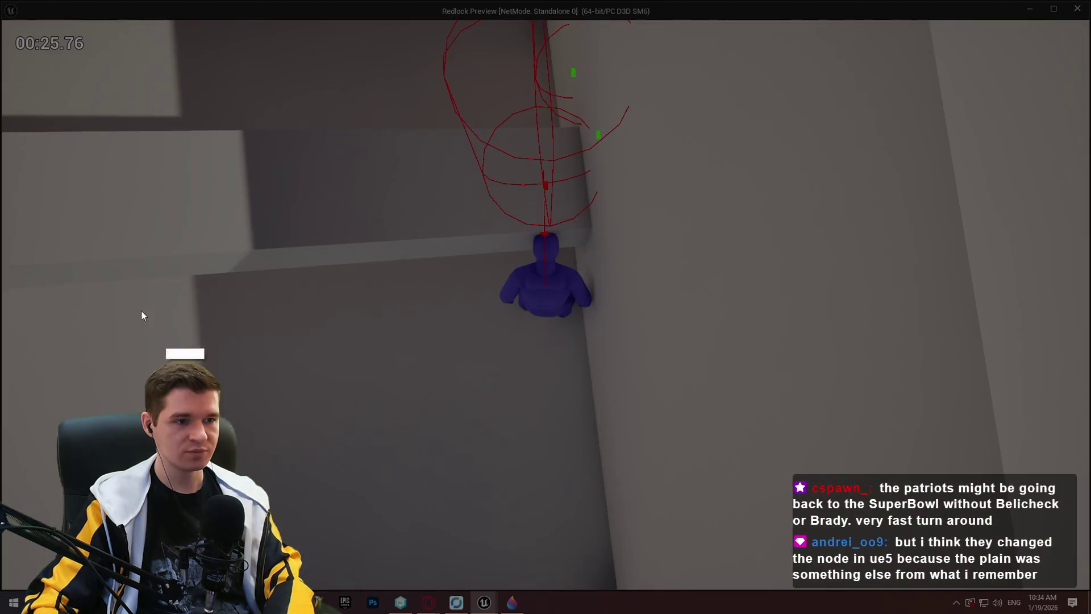
drag(134, 2, 752, 411)
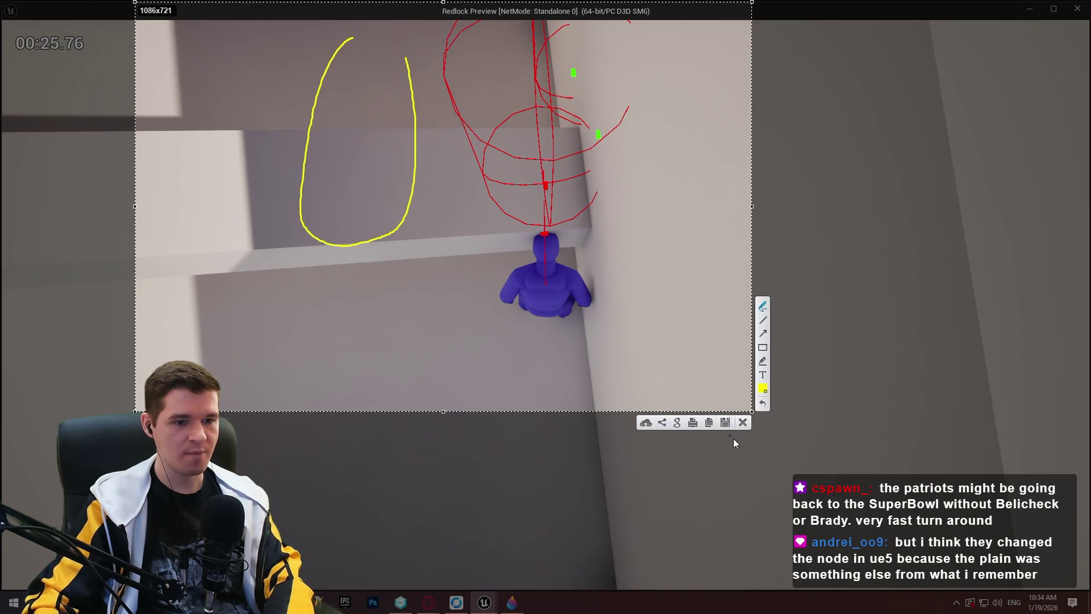
Step: Dismiss the screenshot, quit the game, and pan the TickMantlingCheck graph left
key(ctrl+c)
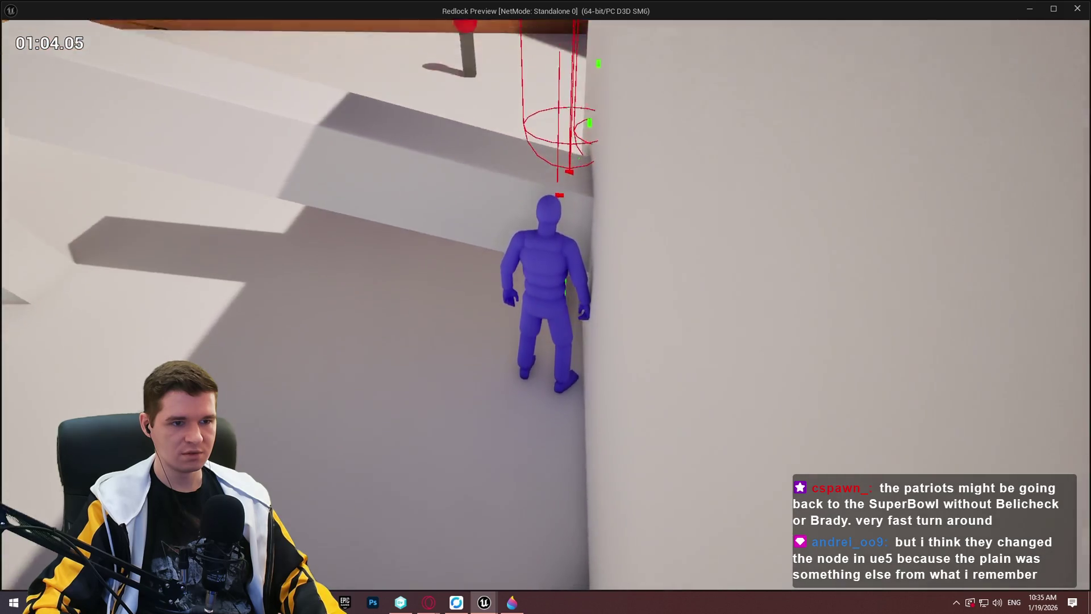
key(Escape)
drag(588, 354, 850, 360)
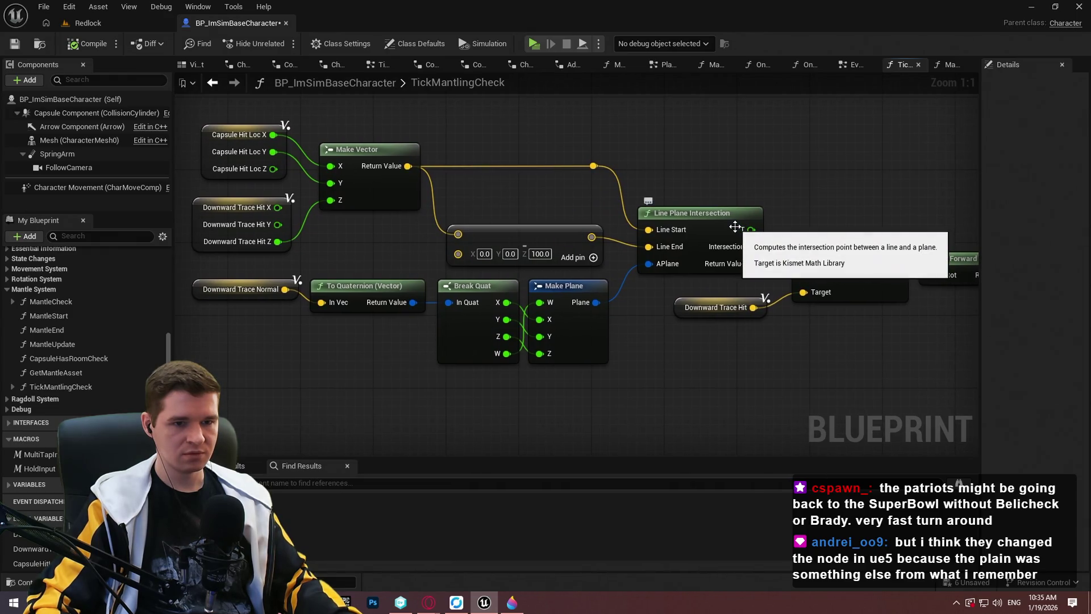
Step: Add Draw Debug Plane, wire Make Plane into Plane Coordinates, and connect its execution input
mouse_move(735, 227)
mouse_down()
mouse_move(642, 228)
mouse_move(619, 280)
mouse_up()
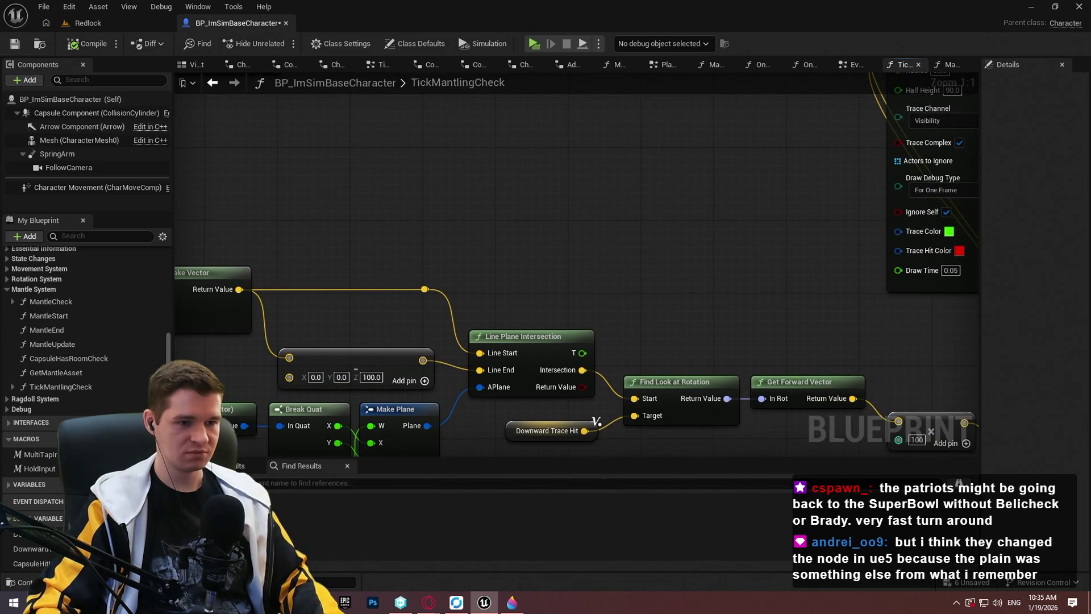
right_click(612, 227)
text(draw debug)
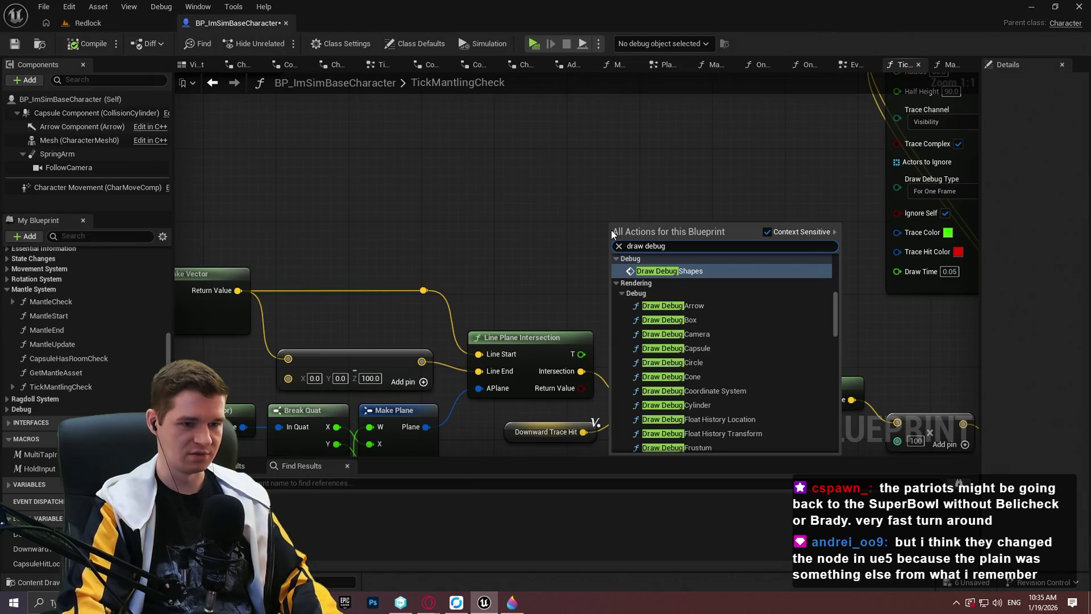
text( plane)
key(Return)
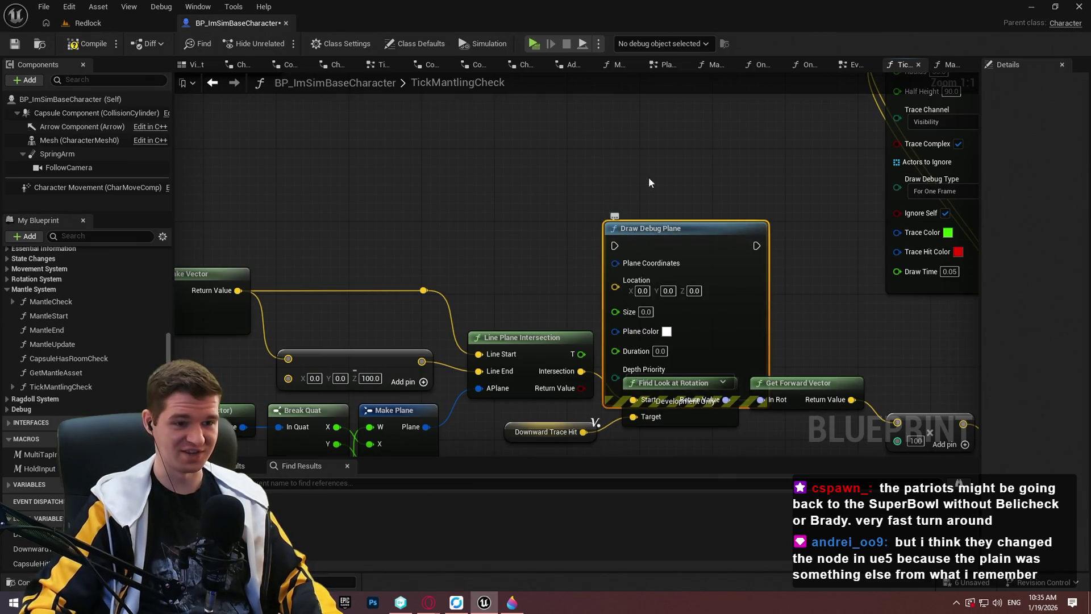
drag(614, 333, 623, 224)
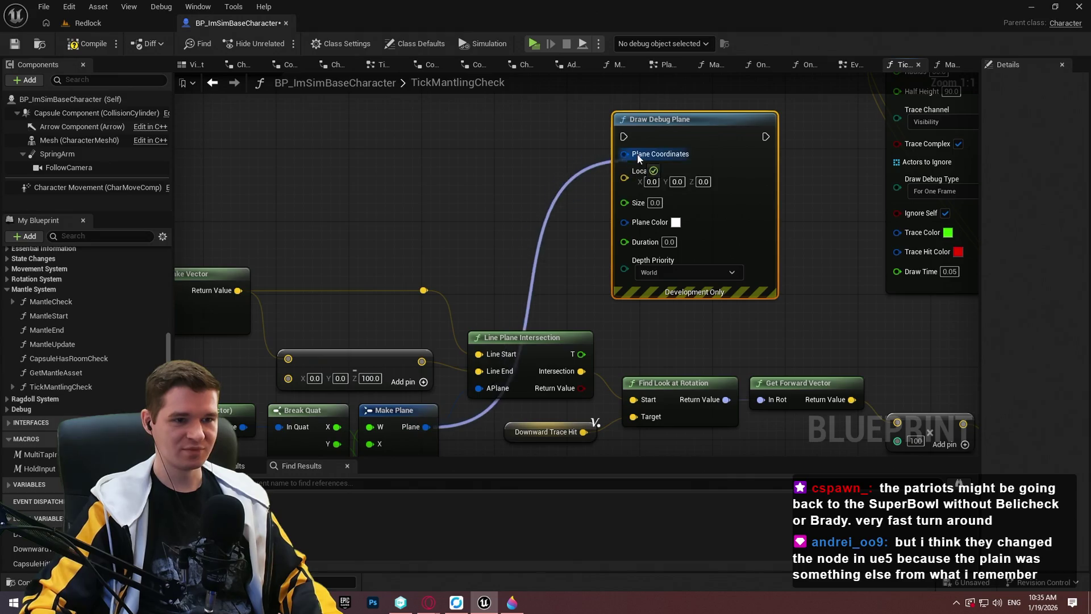
click(564, 179)
drag(564, 179, 562, 191)
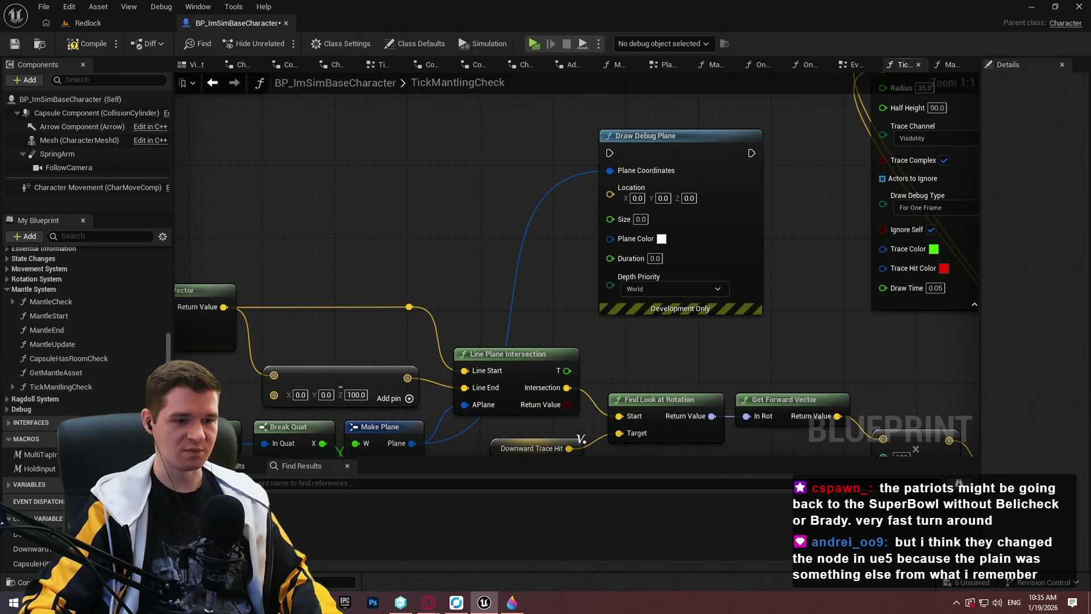
scroll(743, 275, down, 1)
drag(592, 185, 628, 109)
drag(544, 359, 590, 234)
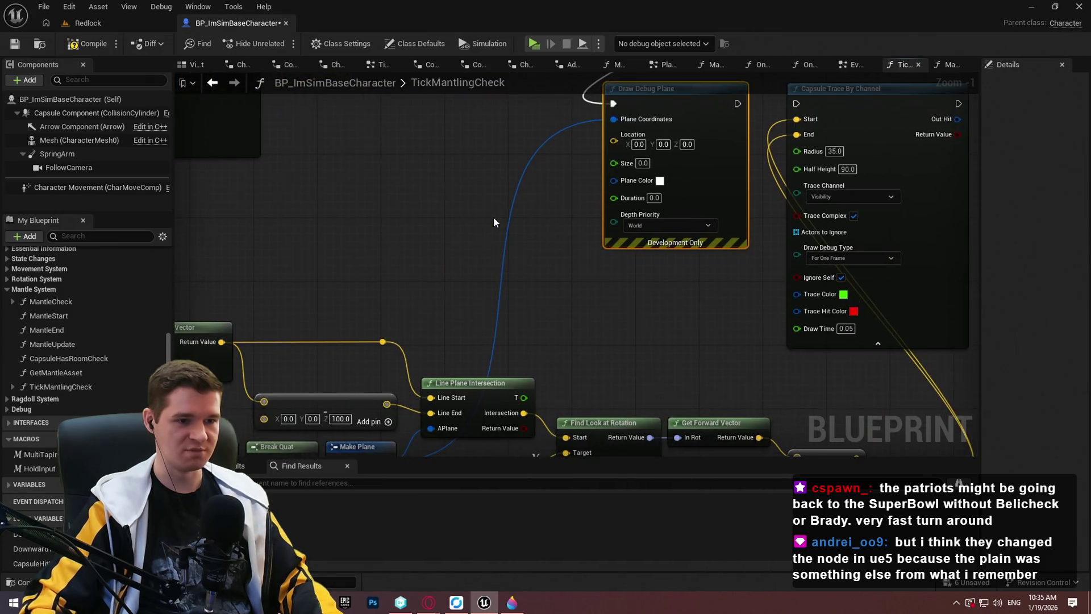
mouse_move(351, 364)
mouse_down()
mouse_move(655, 219)
mouse_move(361, 225)
mouse_move(320, 247)
mouse_up()
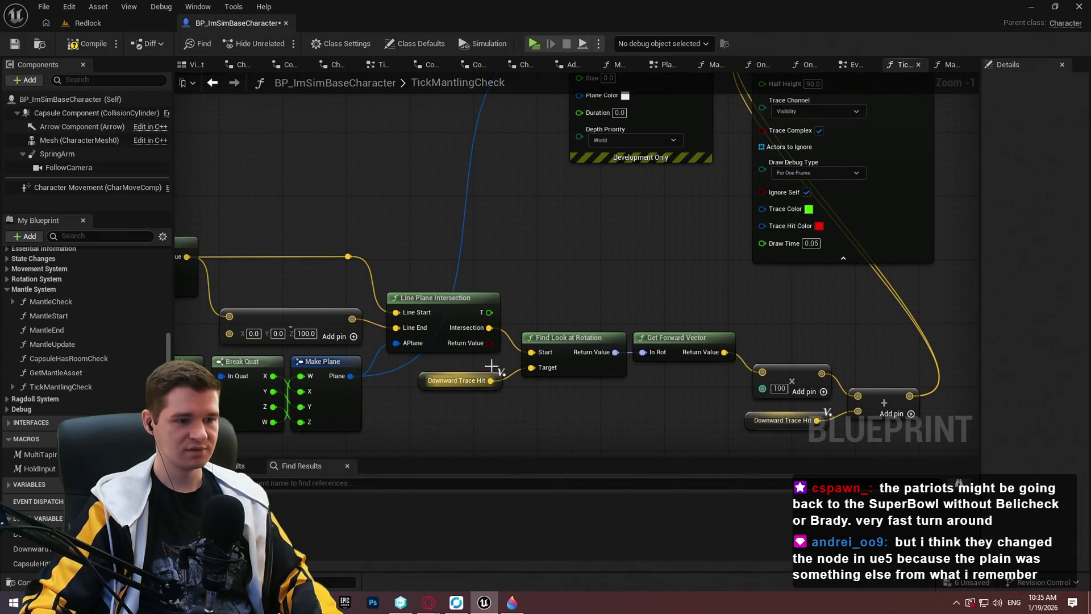
Step: Wire Downward Trace Hit into Draw Debug Plane's Location
drag(491, 379, 573, 308)
drag(584, 243, 585, 244)
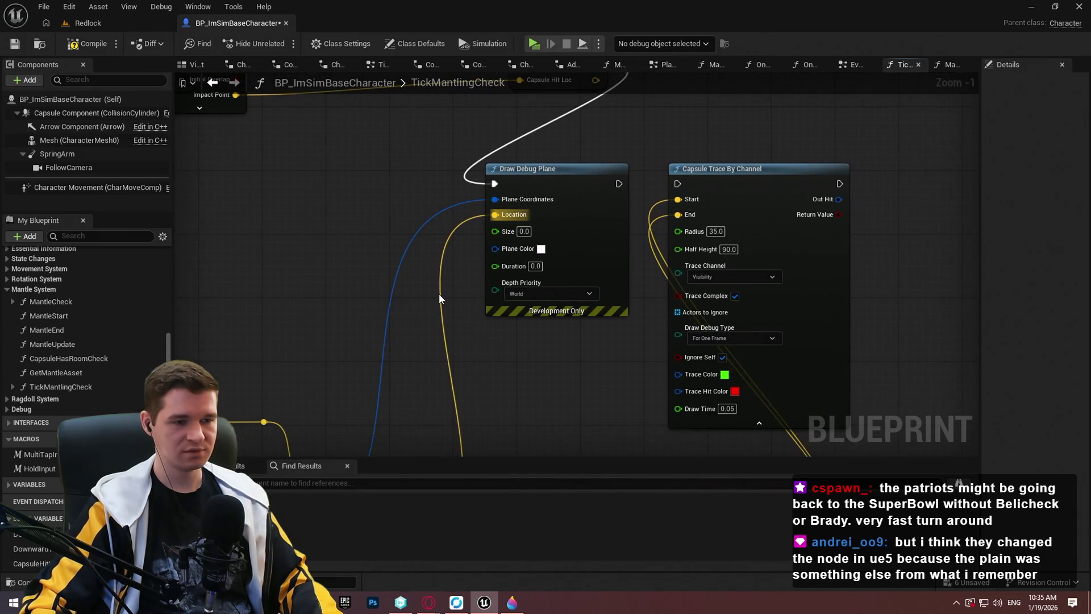
drag(569, 398, 555, 117)
drag(517, 17, 483, 298)
Step: Give the debug plane size 100, red colour and 0.02 duration, then start a playtest
scroll(534, 259, up, 1)
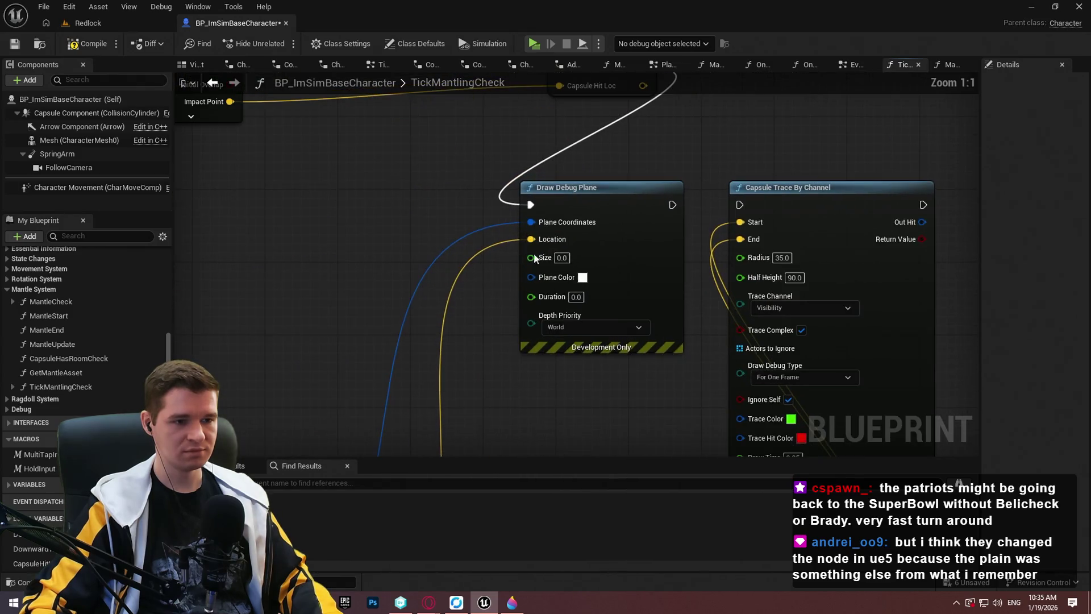
text(100)
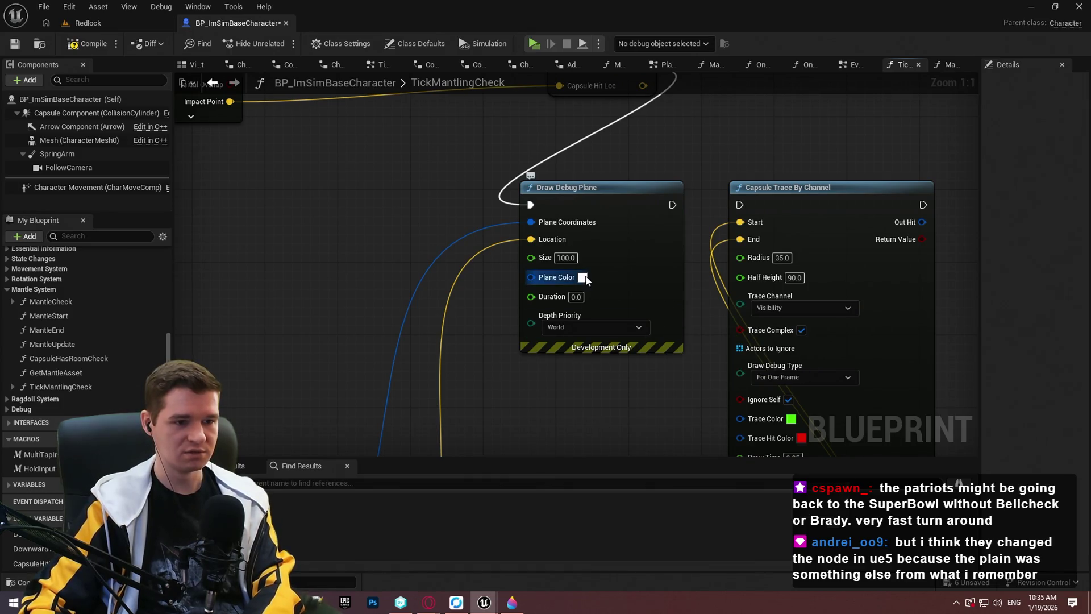
click(582, 278)
click(771, 526)
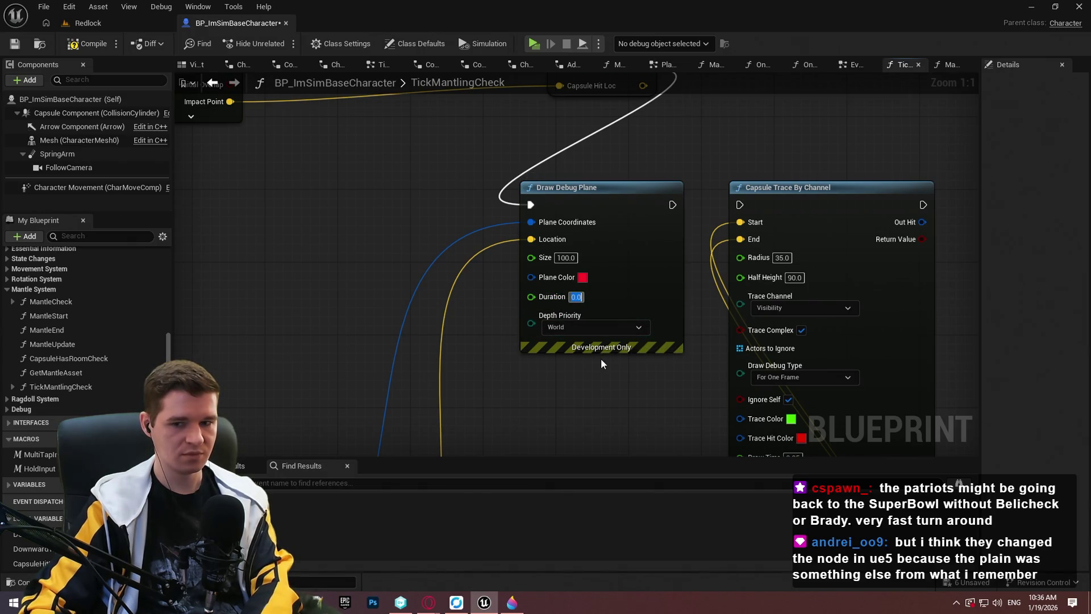
key(Return)
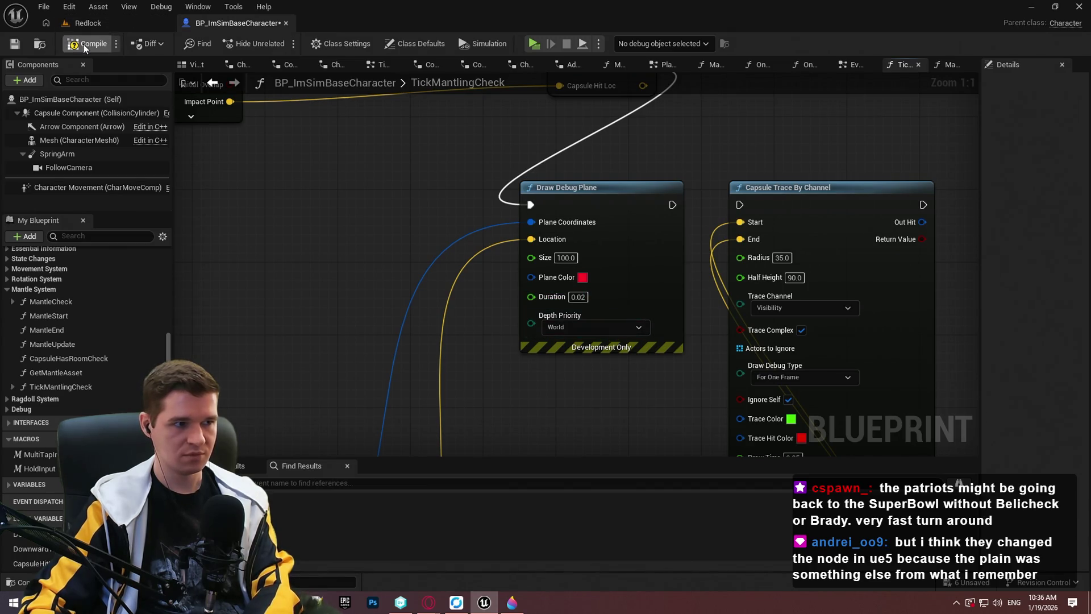
click(550, 40)
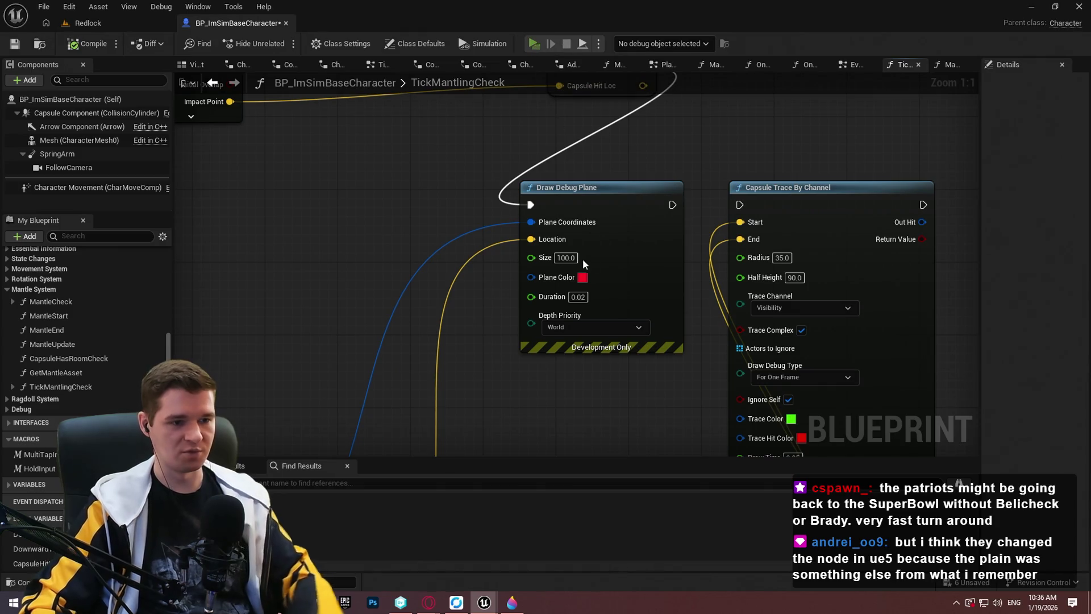
click(577, 491)
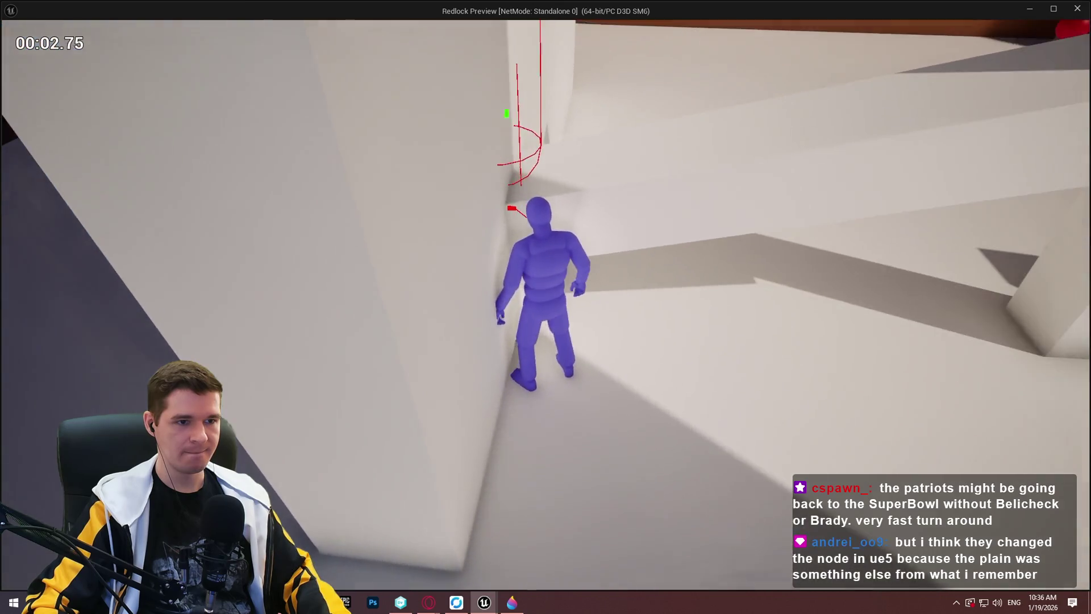
Step: Quit the game and enter 0.1 in Draw Debug Plane's Duration field
key(Escape)
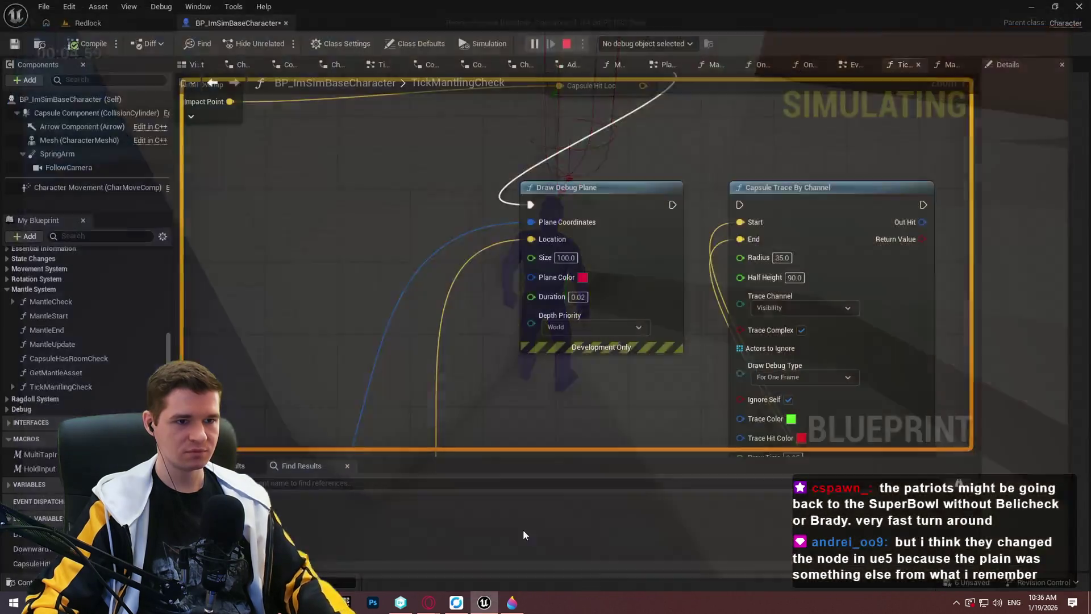
mouse_move(670, 212)
mouse_down()
mouse_move(629, 407)
mouse_move(668, 163)
mouse_up()
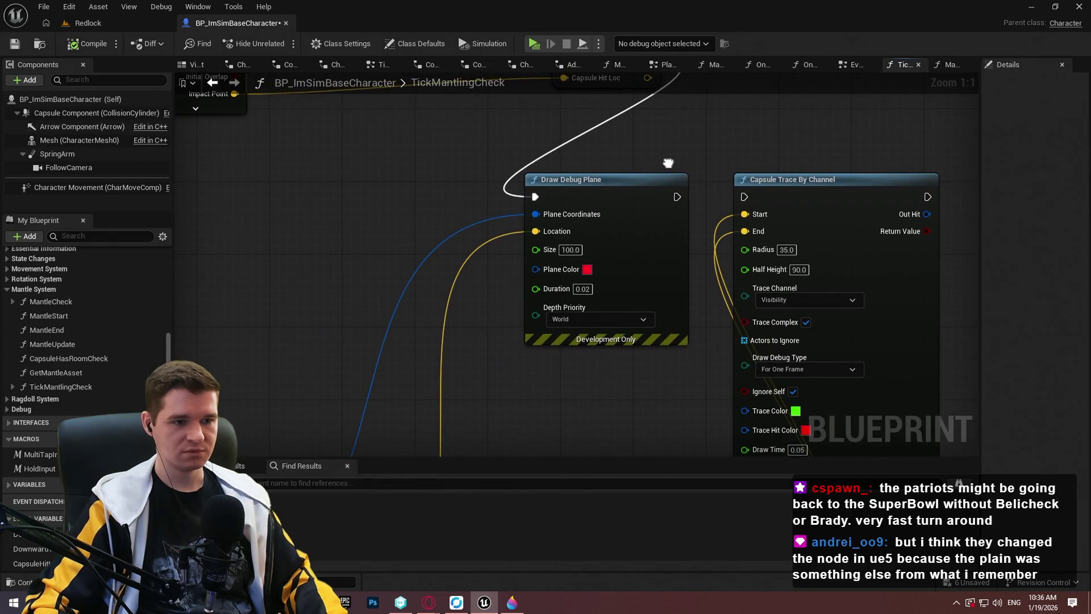
text(0.1)
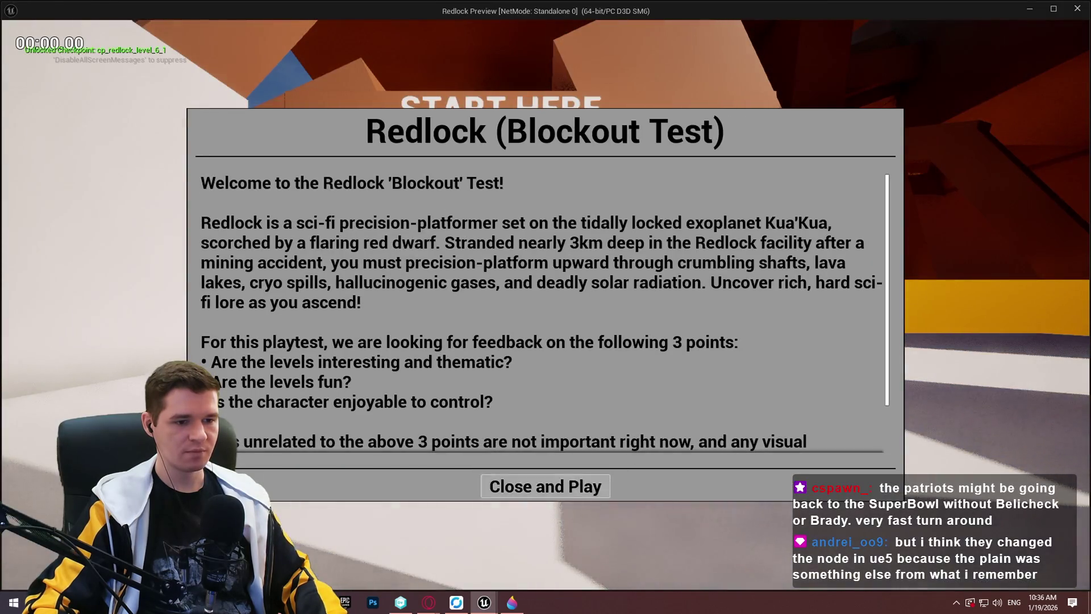
Step: Start playing, run the character into a wall corner, and screenshot the red debug traces
click(545, 486)
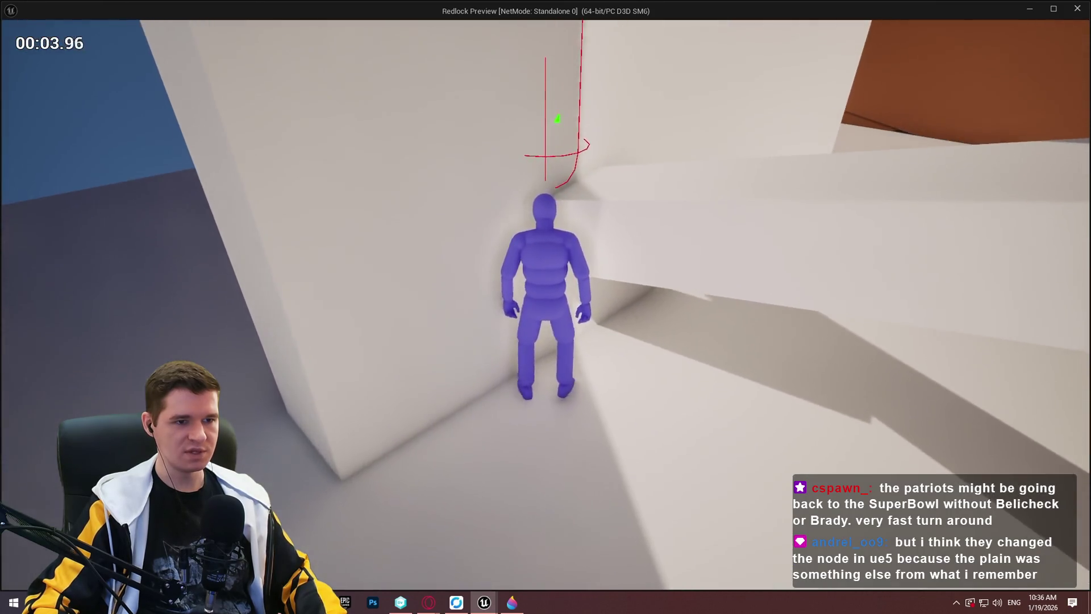
key(w)
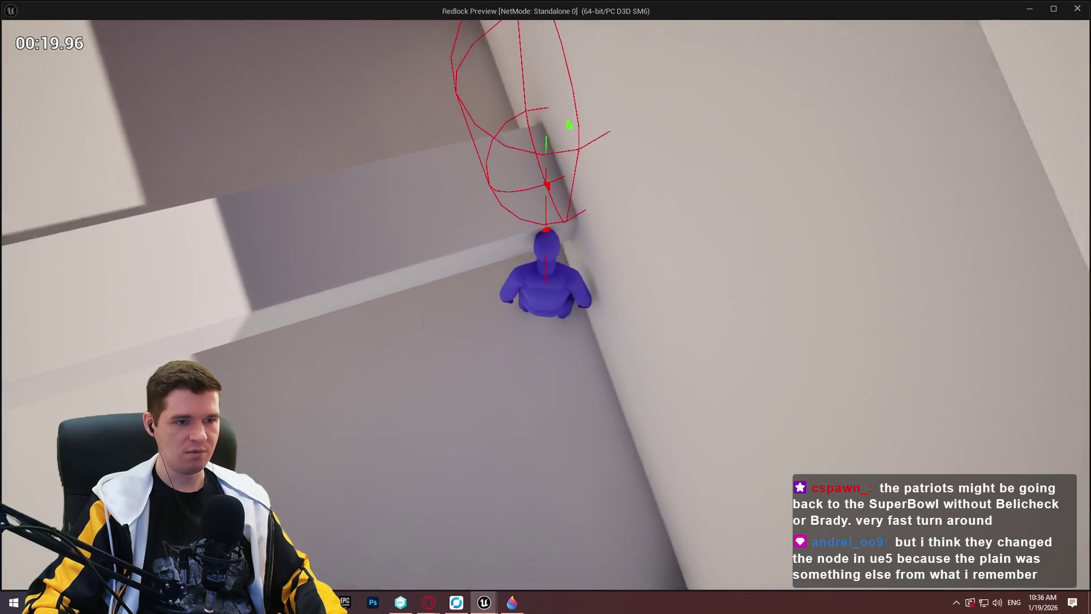
key(Escape)
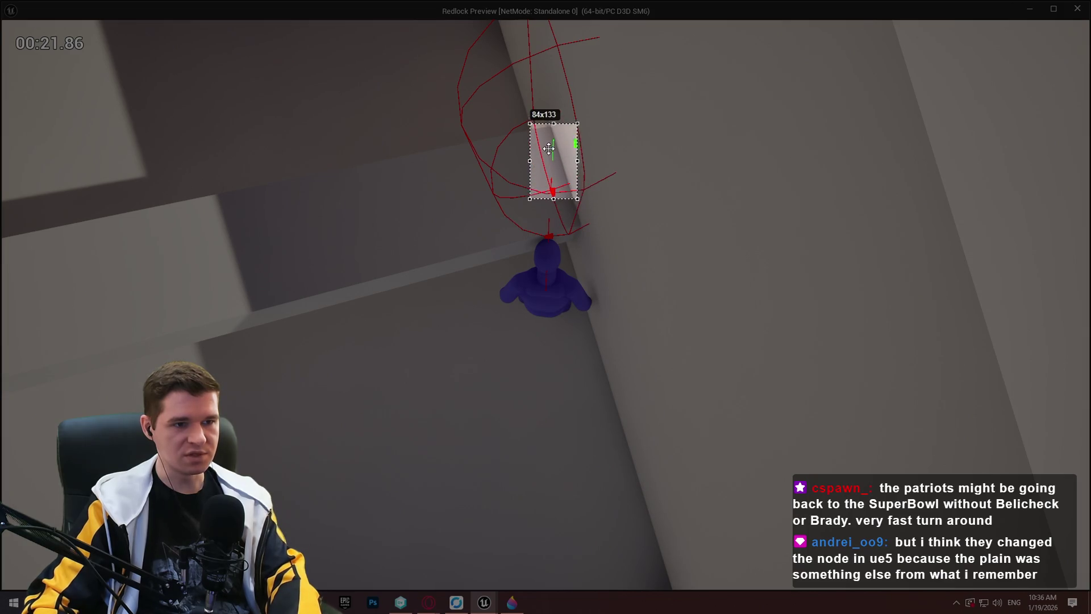
click(571, 204)
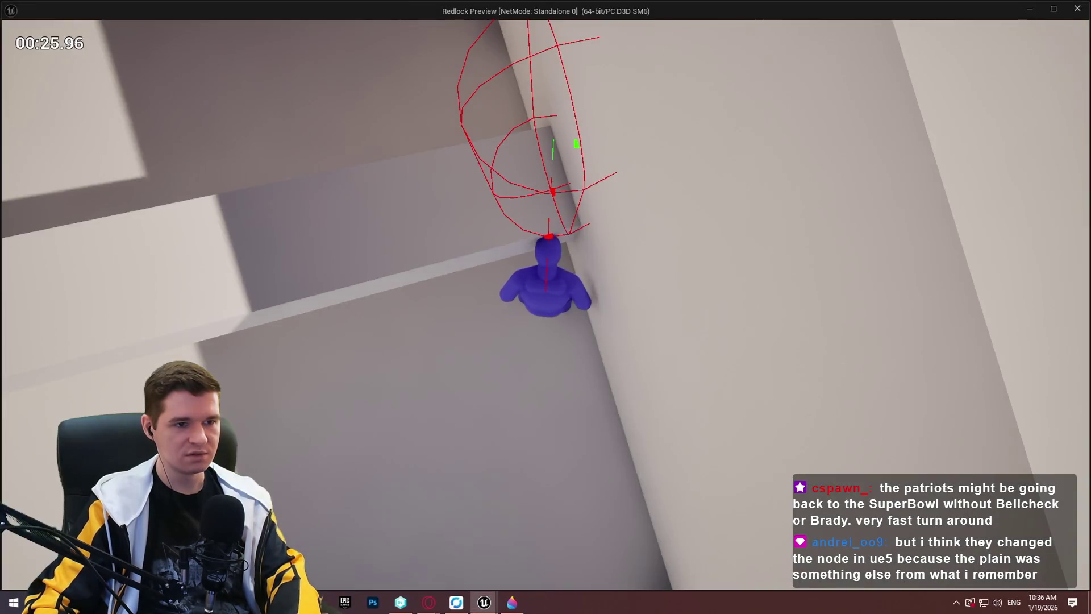
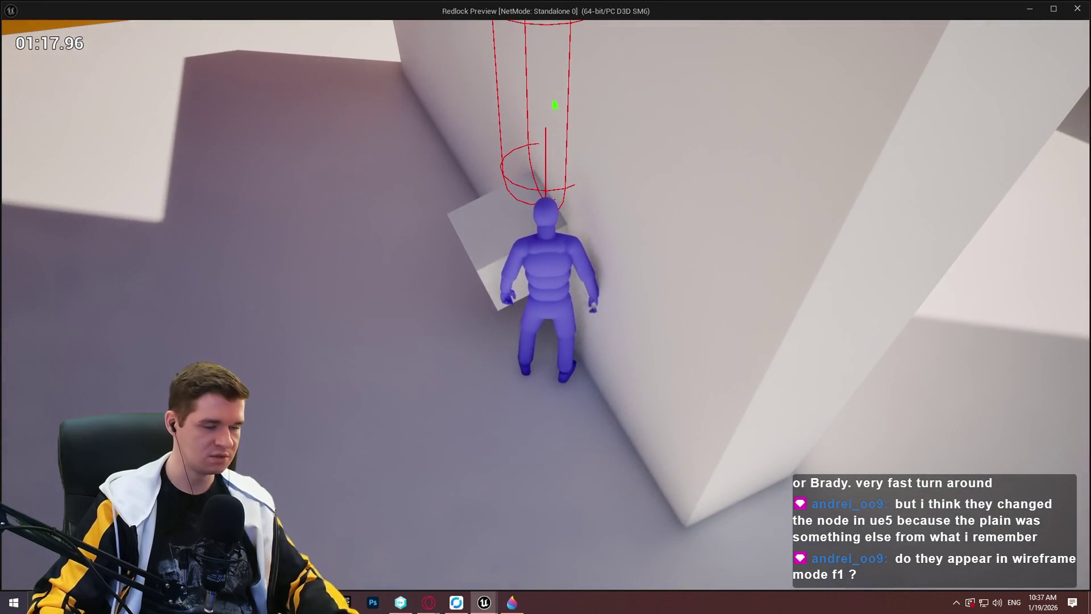
Step: View the mantle attempt in wireframe with F1, then close the Redlock preview
key(F1)
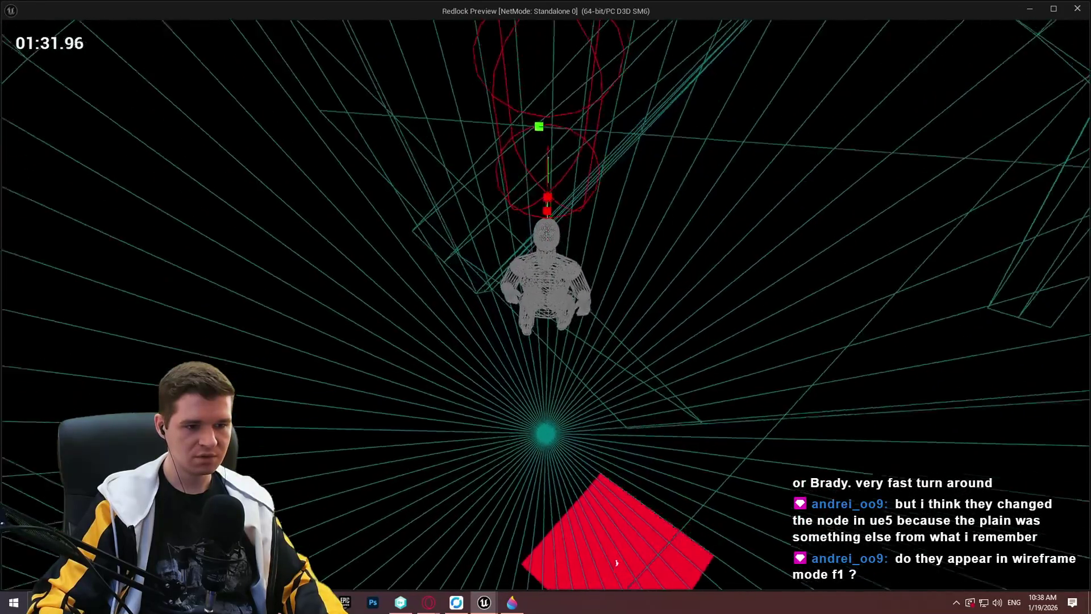
key(Escape)
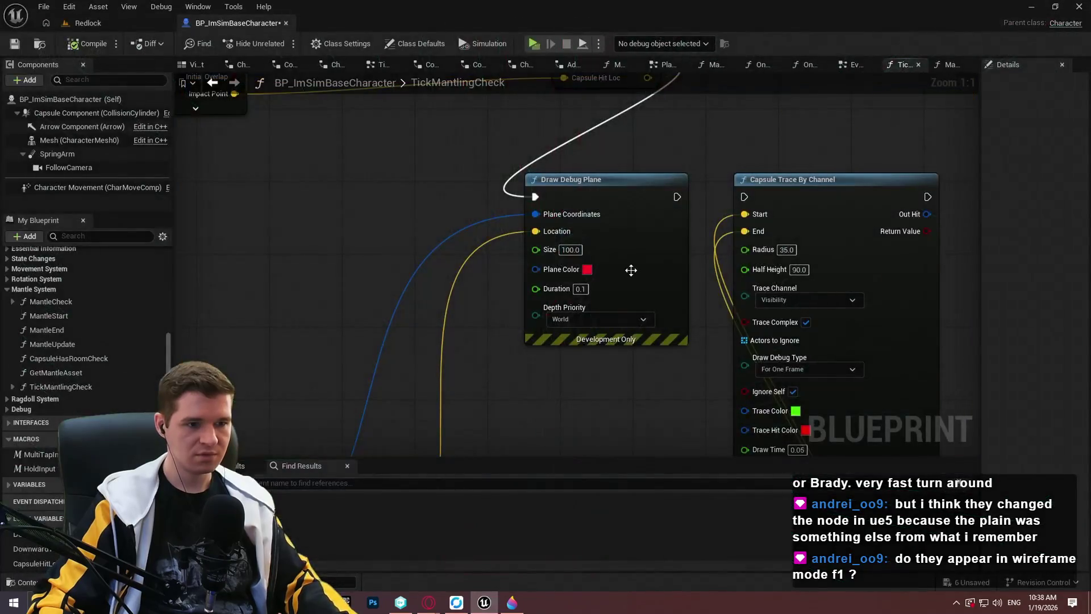
Step: Connect the Downward Trace Hit getter to Draw Debug Plane's Location pin
mouse_move(437, 283)
mouse_down()
mouse_move(557, 0)
mouse_move(586, 214)
mouse_move(589, 84)
mouse_up()
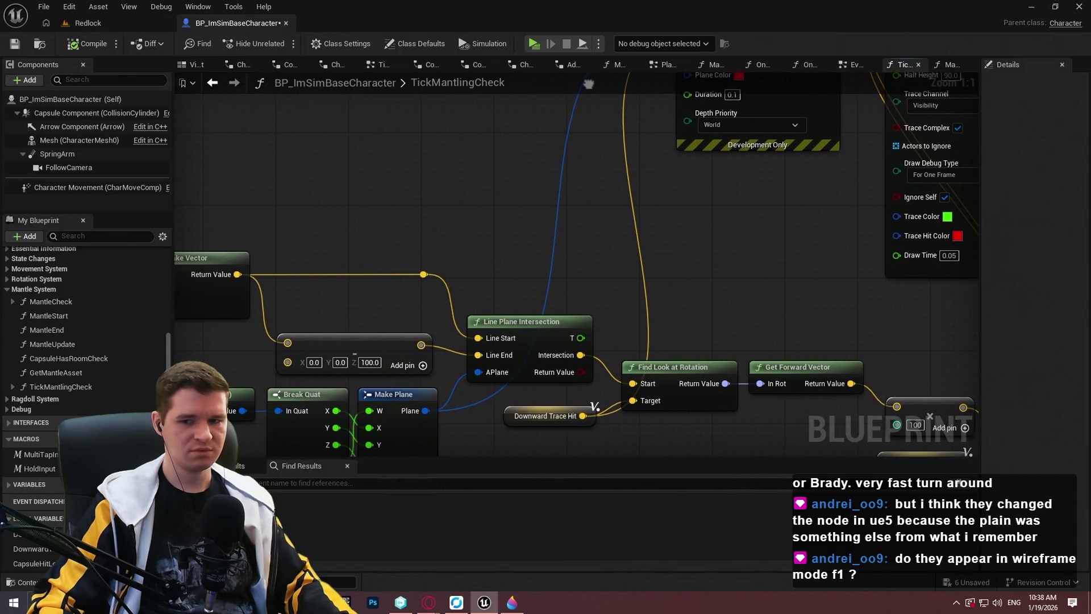
click(539, 427)
drag(506, 88, 511, 239)
drag(600, 242, 603, 238)
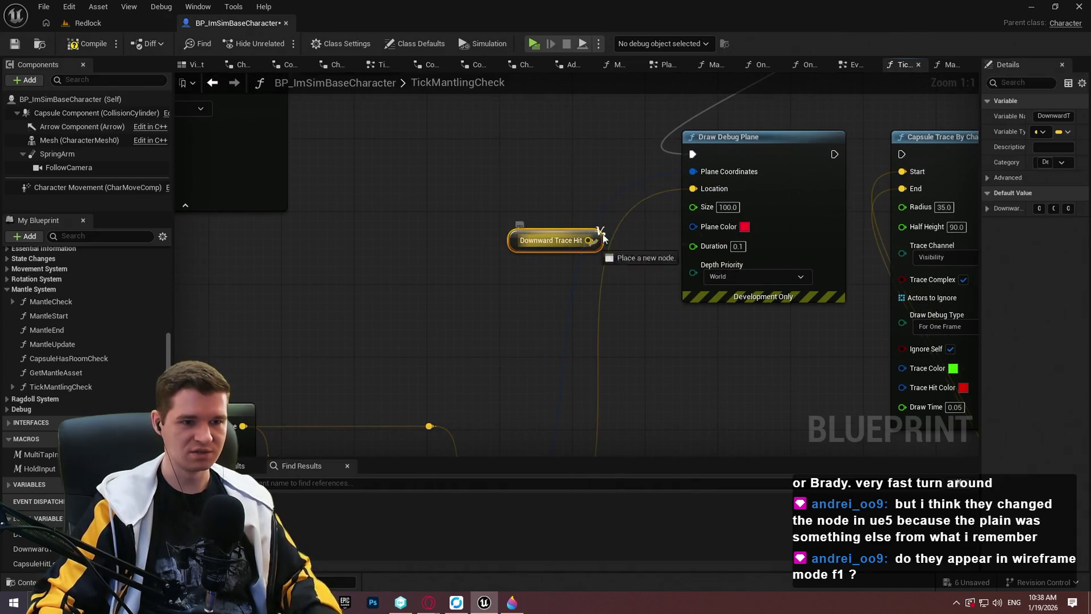
drag(687, 186, 691, 188)
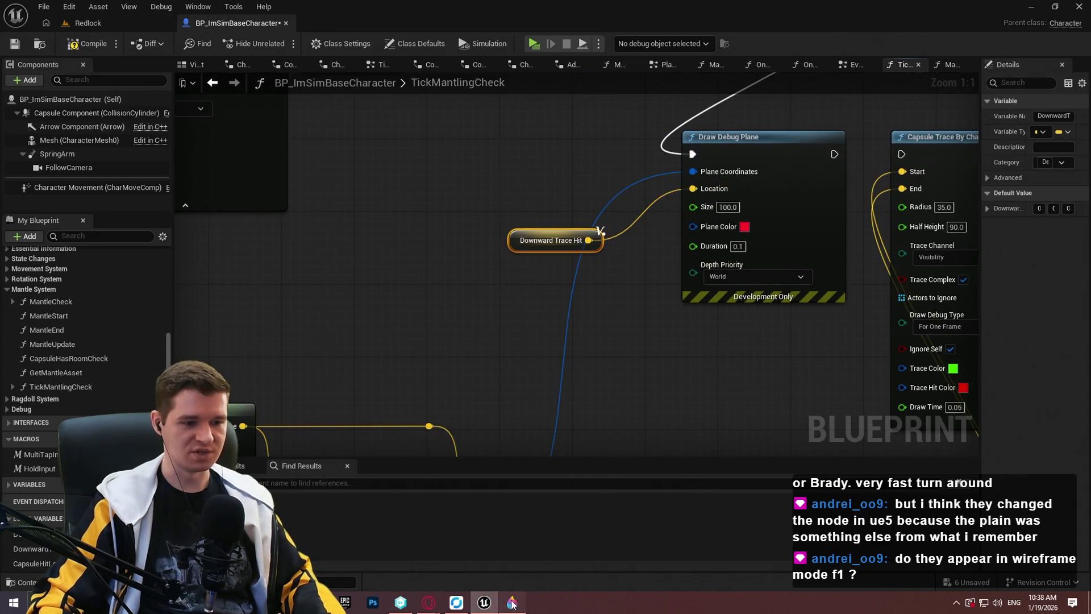
Step: Check the Paint 3D mantle sketch, then go back to the blueprint graph
click(511, 602)
scroll(500, 320, up, 5)
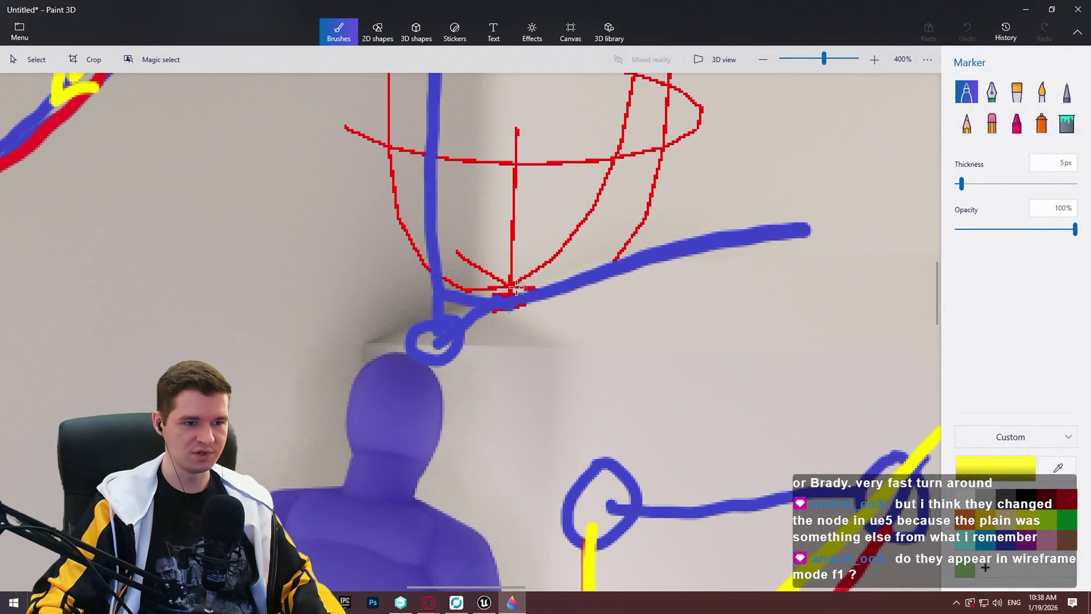
scroll(571, 355, down, 5)
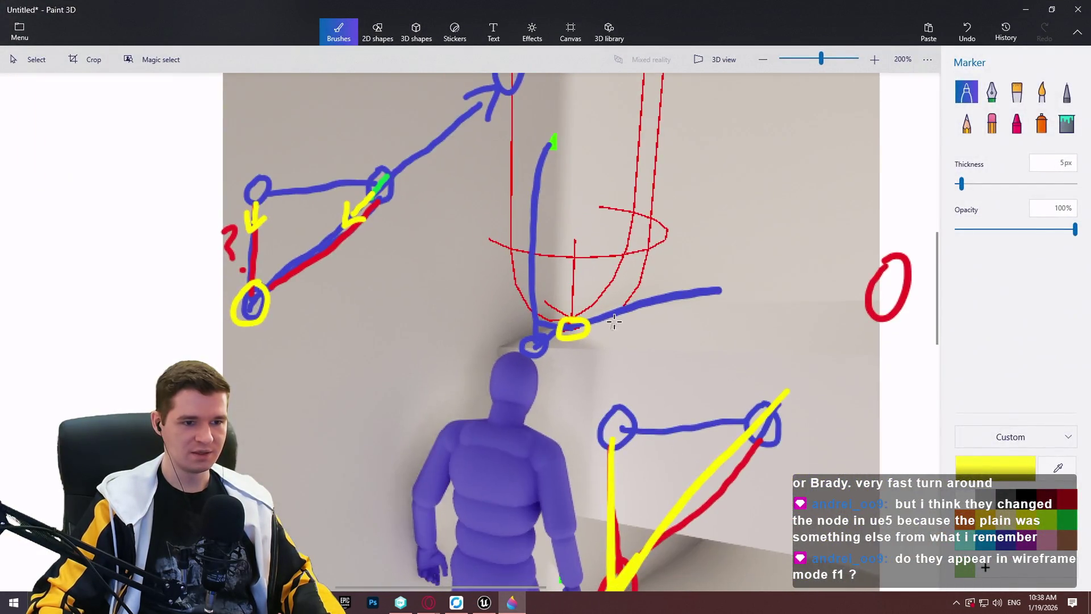
click(511, 603)
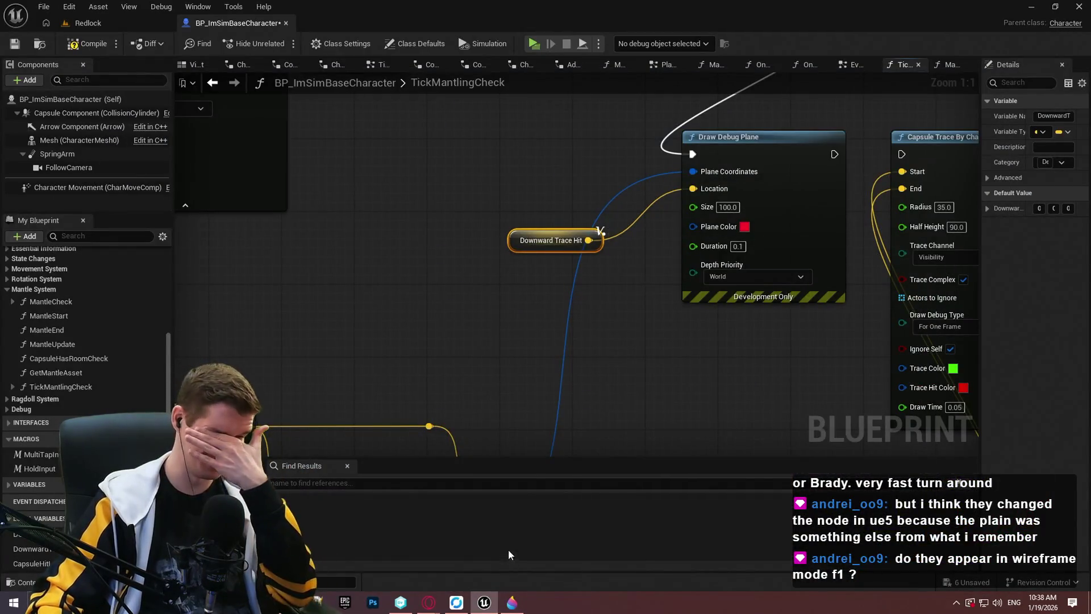
mouse_move(600, 230)
mouse_down()
mouse_move(653, 127)
mouse_move(686, 358)
mouse_up()
mouse_move(689, 100)
mouse_down()
mouse_move(777, 85)
mouse_move(595, 341)
mouse_move(784, 63)
mouse_move(565, 292)
mouse_move(652, 100)
mouse_move(556, 321)
mouse_move(687, 107)
mouse_move(835, 98)
mouse_move(495, 336)
mouse_move(682, 68)
mouse_move(562, 345)
mouse_move(564, 335)
mouse_up()
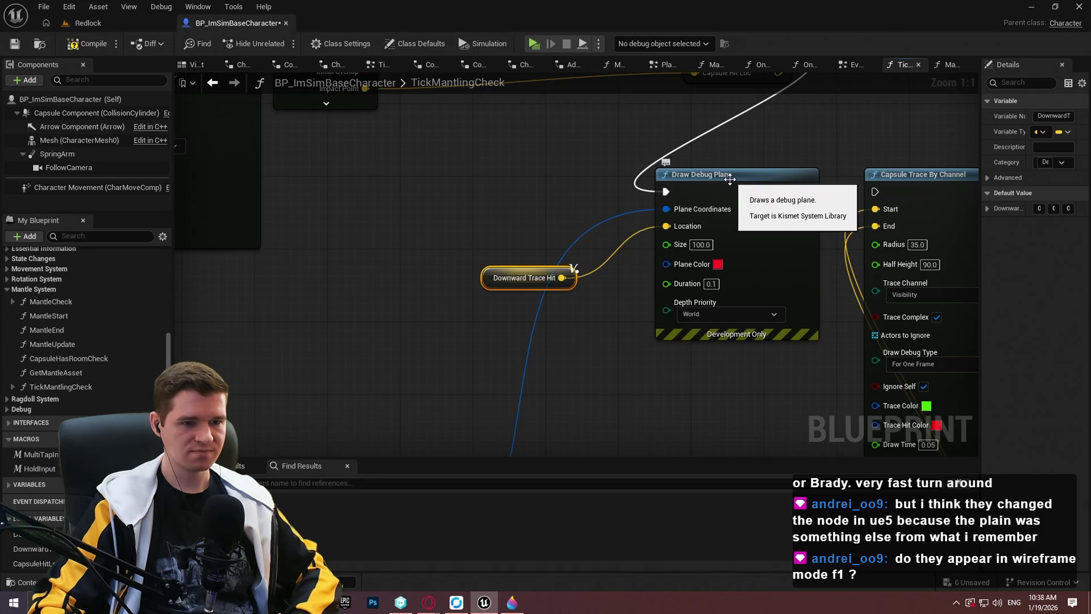
drag(572, 273, 568, 85)
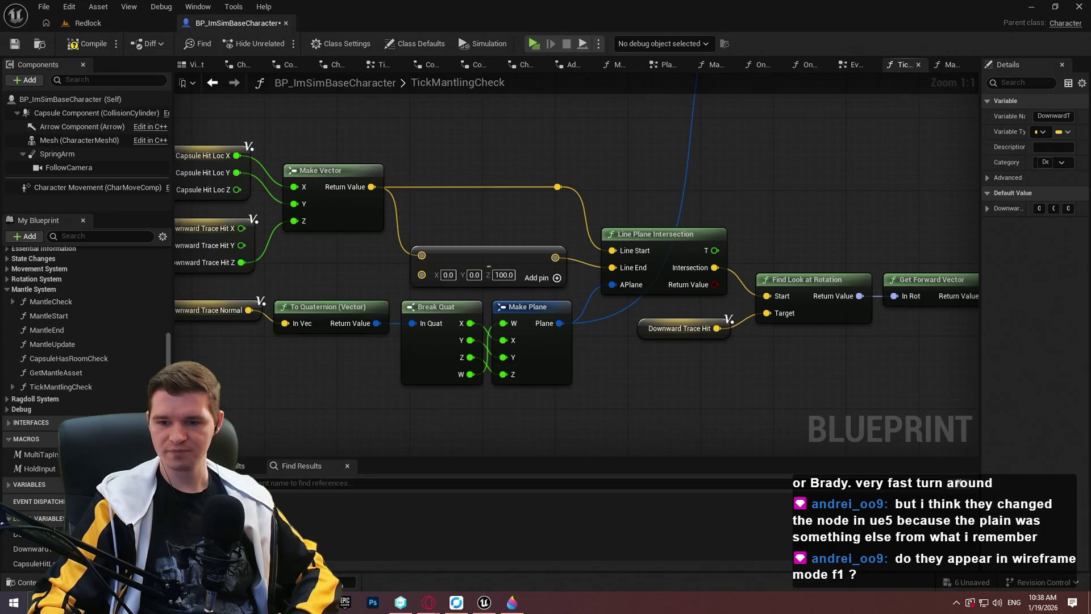
mouse_move(654, 386)
mouse_down()
mouse_move(804, 336)
mouse_move(685, 399)
mouse_up()
mouse_move(633, 355)
mouse_down()
mouse_move(689, 232)
mouse_move(512, 134)
mouse_move(414, 426)
mouse_move(586, 306)
mouse_up()
mouse_move(686, 217)
mouse_down()
mouse_move(729, 171)
mouse_move(658, 135)
mouse_move(875, 119)
mouse_up()
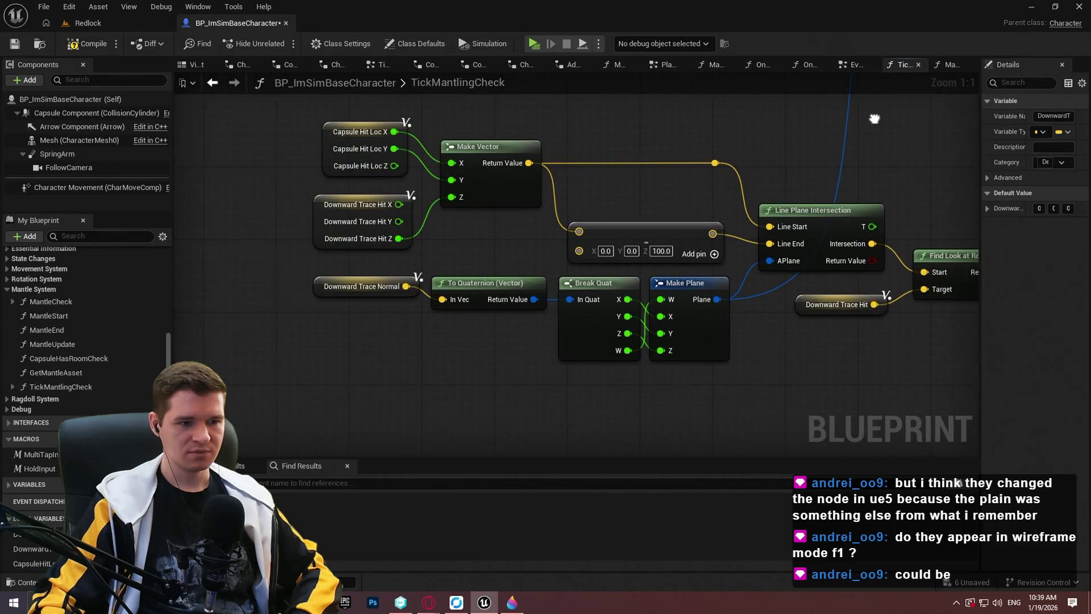
click(785, 385)
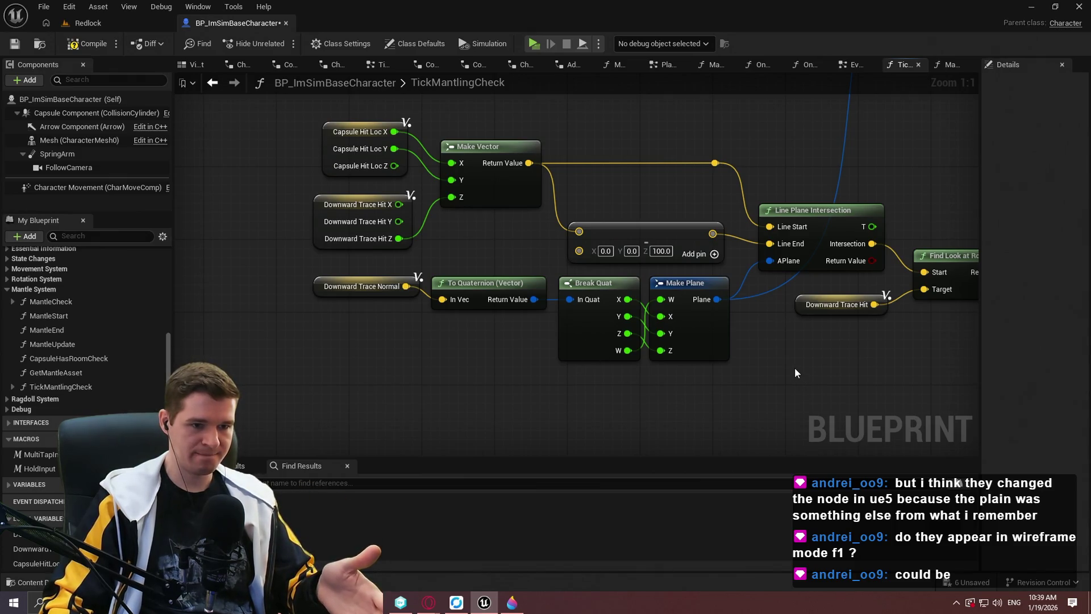
drag(824, 370, 702, 382)
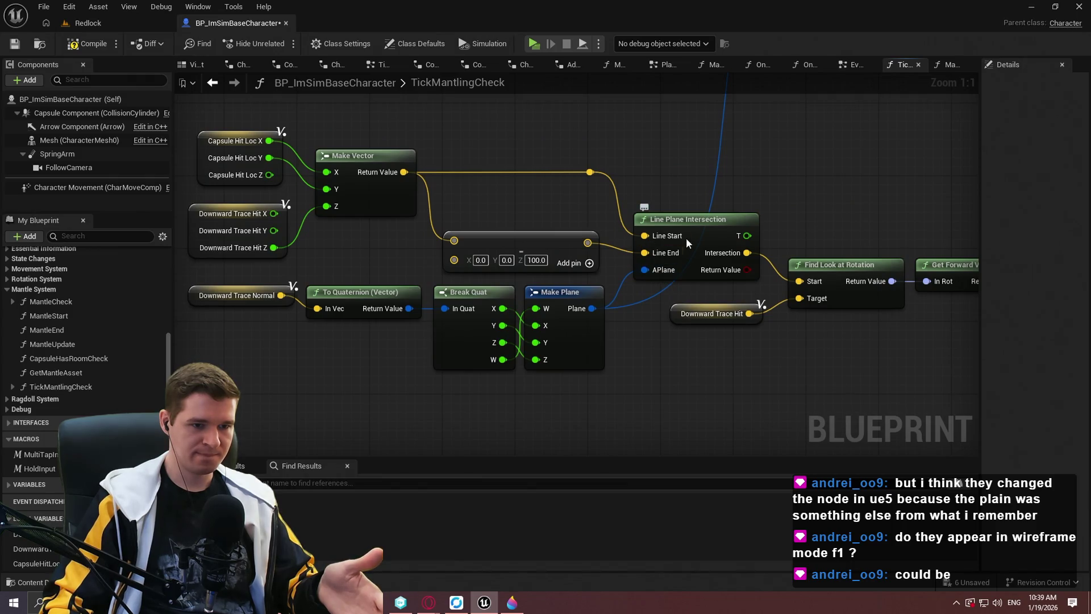
Step: Add a Make Plane from Point and Normal node by searching 'make plane'
right_click(288, 341)
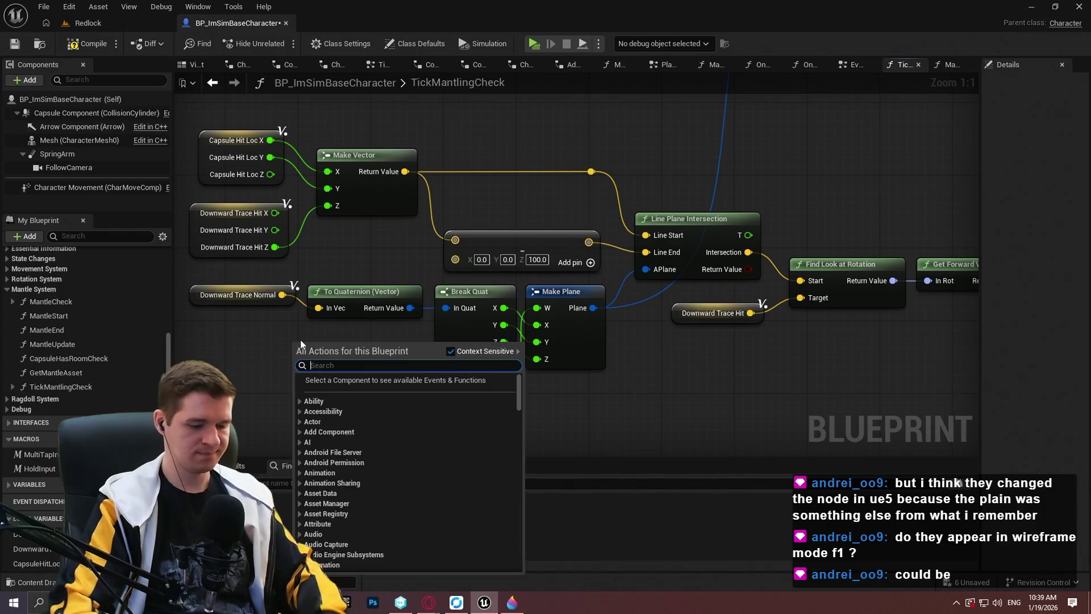
text(make plane)
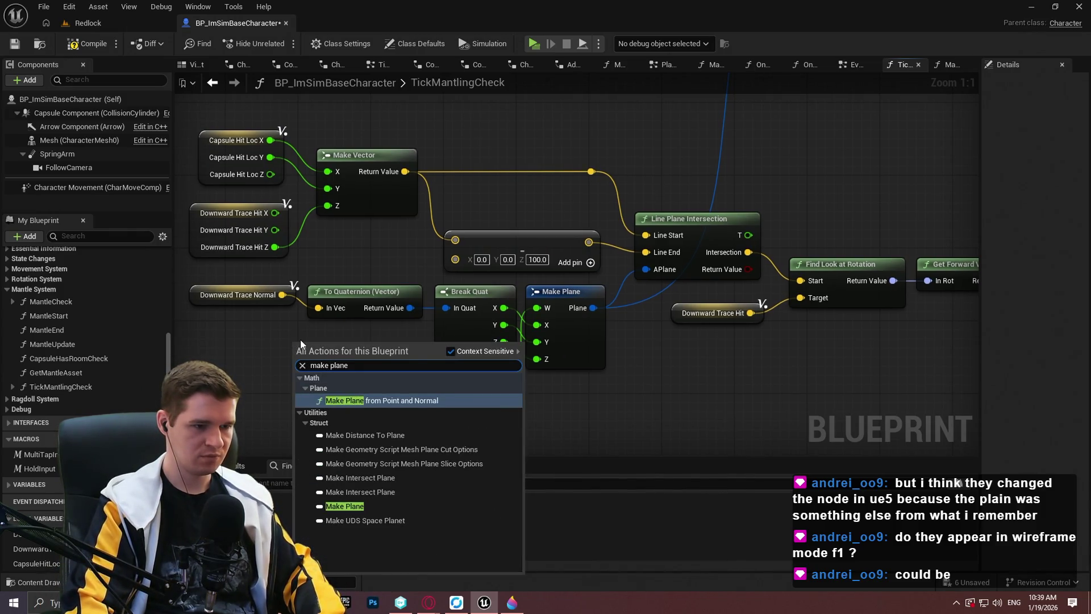
key(Return)
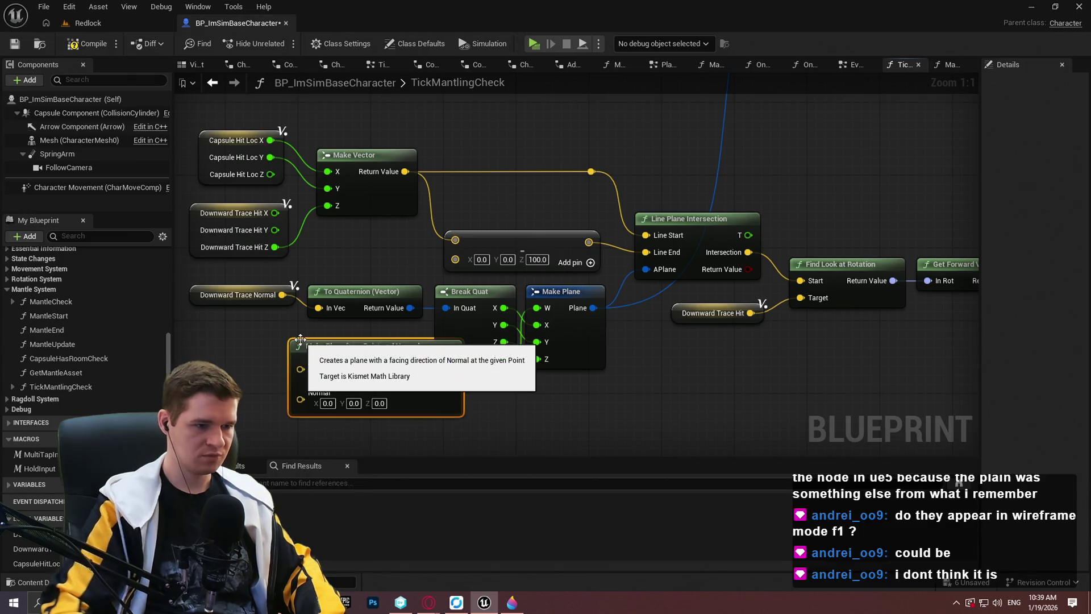
mouse_move(321, 341)
mouse_down()
mouse_move(327, 421)
mouse_move(251, 323)
mouse_move(265, 328)
mouse_up()
drag(426, 408, 533, 368)
Step: Wire Downward Trace Normal and Hit into the plane, and its result into APlane
drag(389, 227, 337, 353)
drag(407, 226, 289, 317)
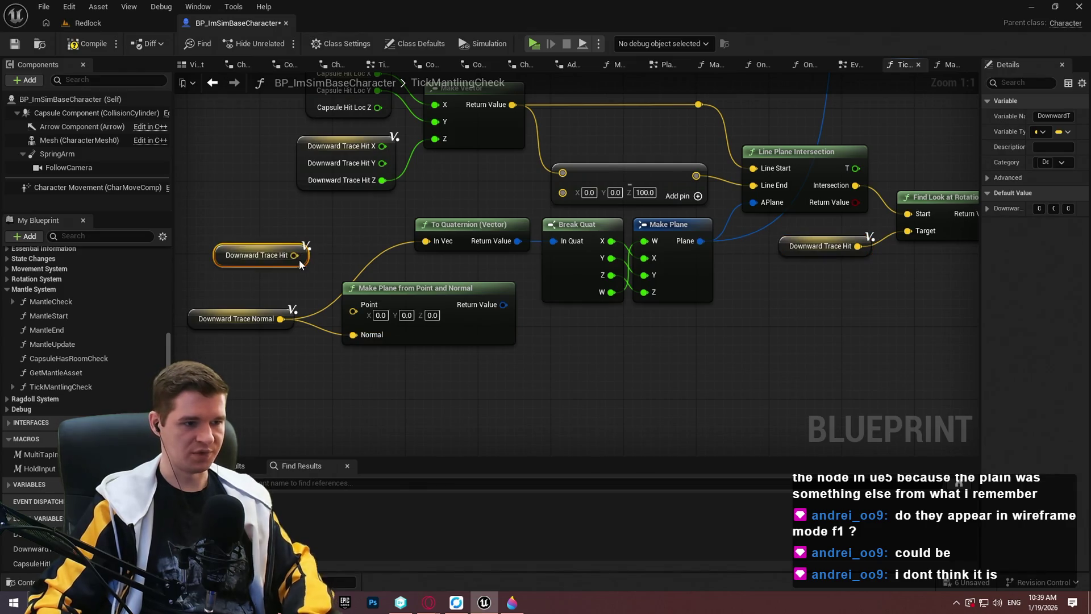
drag(351, 308, 352, 309)
drag(480, 305, 762, 204)
scroll(713, 343, down, 5)
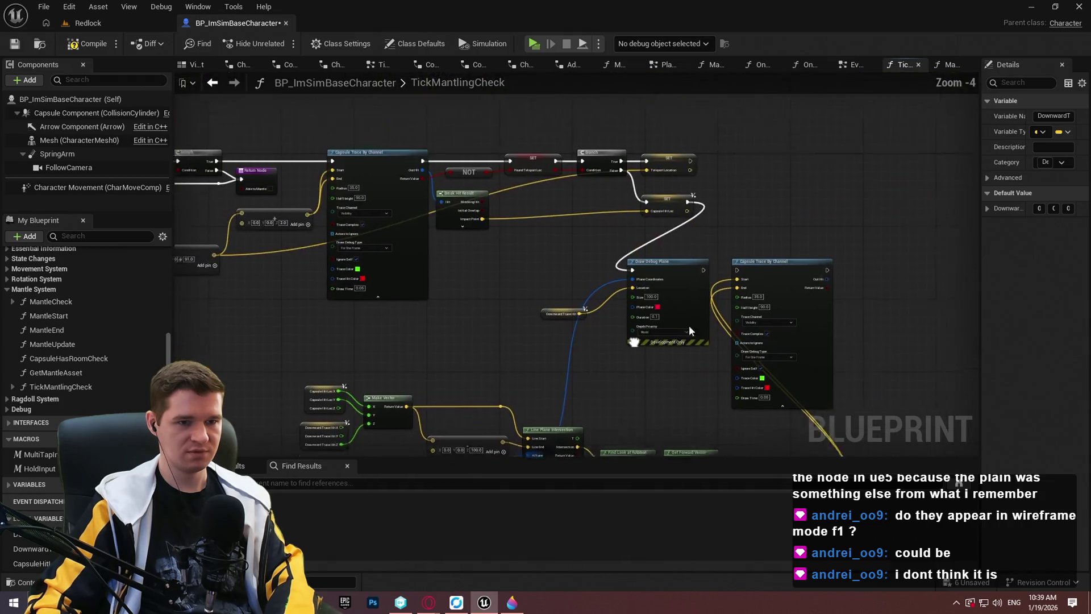
Step: Run the debug plane after the SET node, then start a Redlock play-test
drag(736, 278, 690, 214)
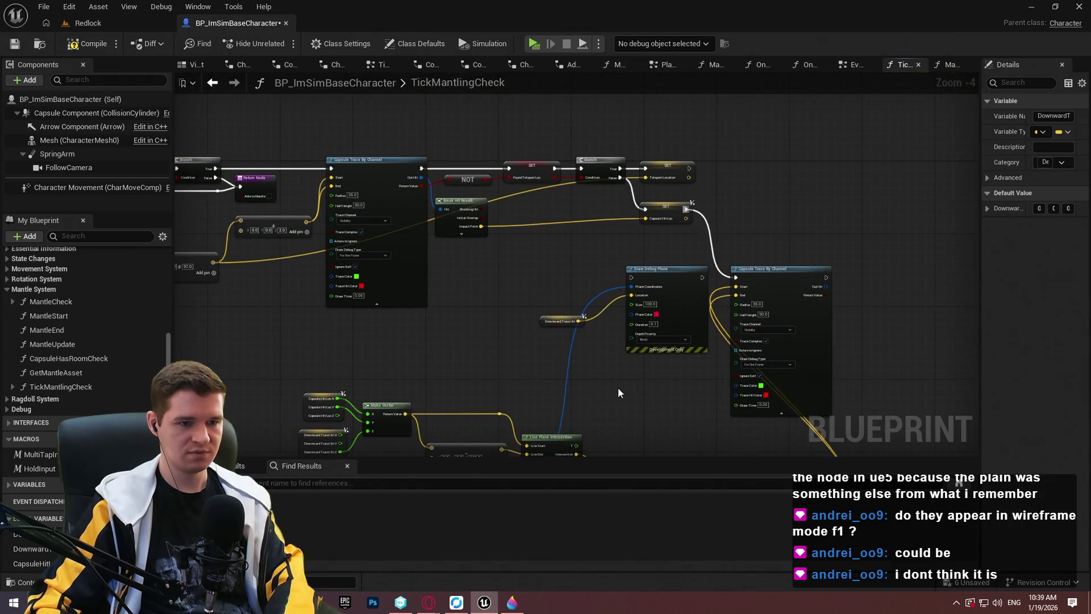
drag(618, 233, 673, 171)
drag(679, 215, 679, 215)
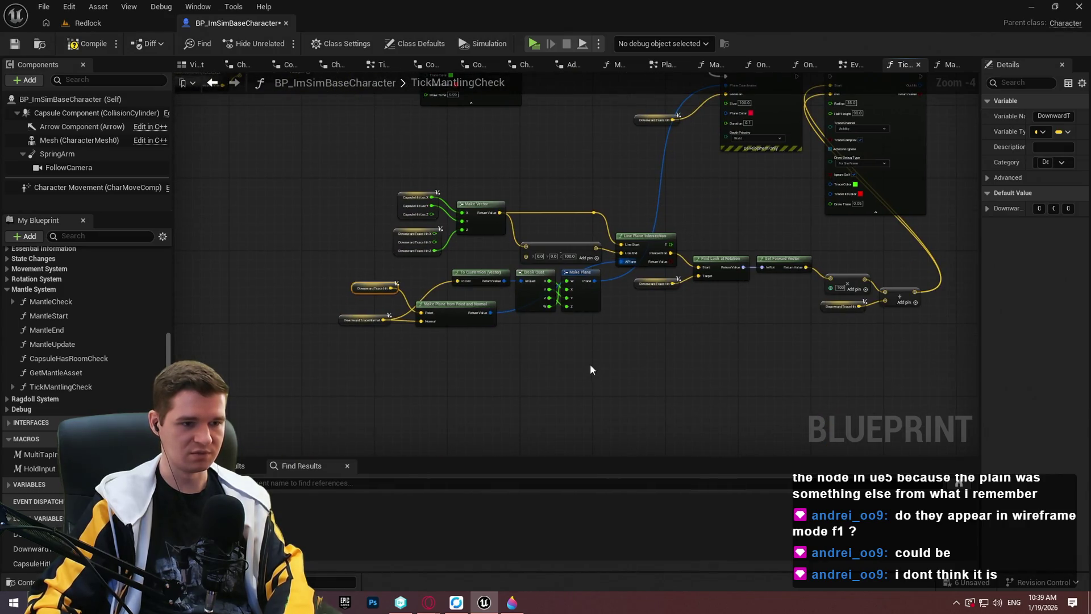
click(590, 370)
scroll(498, 334, up, 3)
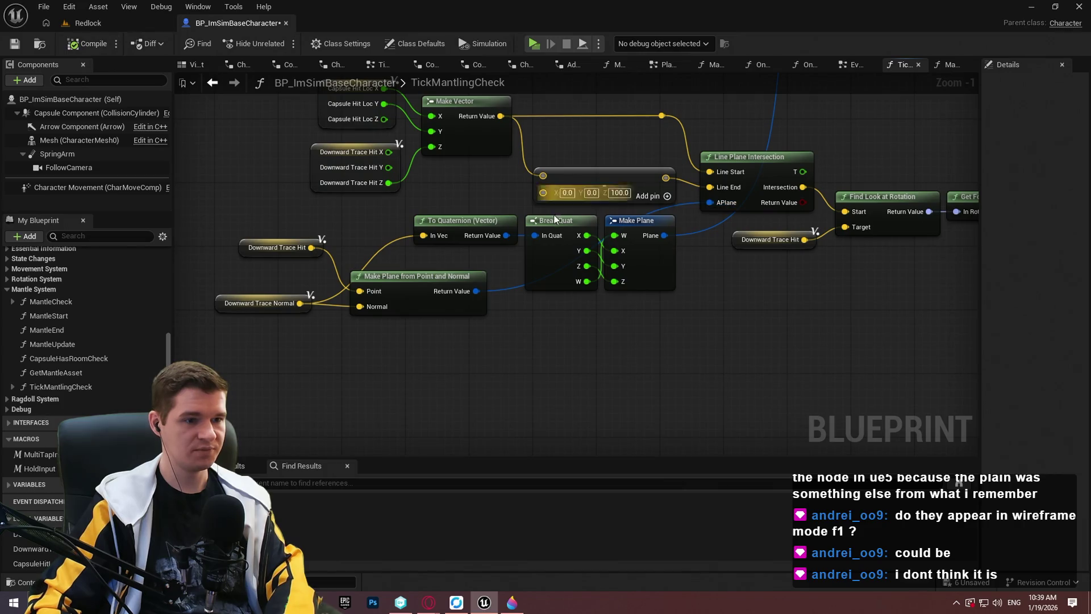
click(533, 44)
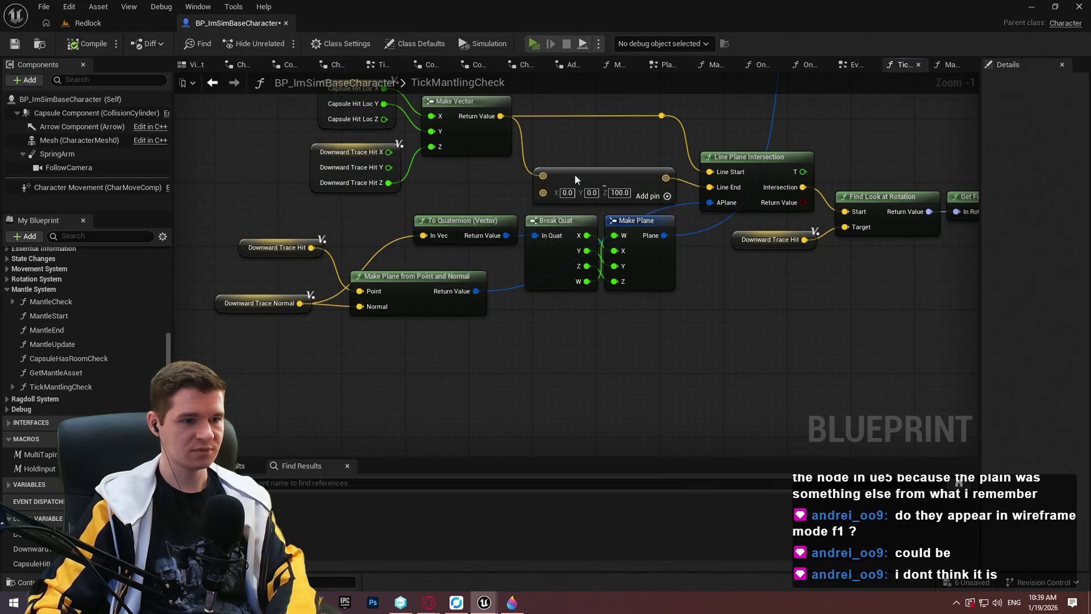
click(546, 484)
Step: Climb the white wall, view it in wireframe, then close the preview
key(w)
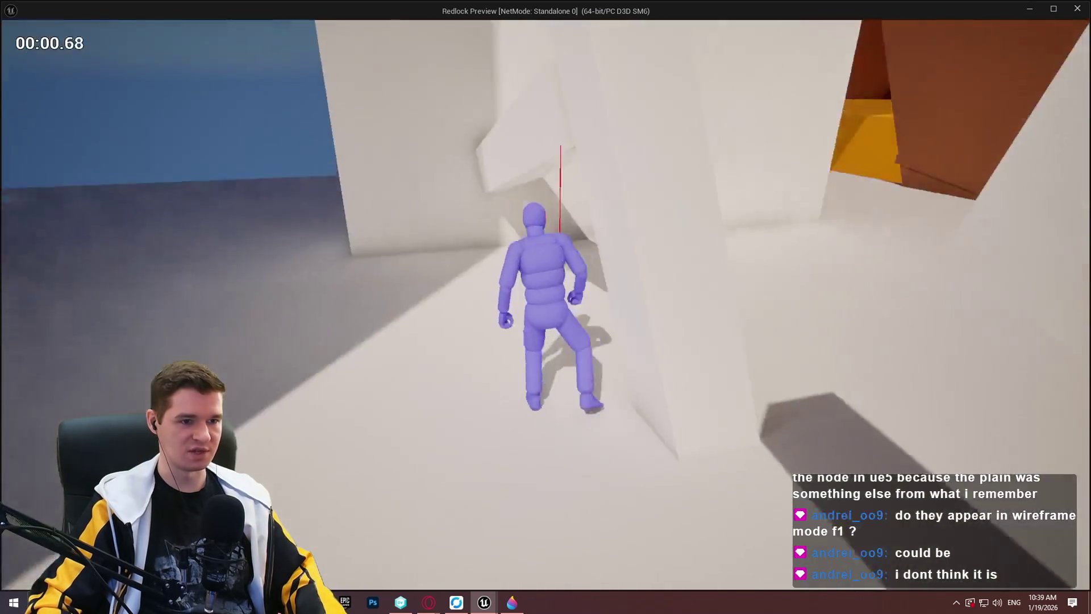
key(w)
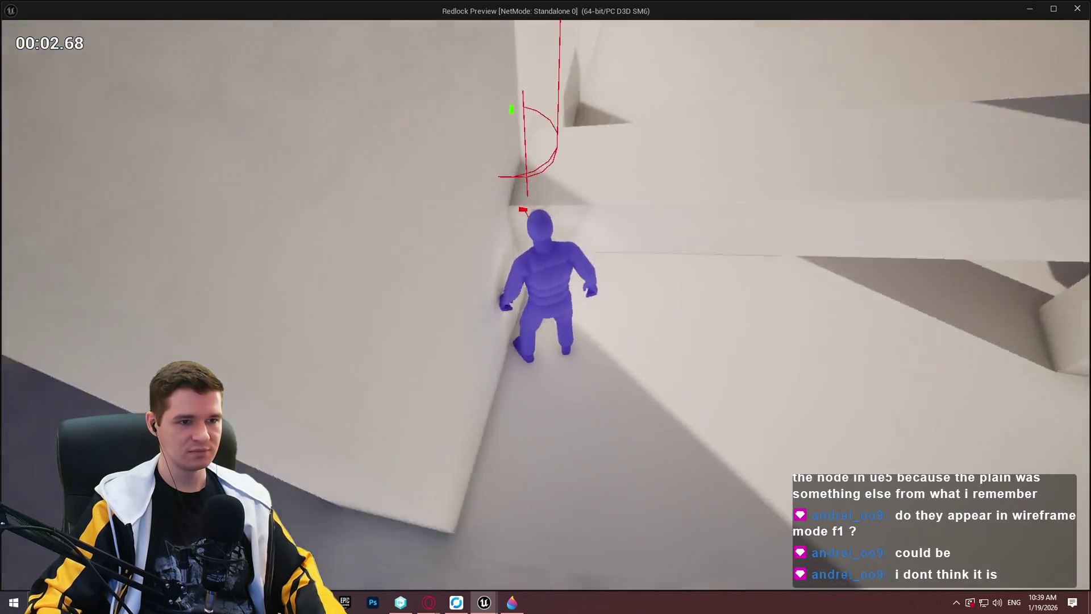
key(F1)
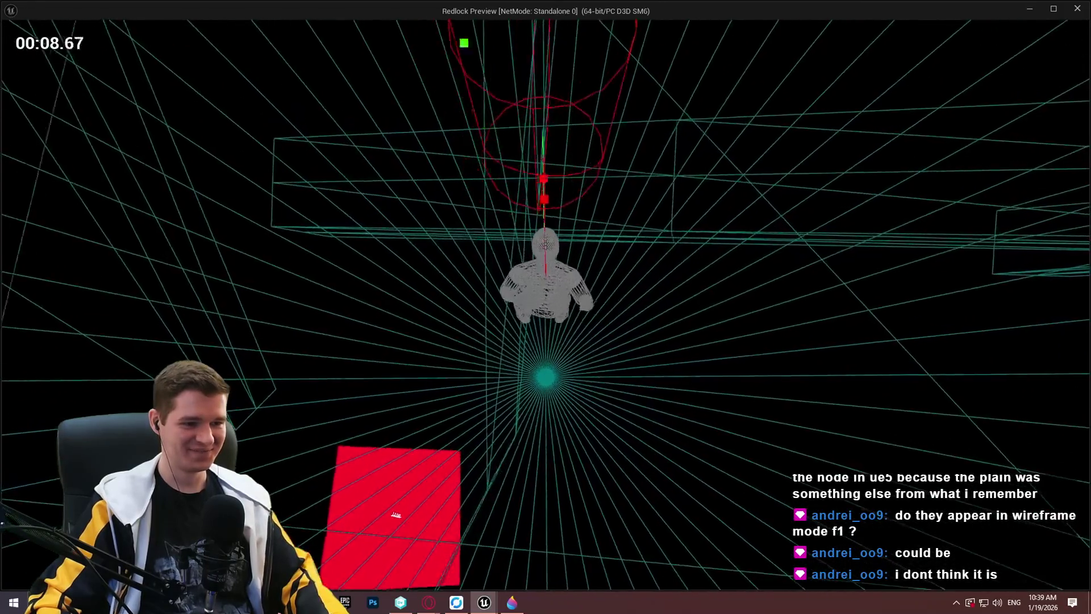
key(Escape)
mouse_move(718, 275)
mouse_down()
mouse_move(701, 346)
mouse_move(824, 449)
mouse_up()
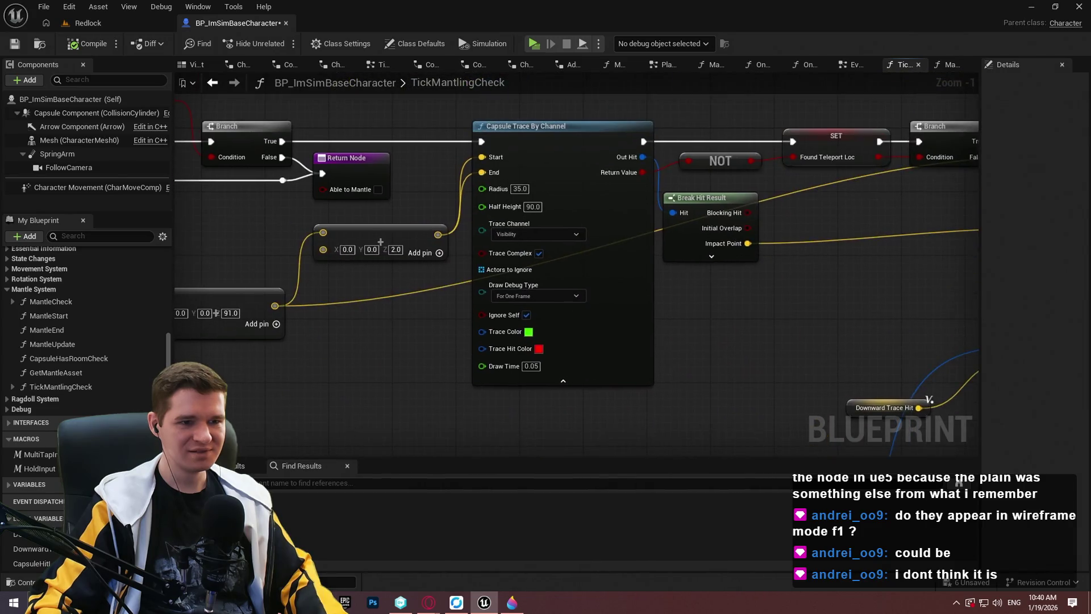
mouse_move(318, 370)
mouse_down()
mouse_move(818, 391)
mouse_move(947, 409)
mouse_up()
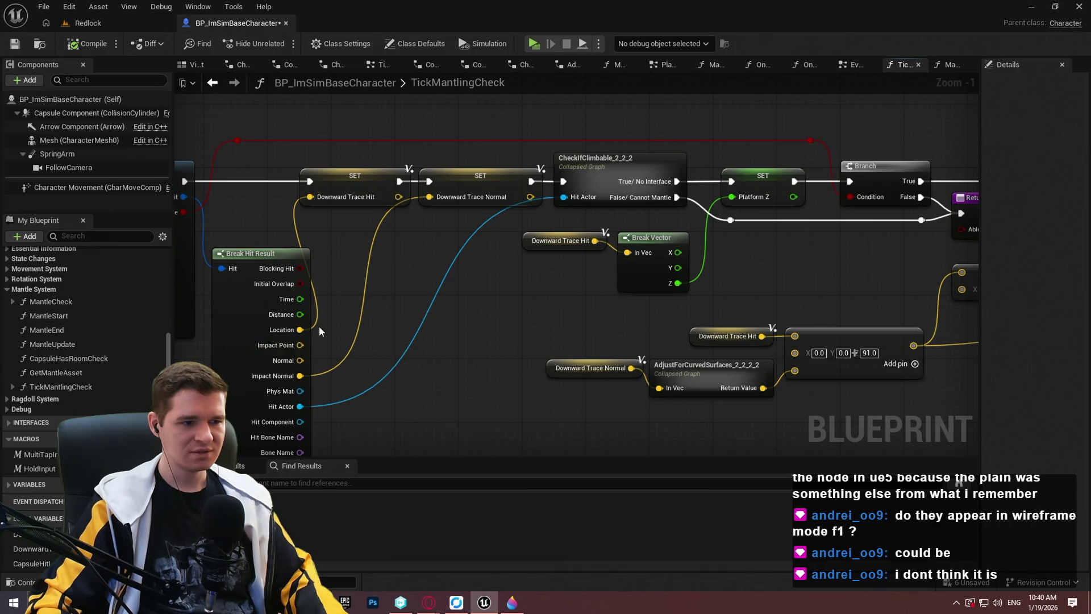
mouse_move(365, 320)
mouse_down()
mouse_move(416, 313)
mouse_move(175, 234)
mouse_move(650, 288)
mouse_move(650, 324)
mouse_move(244, 346)
mouse_move(700, 260)
mouse_move(390, 292)
mouse_move(391, 90)
mouse_move(391, 314)
mouse_up()
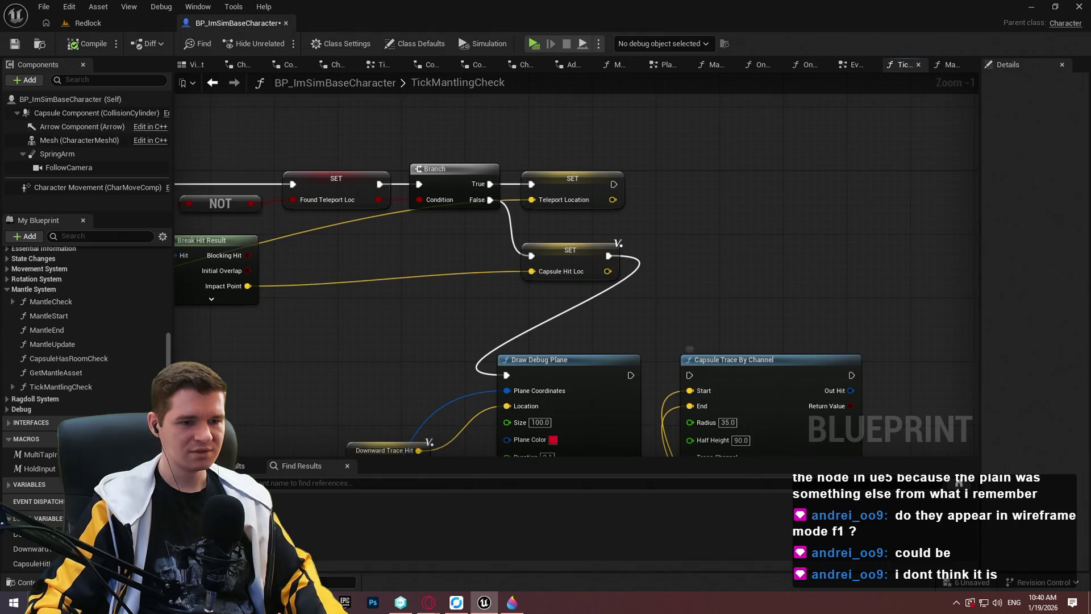
drag(646, 380, 646, 254)
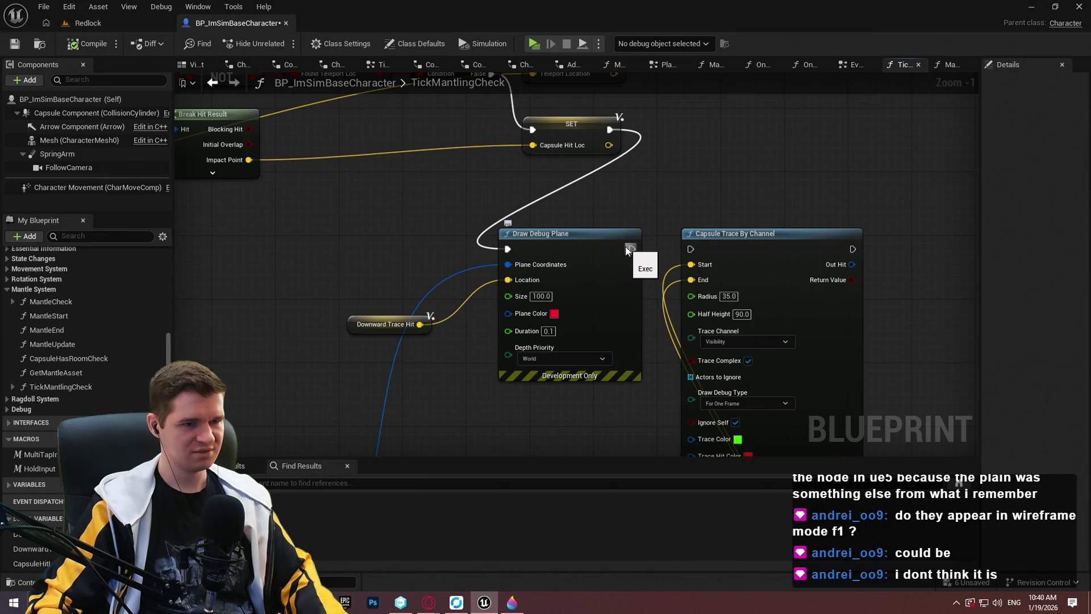
drag(626, 248, 670, 177)
Step: Add a Draw Debug Point node after Draw Debug Plane and position it above
text(draw)
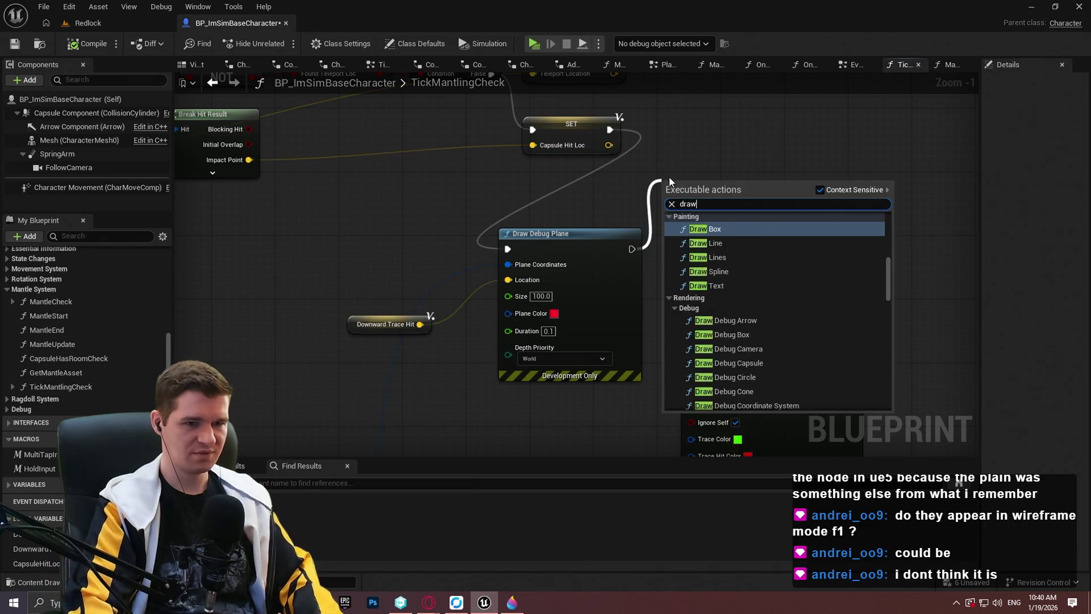
text( debu)
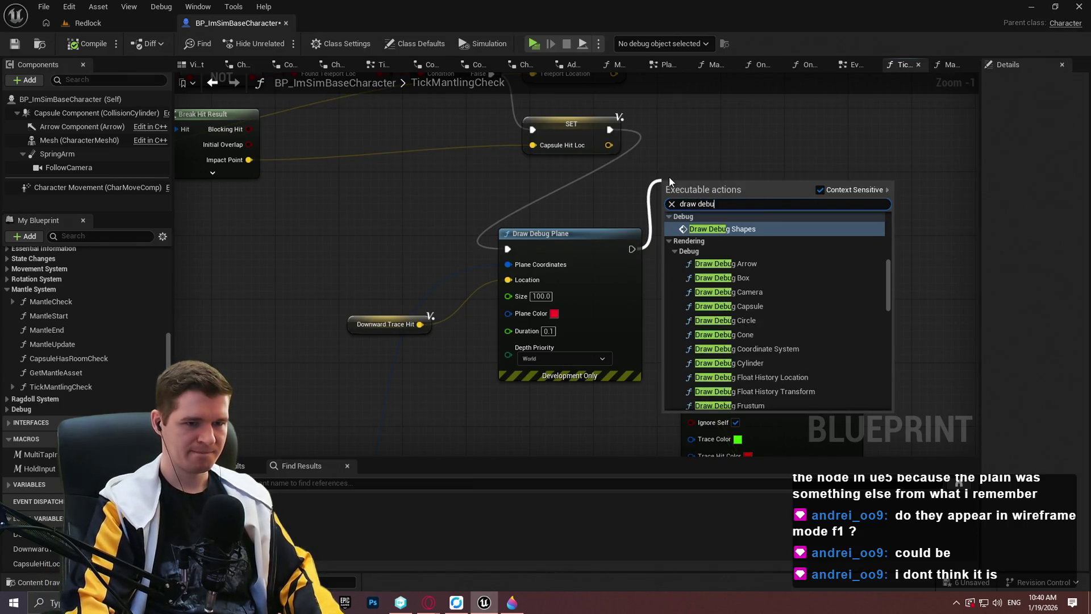
text(g po)
key(Return)
mouse_move(666, 189)
mouse_down()
mouse_move(706, 127)
mouse_move(421, 324)
mouse_up()
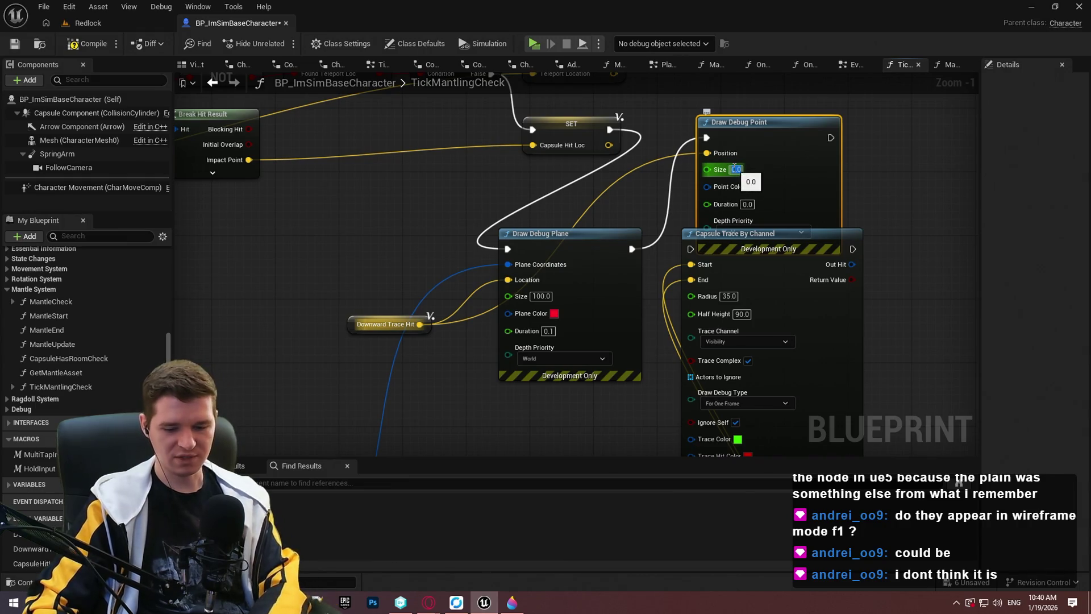
drag(827, 175, 827, 127)
Step: Set the debug point's Point Color to magenta and its Duration to 0.1
click(752, 139)
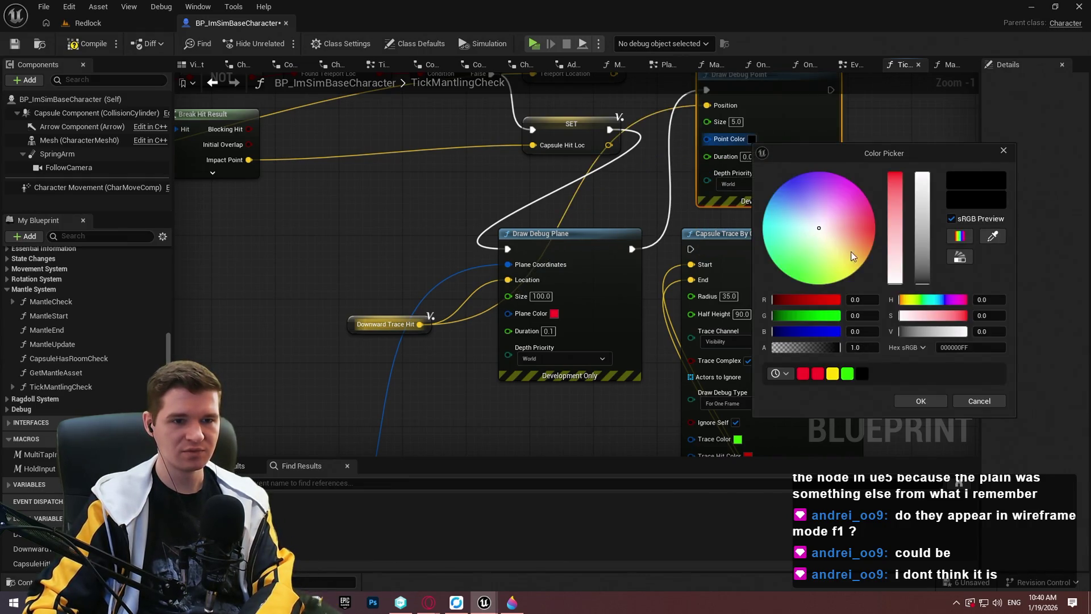
drag(856, 221, 853, 183)
click(921, 402)
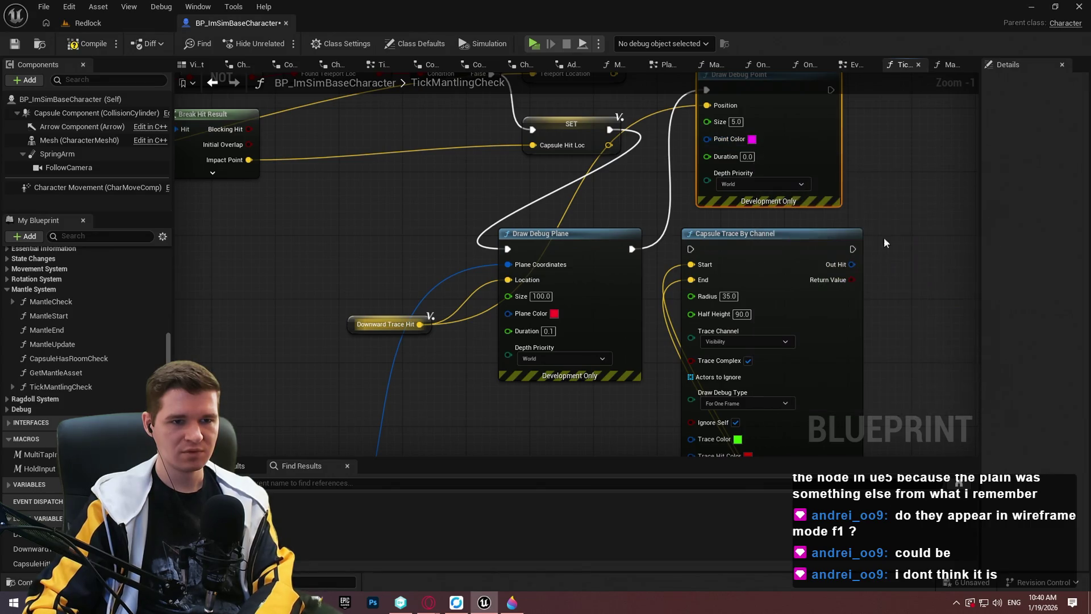
text(10)
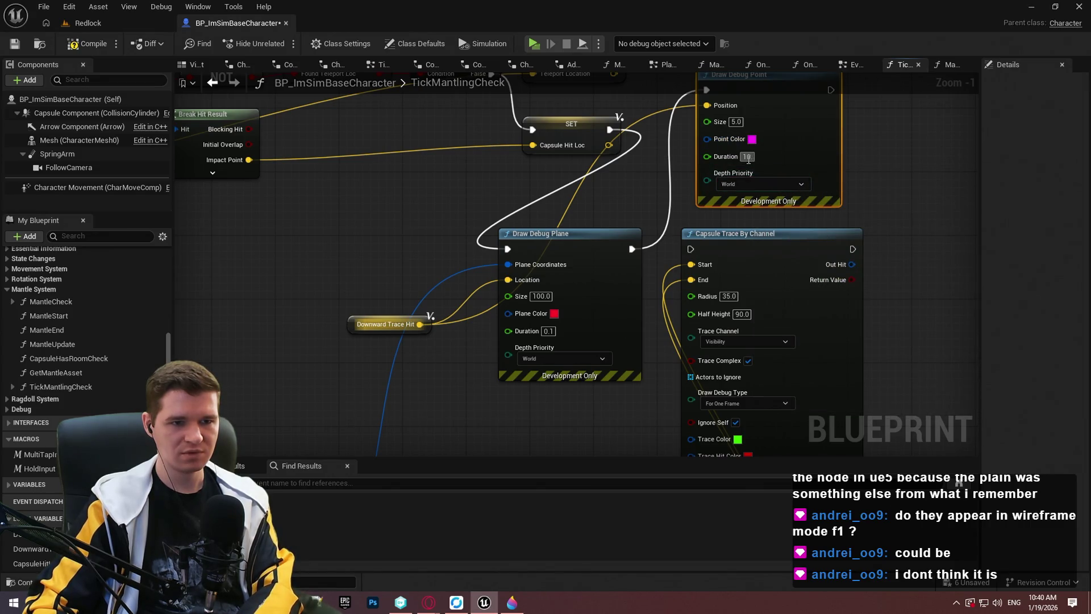
text(1)
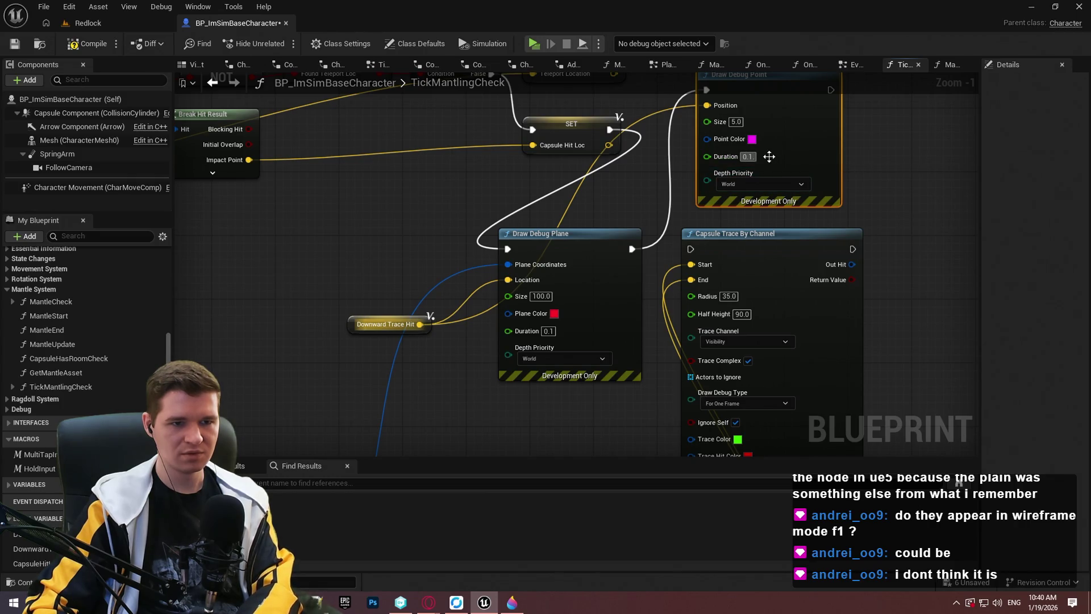
key(Return)
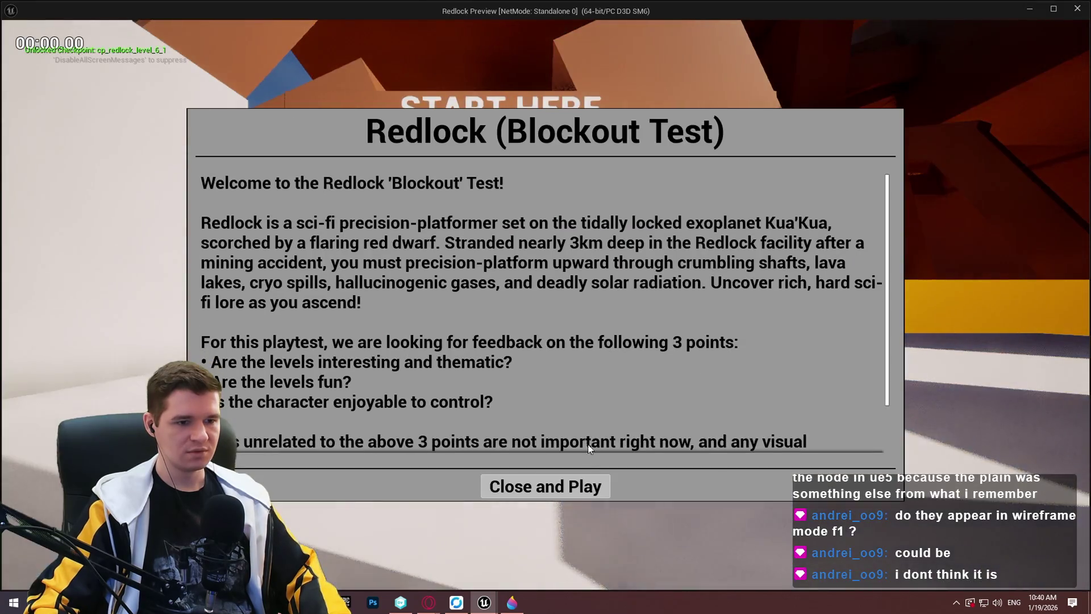
Step: Play-test climbing onto the wall ledge in Redlock, then stop the session
click(546, 484)
key(w)
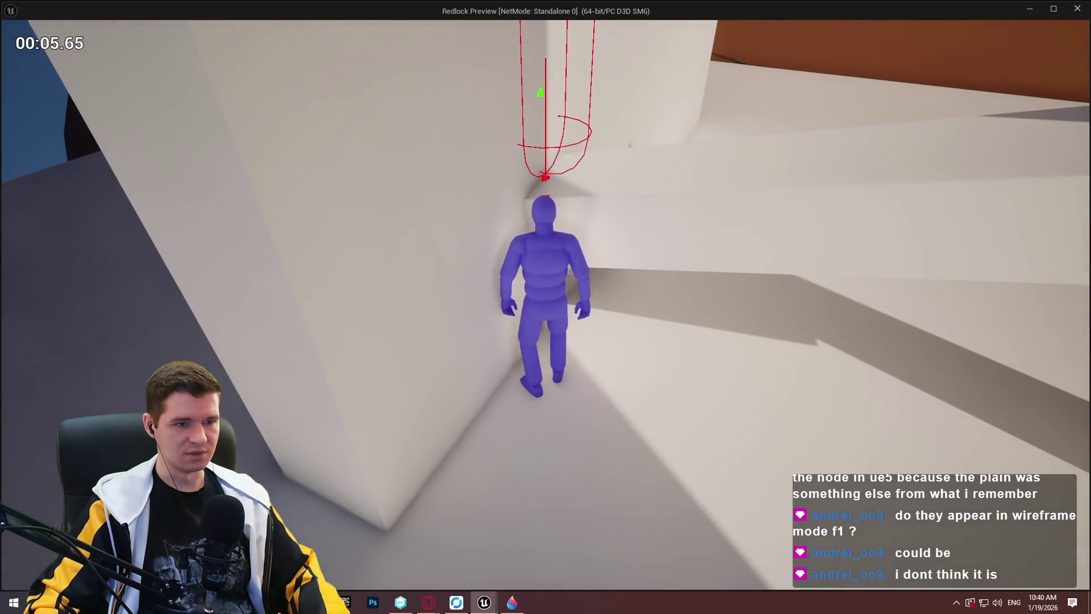
key(Escape)
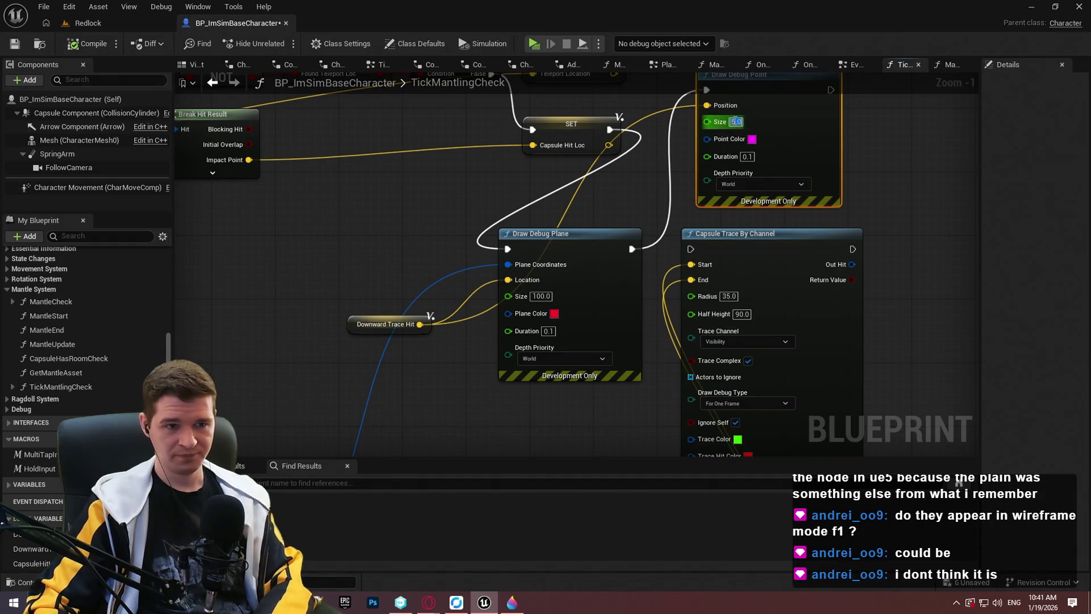
Step: Set the debug point Size to 25 and replay, viewing the magenta point in wireframe
click(874, 167)
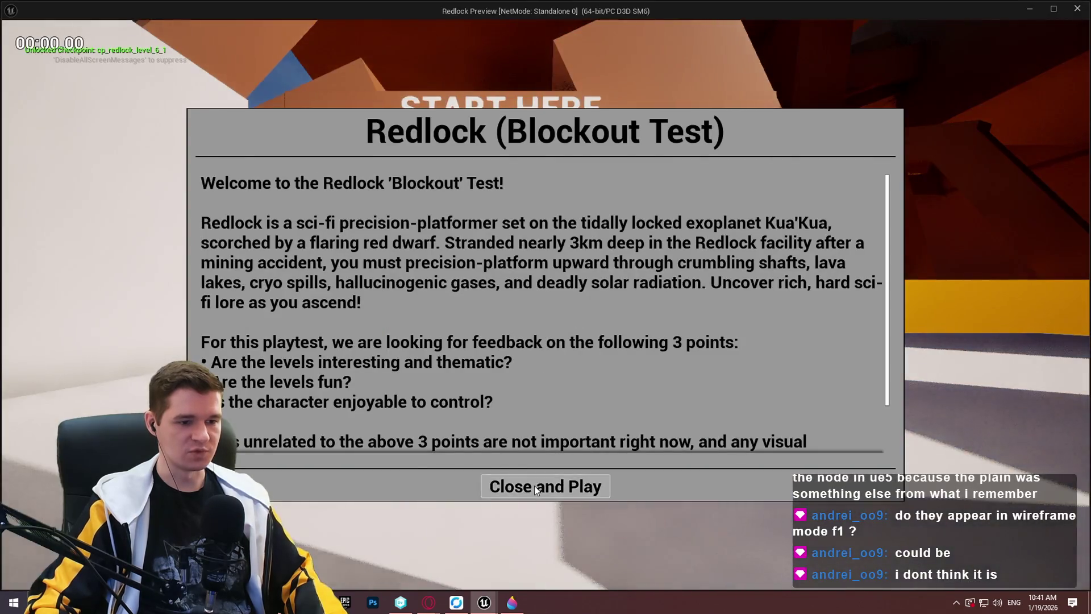
click(529, 485)
key(w)
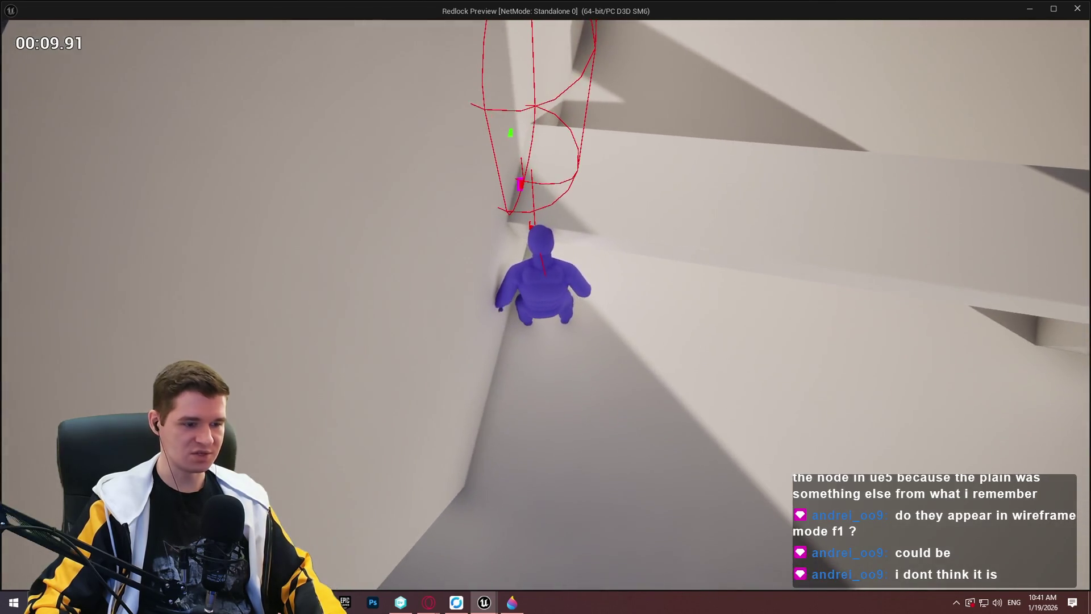
key(F1)
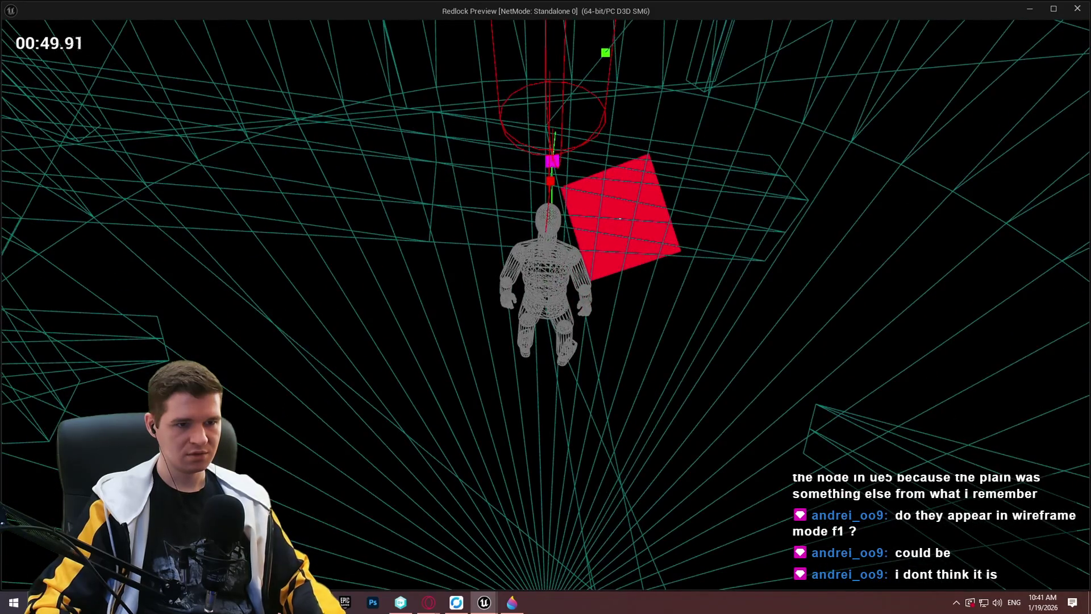
key(Escape)
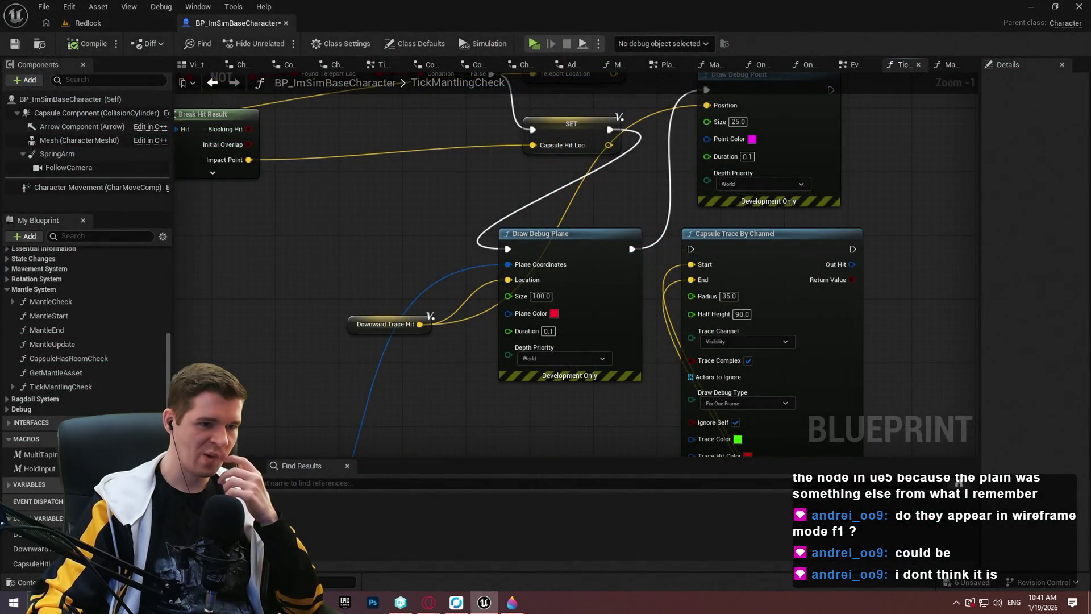
drag(729, 398, 729, 126)
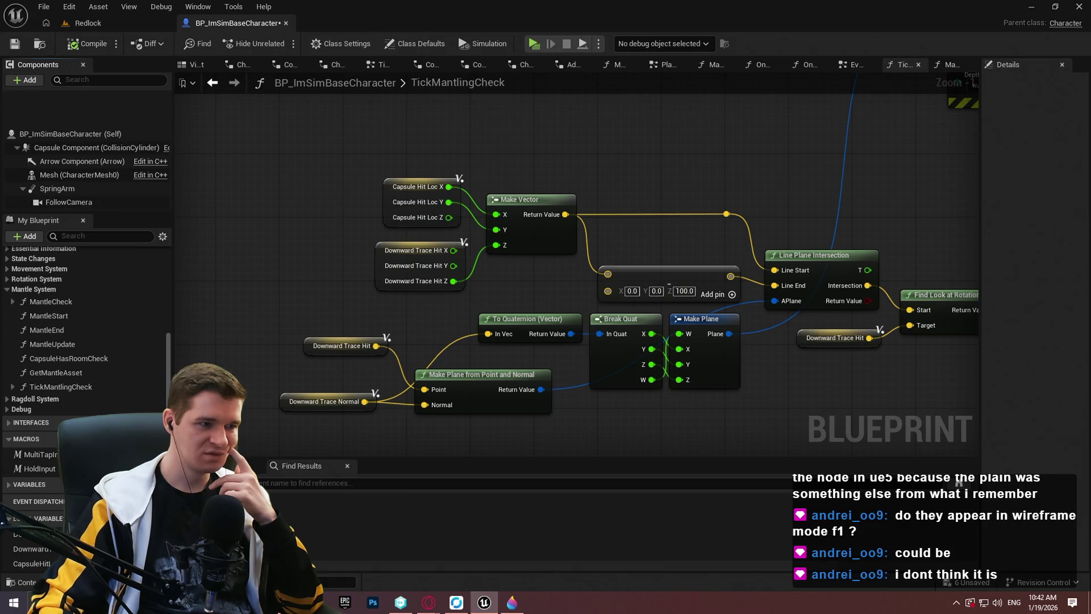
drag(465, 419, 489, 568)
drag(954, 199, 776, 396)
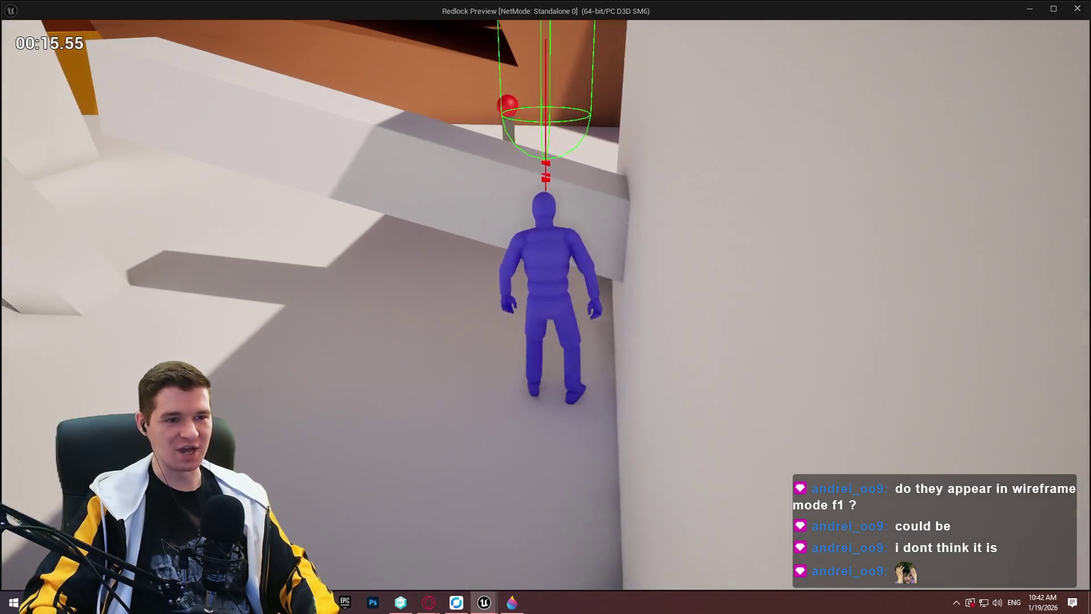
key(Escape)
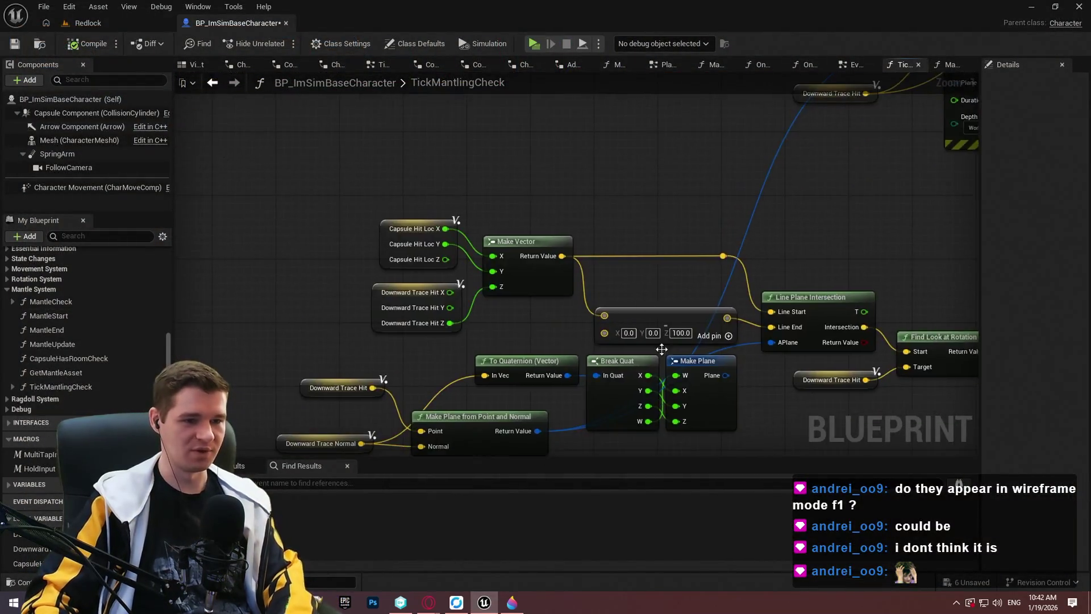
Step: Delete the To Quaternion, Break Quat and Make Plane nodes
scroll(568, 326, up, 1)
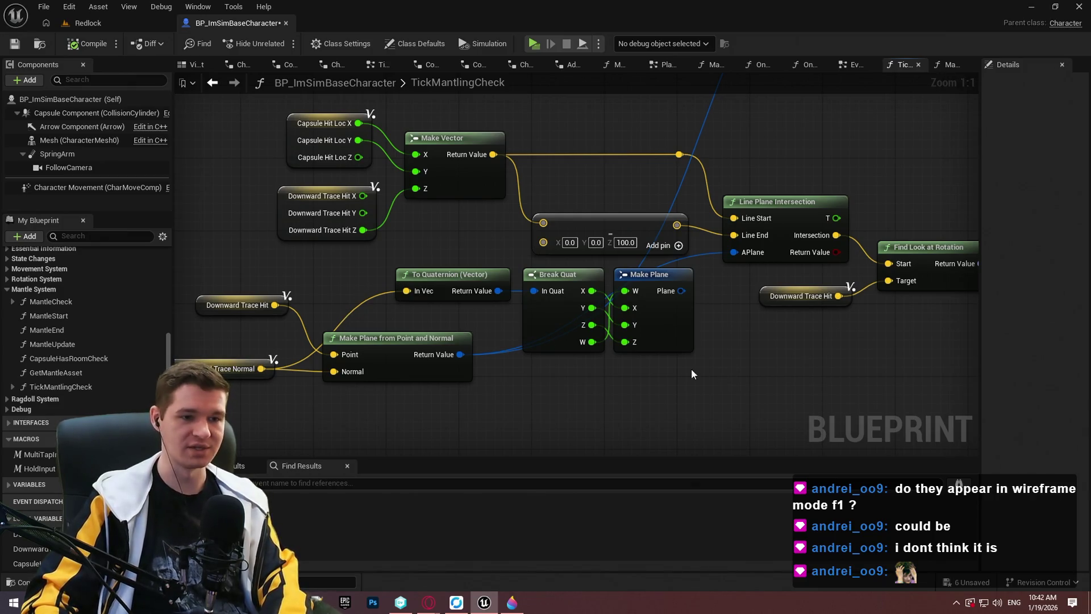
drag(703, 385, 501, 299)
key(Delete)
Step: Group the trace hit, trace normal and Make Plane from Point and Normal nodes together
drag(548, 366, 726, 259)
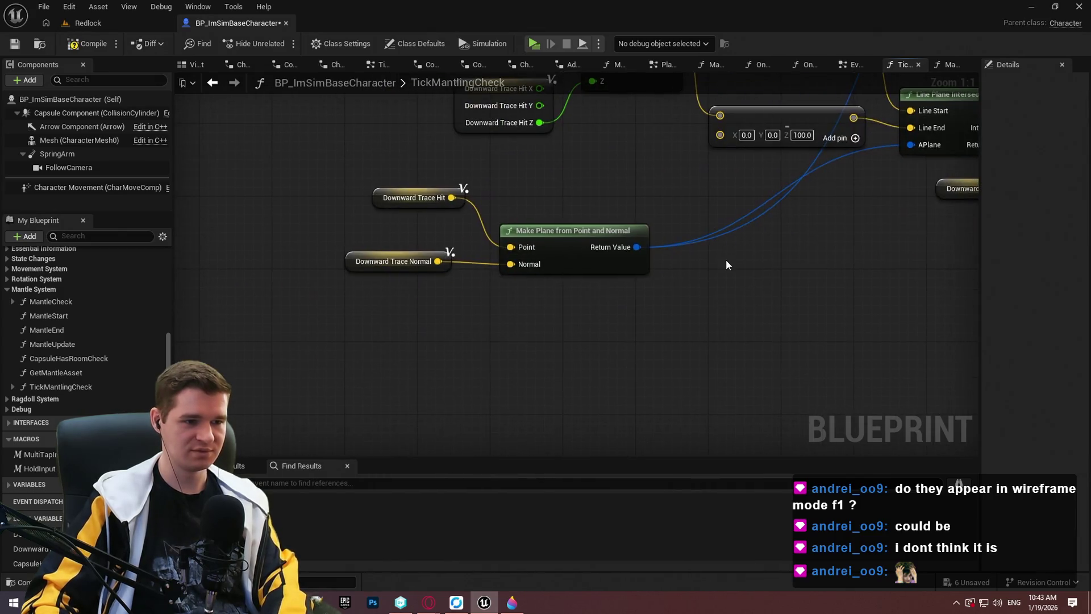
mouse_move(551, 231)
mouse_down()
mouse_move(526, 188)
mouse_move(533, 198)
mouse_up()
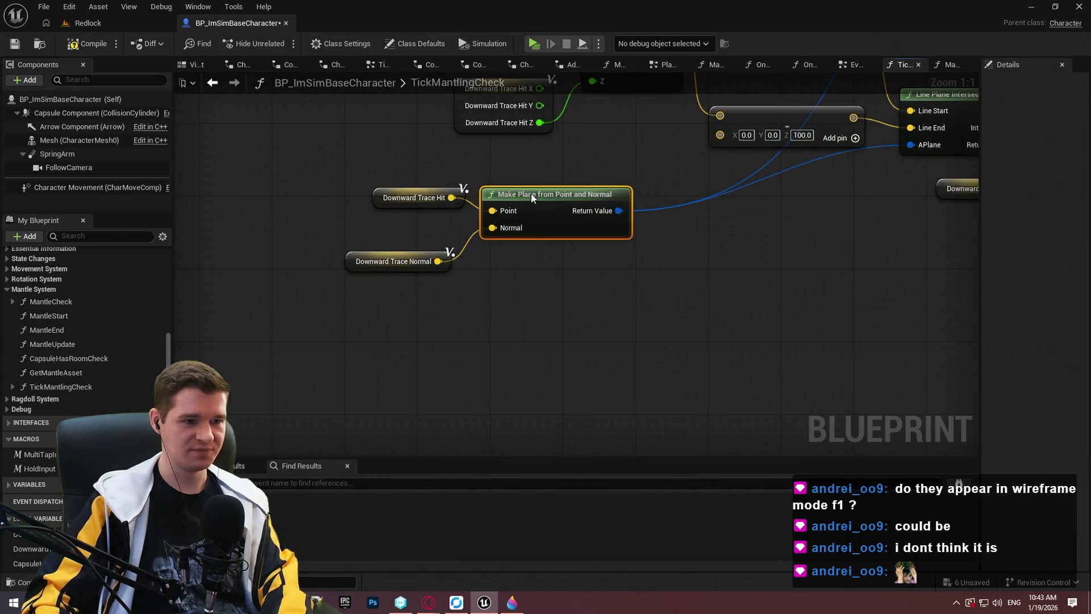
mouse_move(452, 262)
mouse_down()
mouse_move(459, 220)
mouse_move(471, 235)
mouse_up()
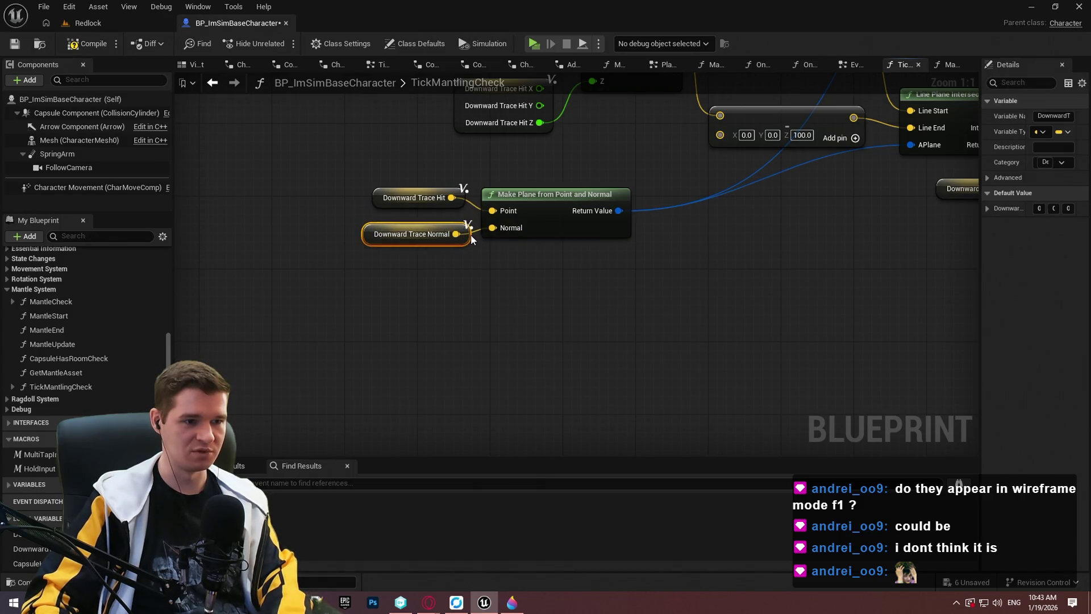
drag(516, 265, 364, 182)
mouse_move(526, 188)
mouse_down()
mouse_move(791, 179)
mouse_move(762, 162)
mouse_move(852, 214)
mouse_up()
scroll(851, 214, down, 1)
scroll(415, 325, down, 1)
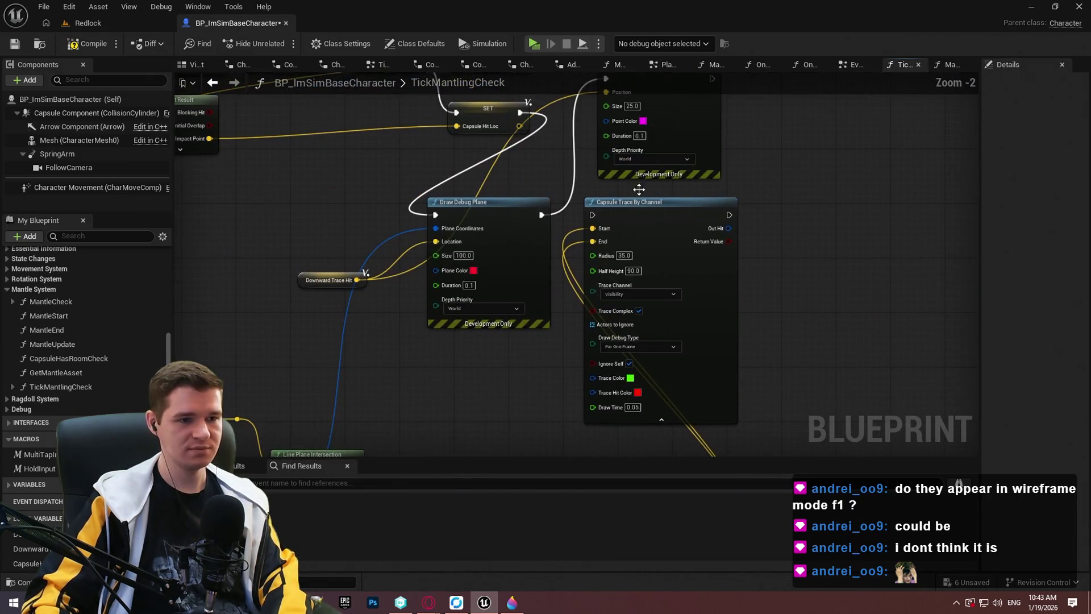
Step: Wire execution into Capsule Trace By Channel, compile, and start a play-test
mouse_move(594, 215)
mouse_down()
mouse_move(545, 253)
mouse_move(688, 242)
mouse_up()
mouse_move(555, 412)
mouse_down()
mouse_move(535, 248)
mouse_move(500, 377)
mouse_up()
click(88, 44)
click(532, 44)
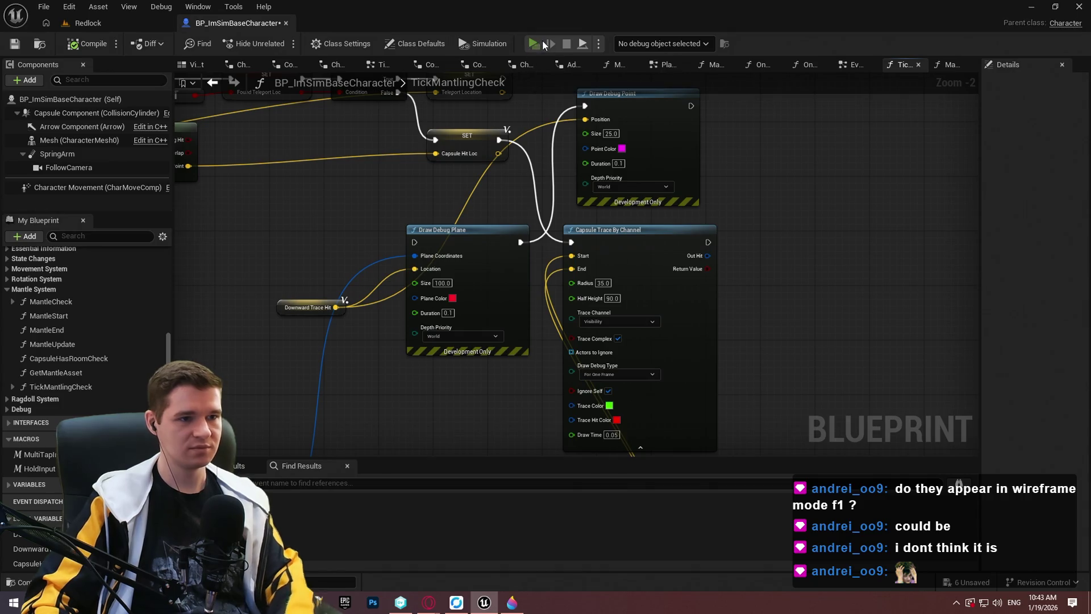
key(a)
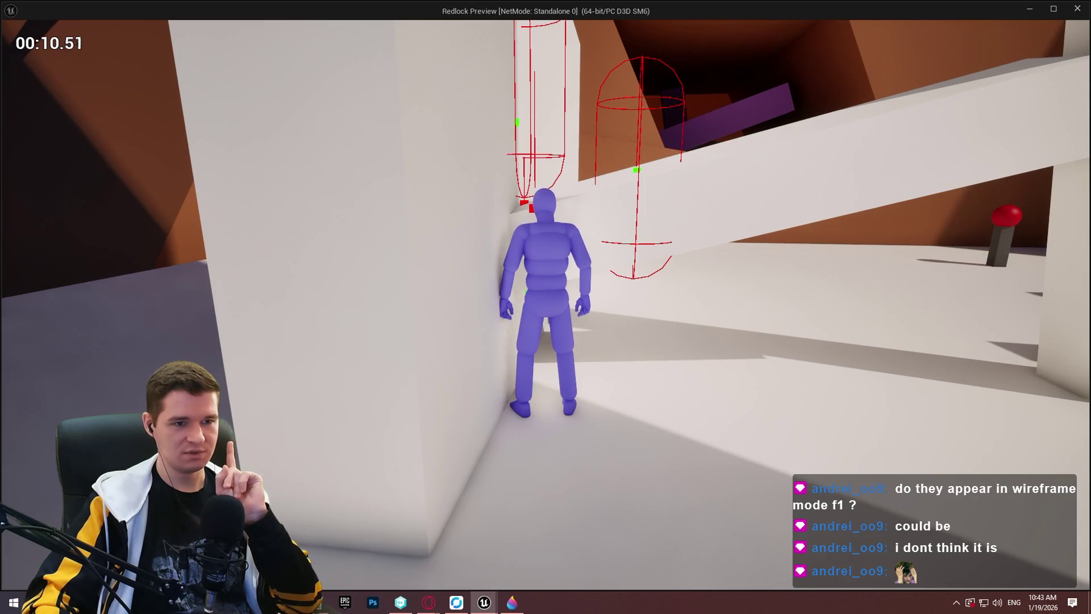
key(Escape)
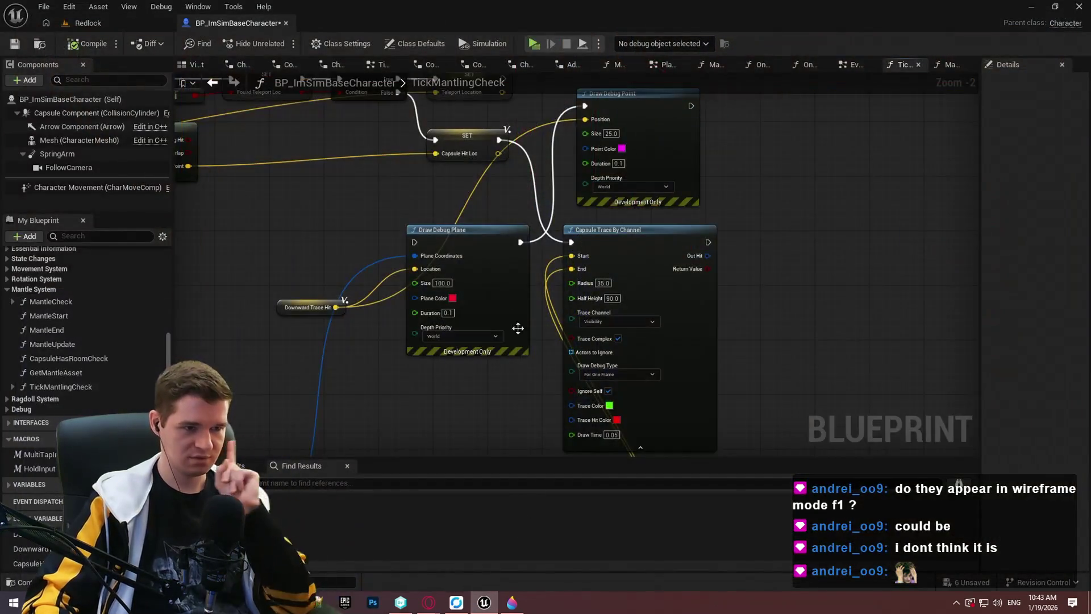
Step: Paste a copy of the trace offset vector node beside Capsule Trace By Channel
mouse_move(631, 286)
mouse_down()
mouse_move(684, 166)
mouse_move(921, 398)
mouse_move(625, 207)
mouse_move(625, 162)
mouse_up()
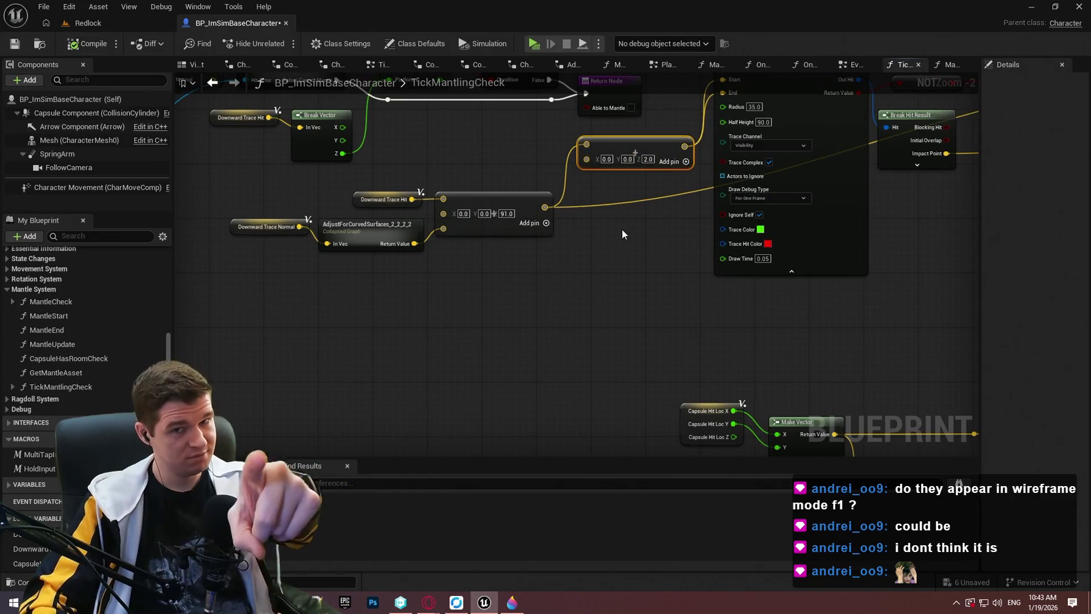
mouse_move(651, 287)
mouse_down()
mouse_move(568, 227)
mouse_move(540, 227)
mouse_up()
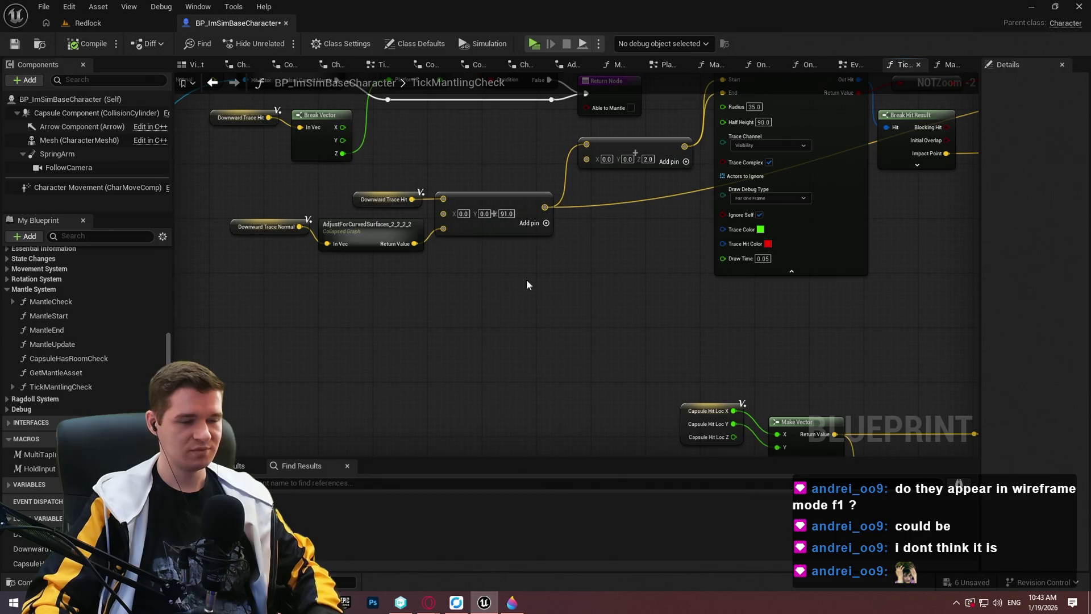
mouse_move(540, 297)
mouse_down()
mouse_move(341, 228)
mouse_move(245, 225)
mouse_move(578, 300)
mouse_move(456, 342)
mouse_move(211, 359)
mouse_move(70, 390)
mouse_move(483, 364)
mouse_move(413, 285)
mouse_up()
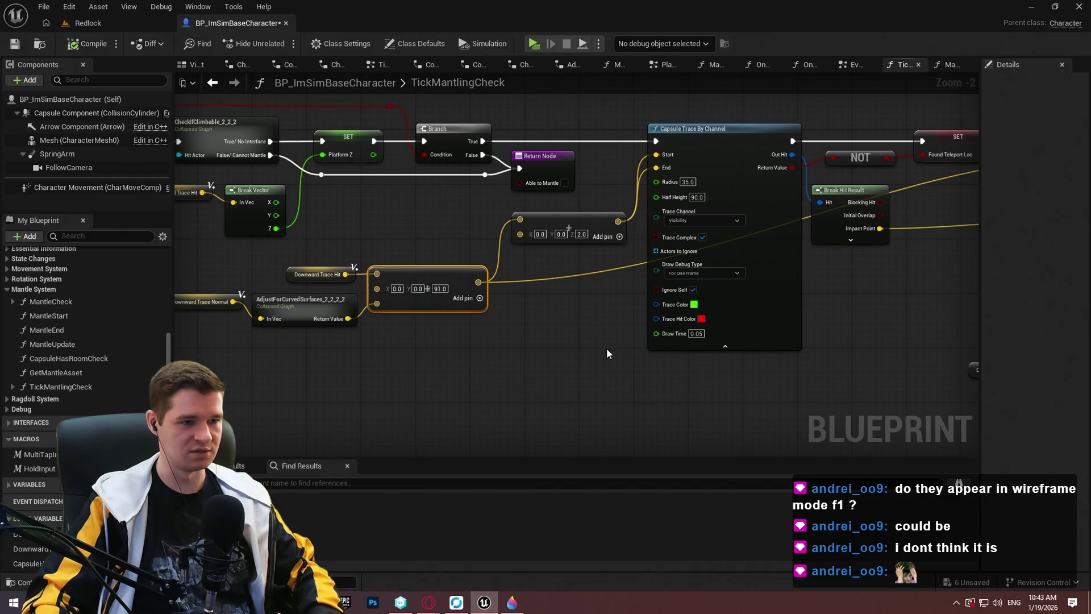
mouse_move(619, 350)
mouse_down()
mouse_move(460, 350)
mouse_move(462, 201)
mouse_up()
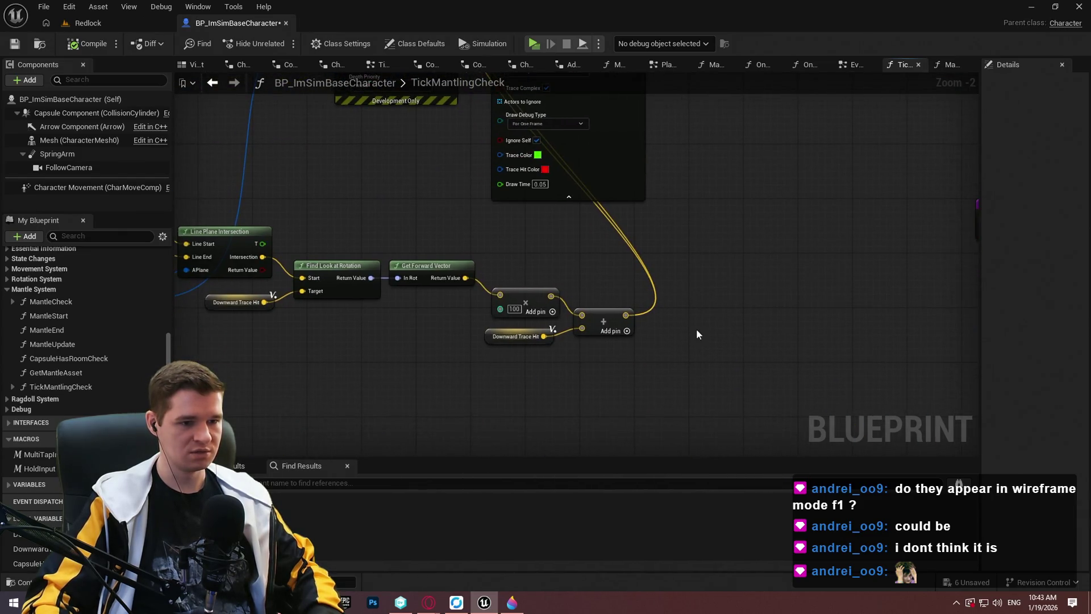
key(ctrl+v)
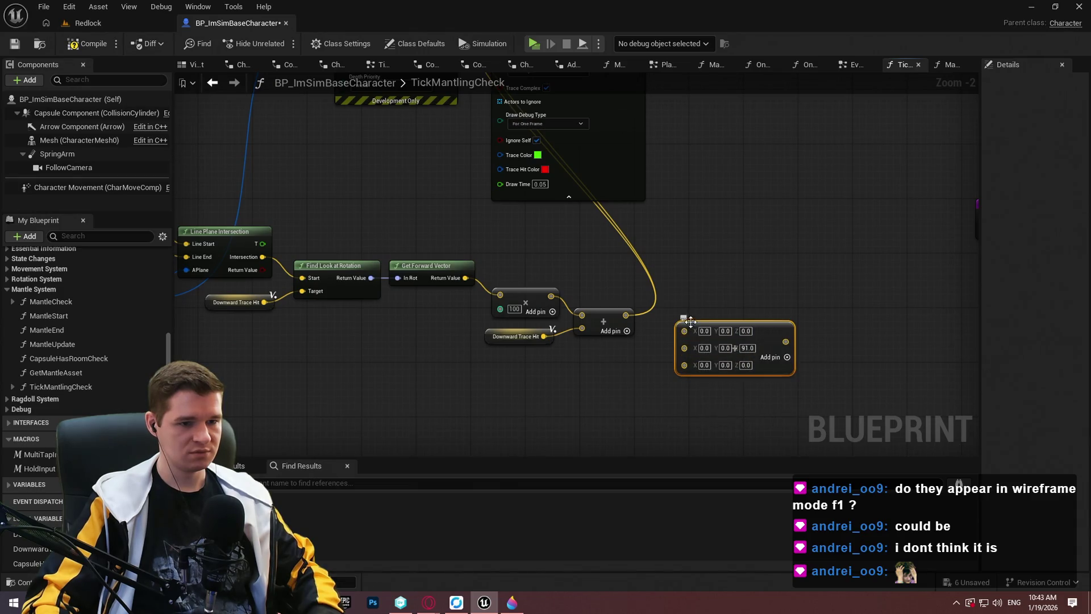
Step: Remove the node's third input, set Z to 93, and feed it into the capsule trace
right_click(685, 364)
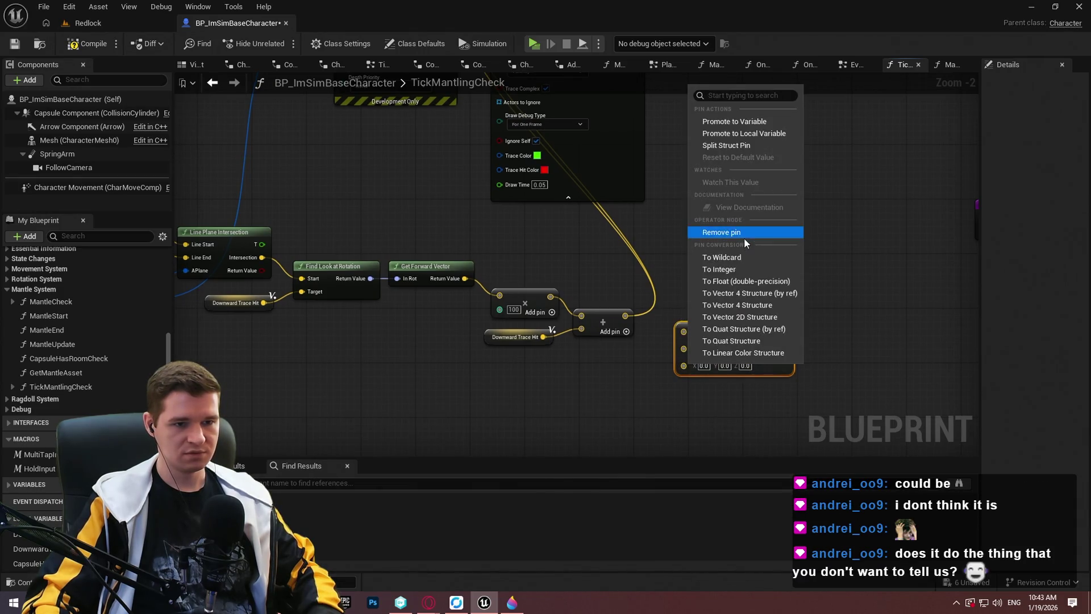
click(744, 237)
click(744, 349)
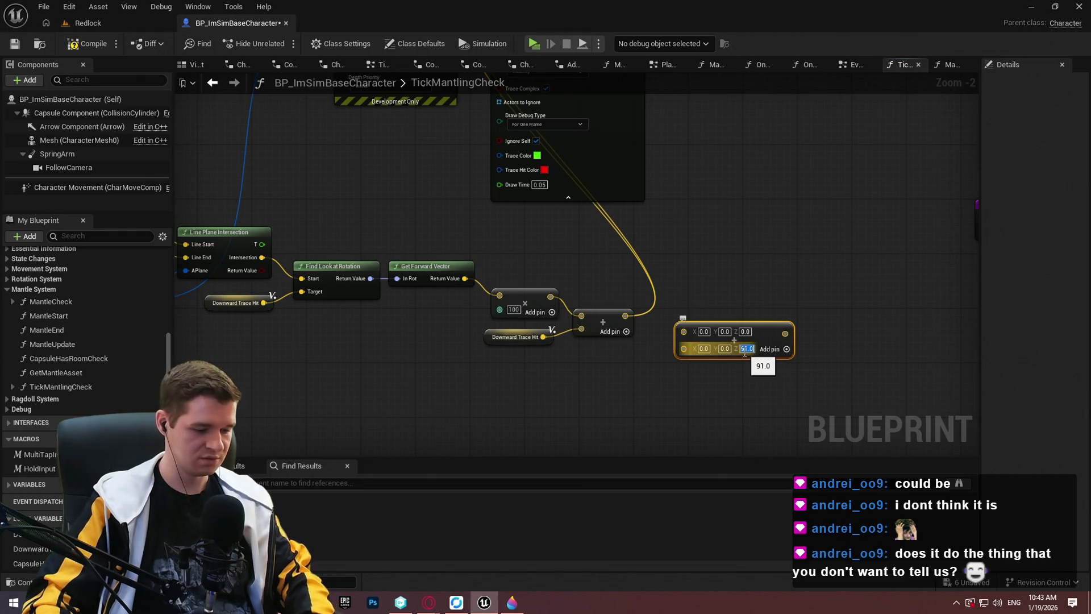
text(93)
mouse_move(785, 333)
mouse_down()
mouse_move(649, 315)
mouse_move(691, 314)
mouse_move(682, 311)
mouse_up()
mouse_move(757, 315)
mouse_down()
mouse_move(666, 33)
mouse_move(568, 170)
mouse_move(654, 295)
mouse_move(774, 409)
mouse_move(778, 349)
mouse_up()
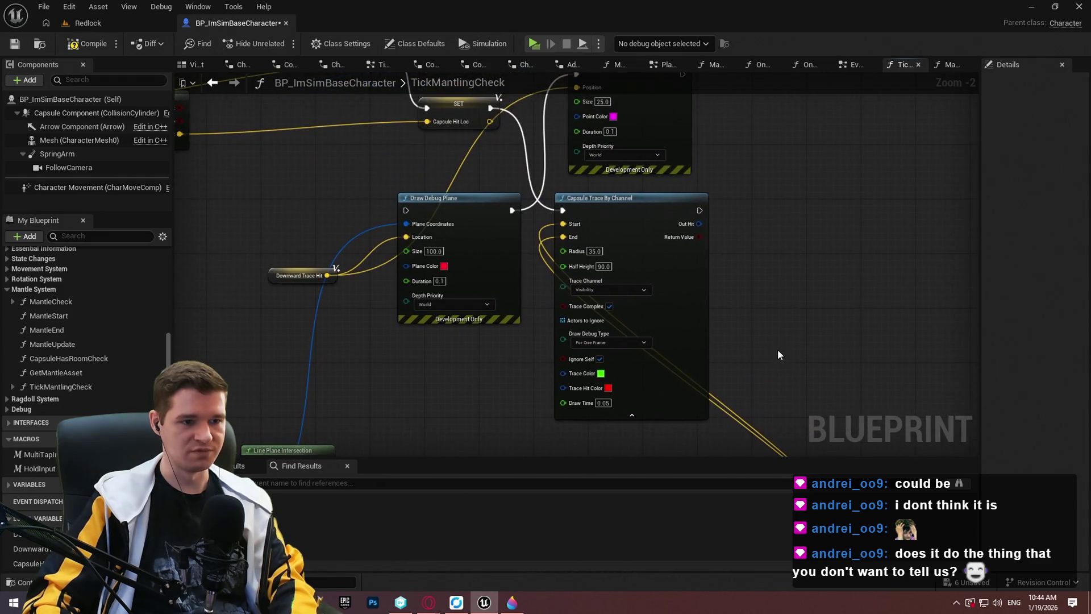
Step: Delete the Draw Debug Plane and Draw Debug Point nodes and close the gap
scroll(777, 354, down, 2)
click(563, 324)
key(Delete)
click(682, 193)
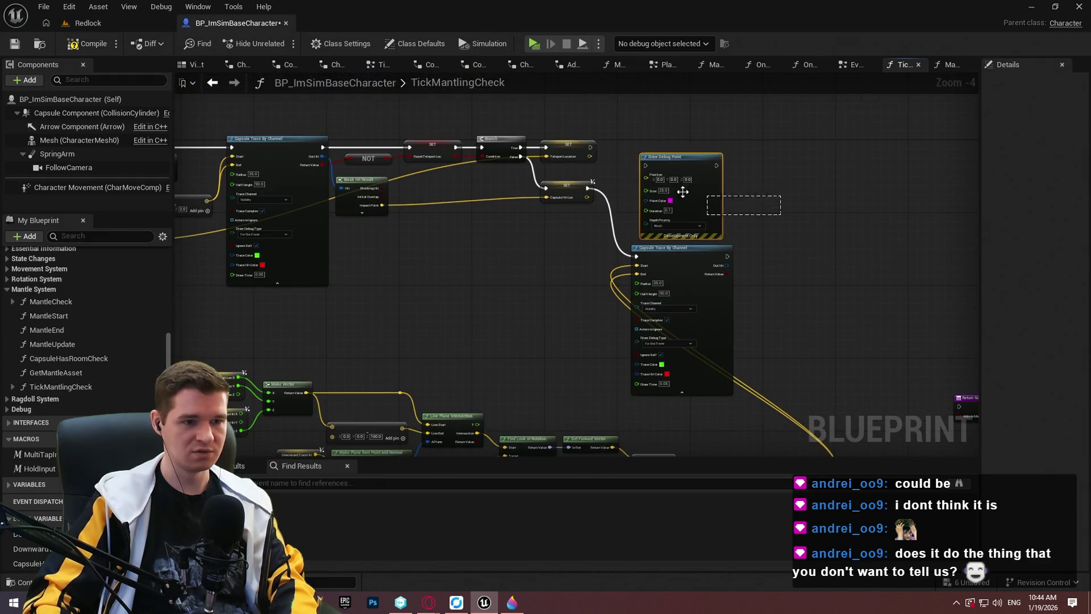
key(Delete)
mouse_move(694, 255)
mouse_down()
mouse_move(680, 189)
mouse_move(696, 187)
mouse_move(676, 186)
mouse_up()
Step: Compile and save the blueprint, then start a play-test
drag(1001, 405, 830, 392)
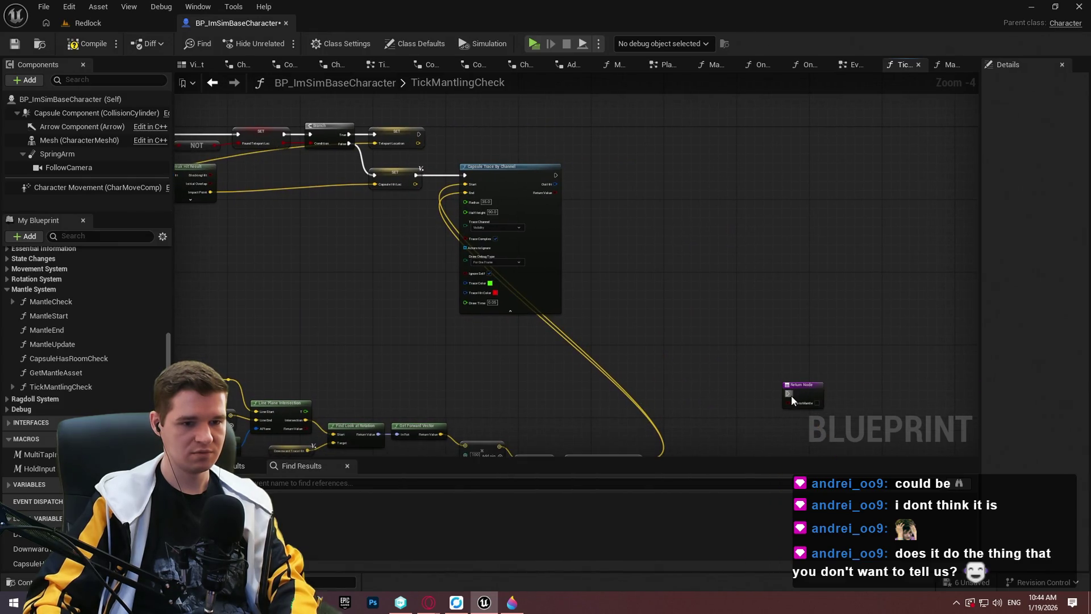
click(91, 44)
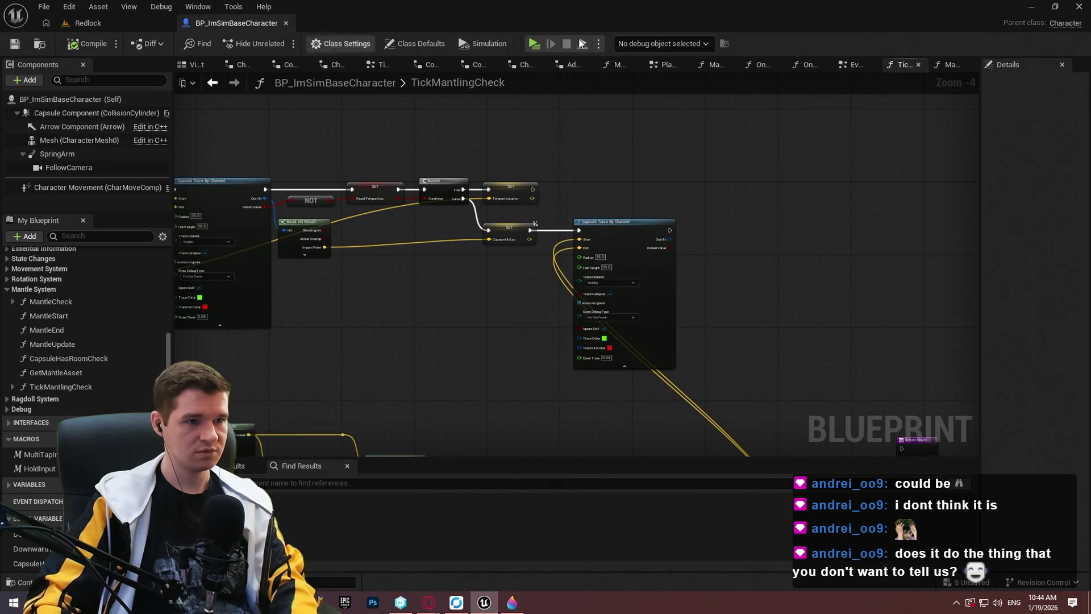
click(541, 44)
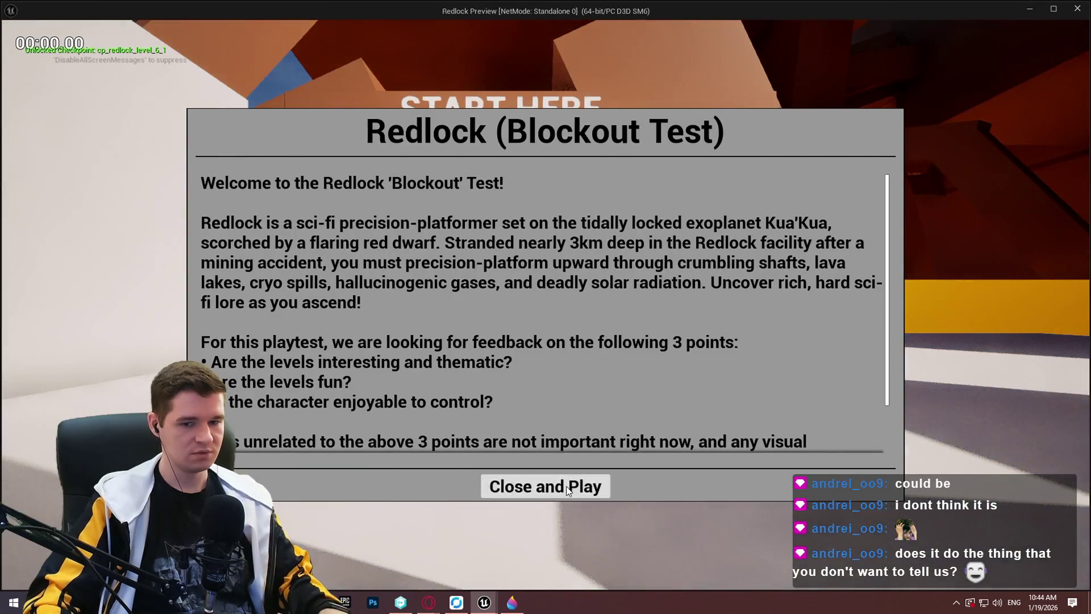
Step: Run the character along the walls to test the reworked mantle, then end the session
click(506, 487)
key(w)
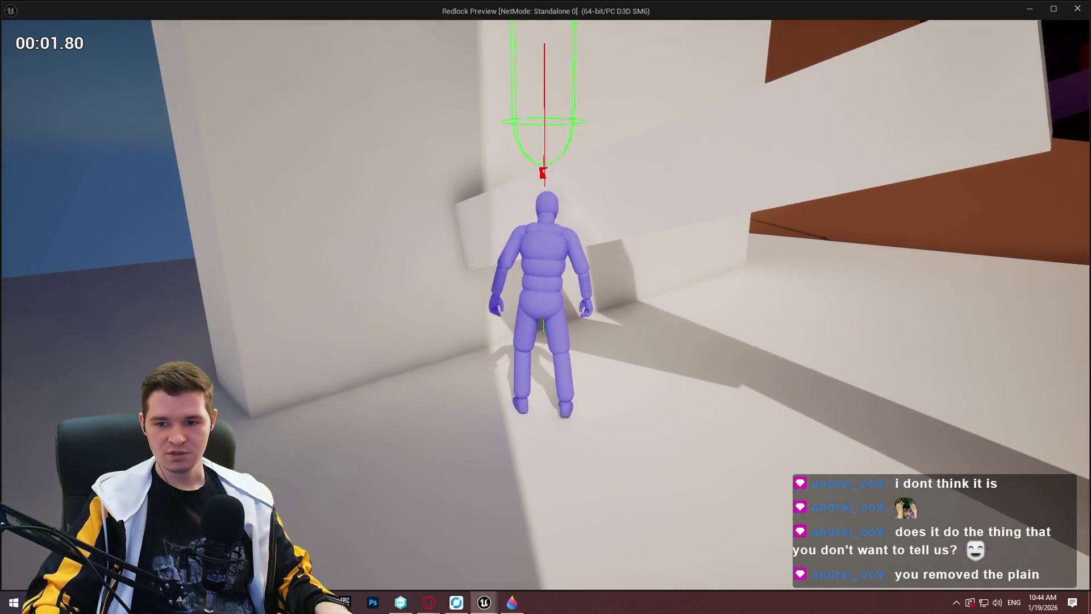
key(s)
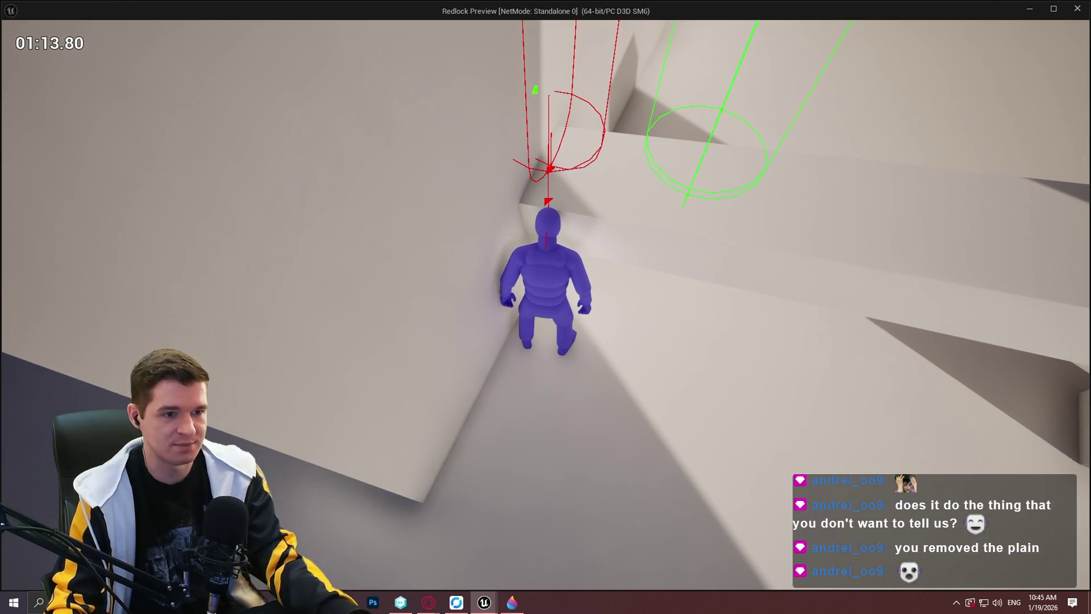
key(Escape)
Step: Loop the lower-right mantle sketch in yellow, close Paint 3D unsaved, and return to Unreal
click(512, 603)
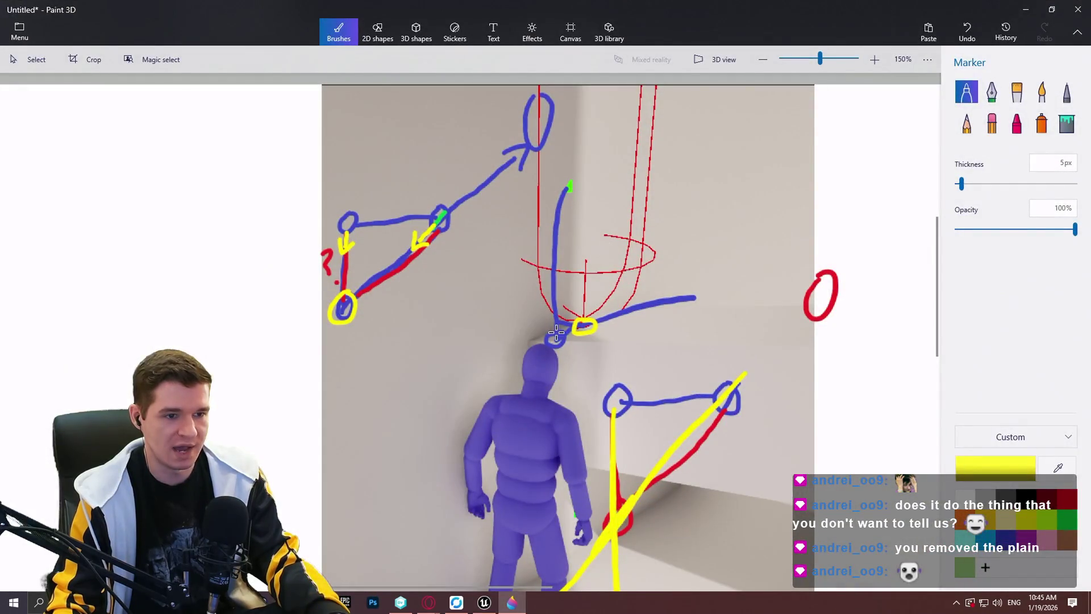
drag(710, 351, 642, 359)
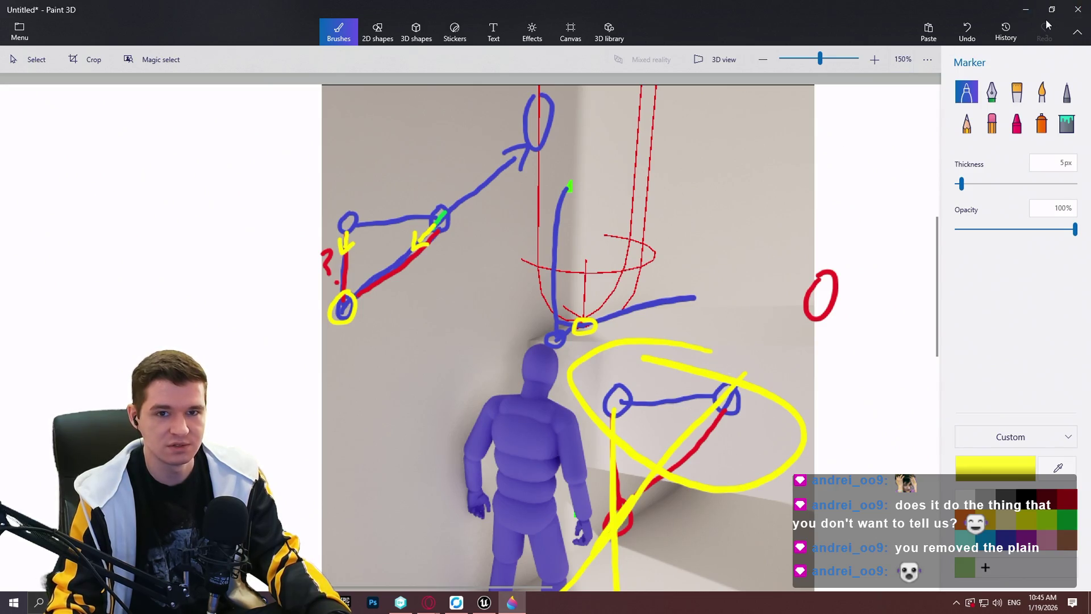
click(1082, 11)
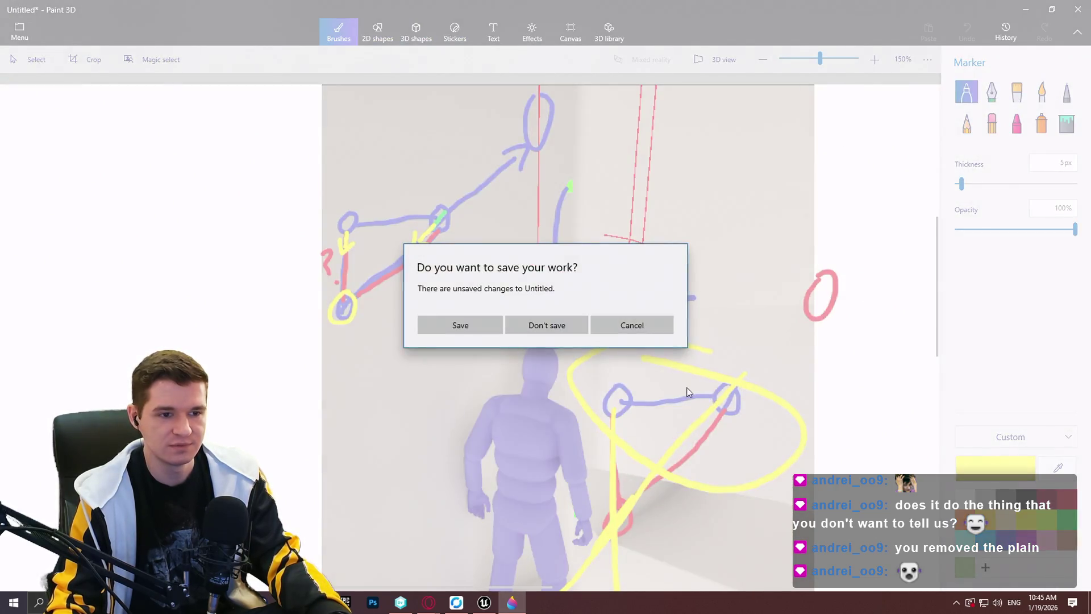
click(628, 323)
key(alt+Tab)
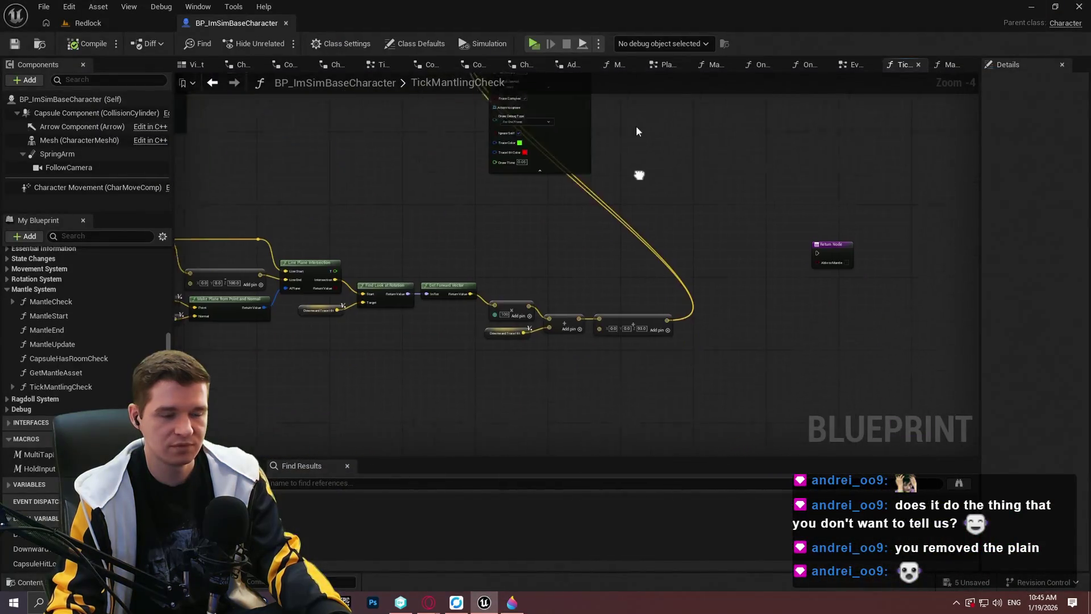
Step: Add a Distance 2D node from the action search, then delete it again
scroll(601, 273, up, 4)
right_click(468, 298)
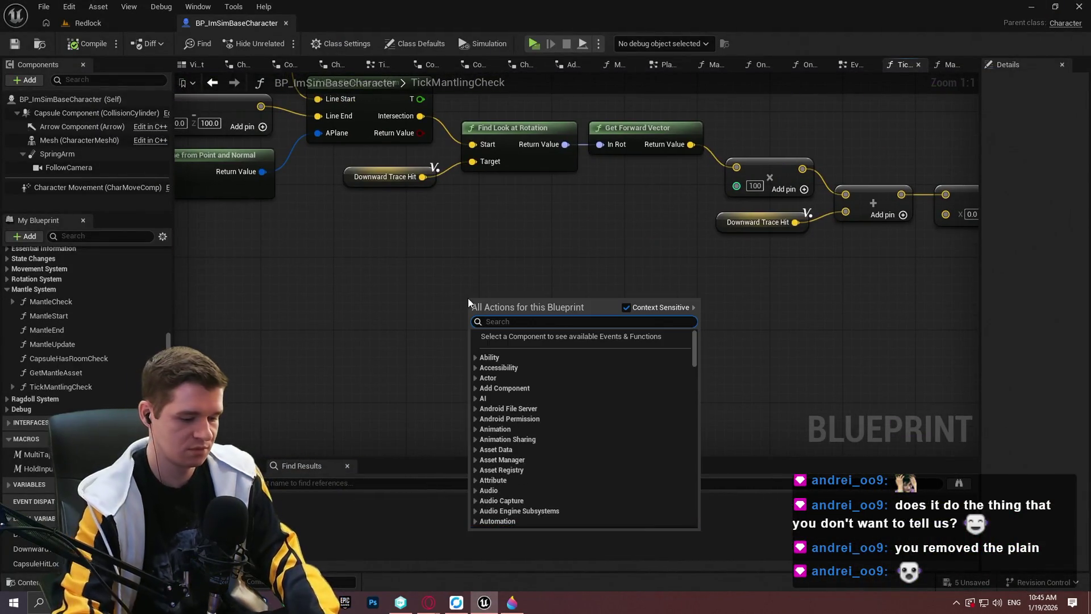
text(distance)
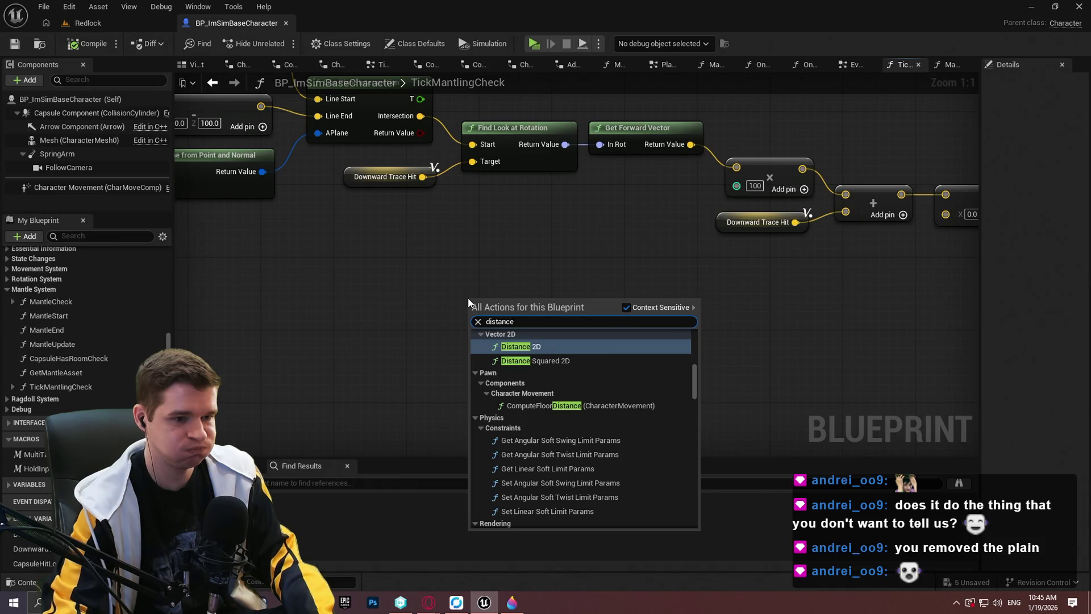
key(Return)
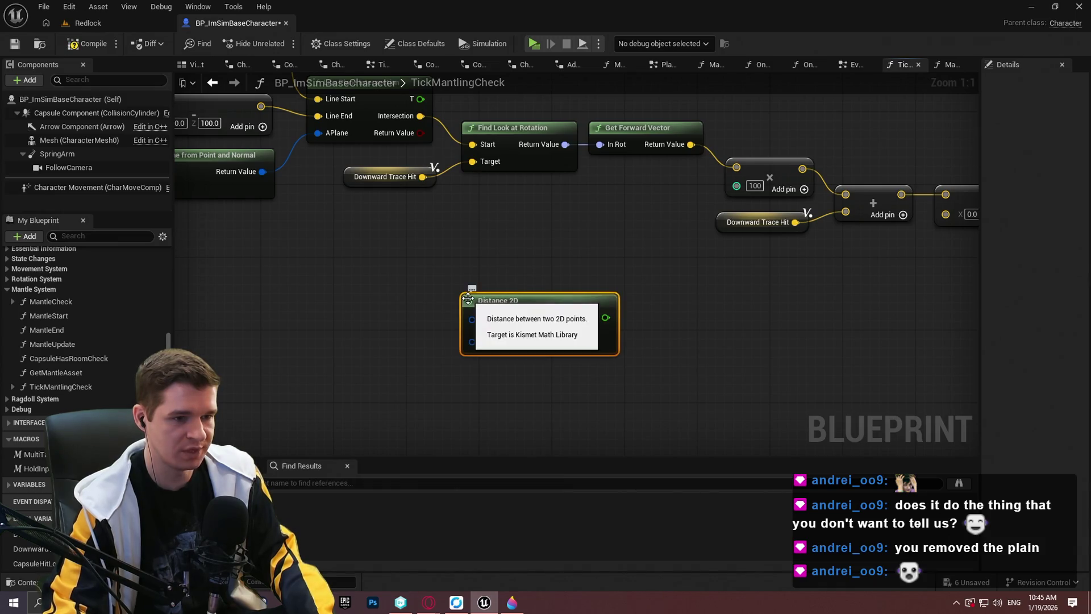
drag(499, 236, 706, 410)
key(Delete)
Step: Copy the Capsule Hit Loc and Downward Trace Hit getters with Make Vector, and paste the group below
scroll(724, 378, down, 2)
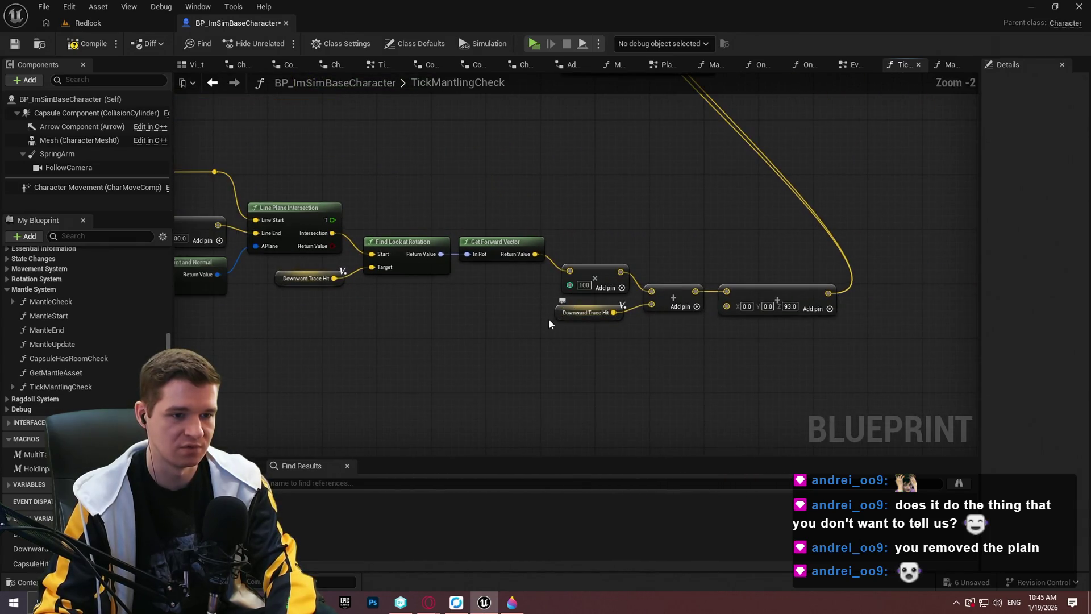
scroll(549, 318, up, 2)
mouse_move(458, 319)
mouse_down()
mouse_move(1089, 415)
mouse_move(1076, 417)
mouse_up()
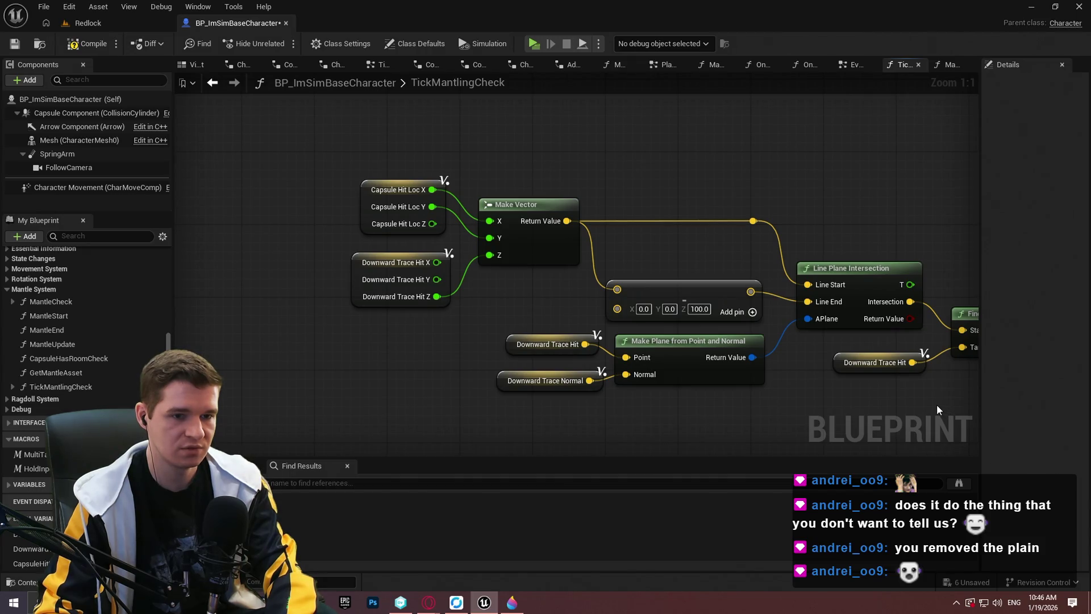
mouse_move(299, 143)
mouse_down()
mouse_move(567, 308)
mouse_move(343, 332)
mouse_up()
key(ctrl+c)
key(ctrl+v)
drag(562, 335, 523, 278)
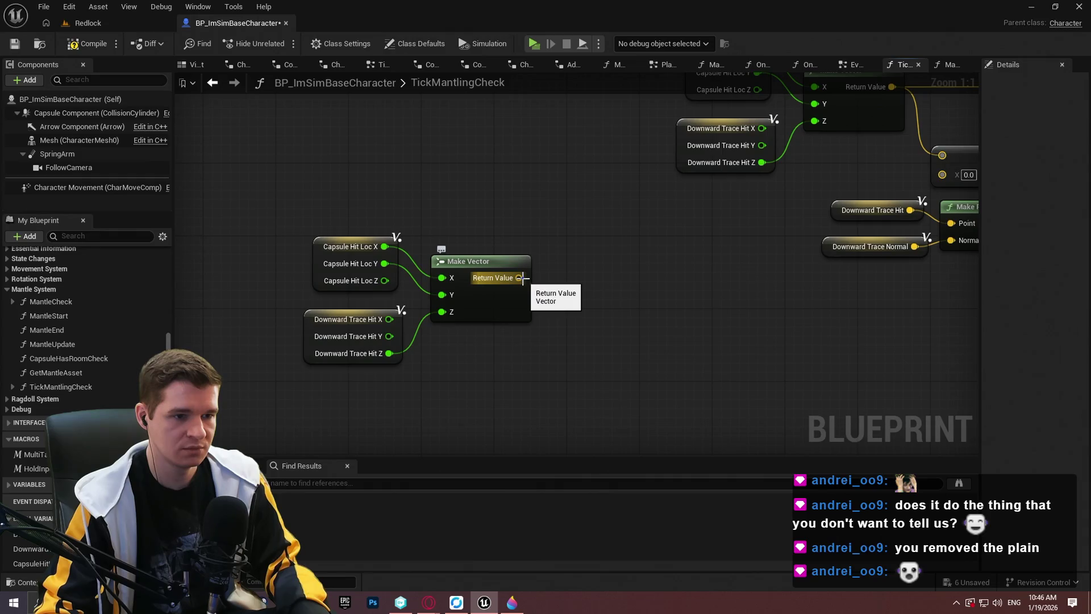
Step: Add a Distance (Vector) node fed by the copied Make Vector's Return Value, placed beside it
drag(521, 278, 574, 282)
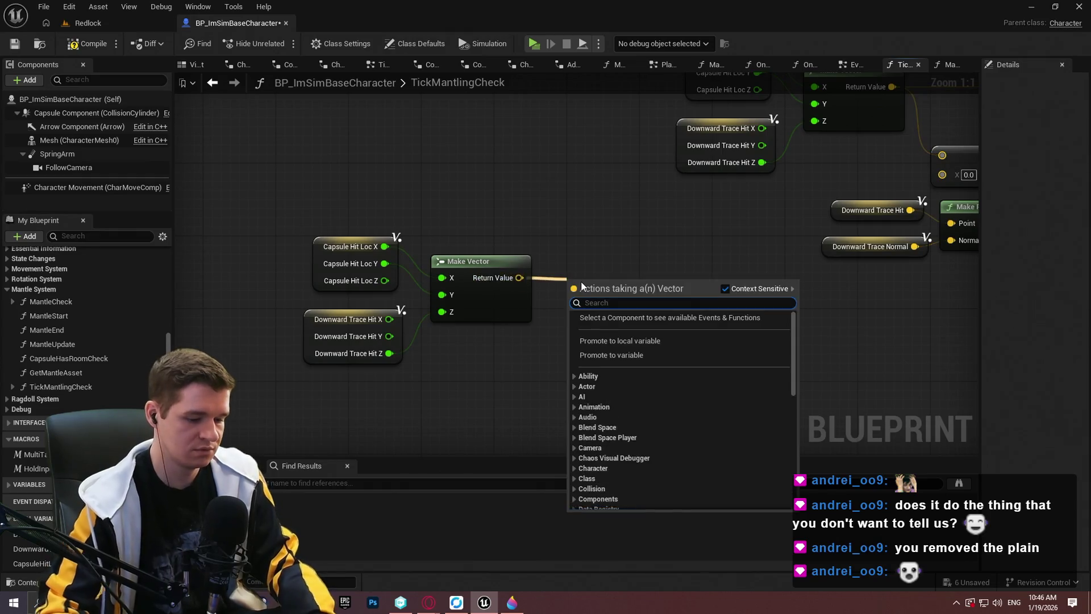
text(distance)
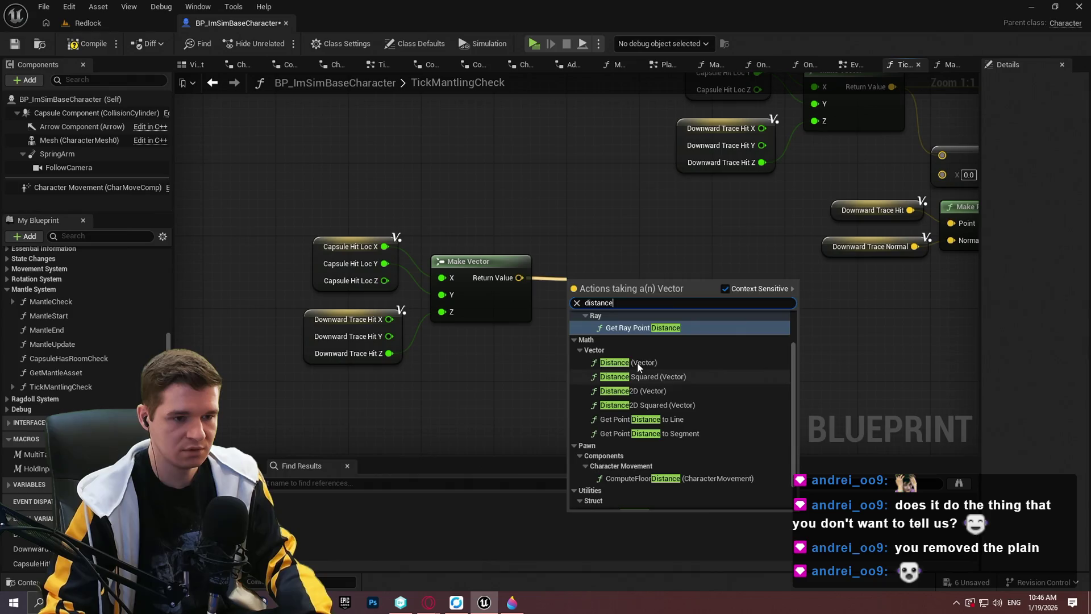
click(638, 367)
mouse_move(601, 284)
mouse_down()
mouse_move(616, 335)
mouse_move(623, 324)
mouse_move(652, 325)
mouse_move(554, 325)
mouse_up()
drag(746, 300, 513, 294)
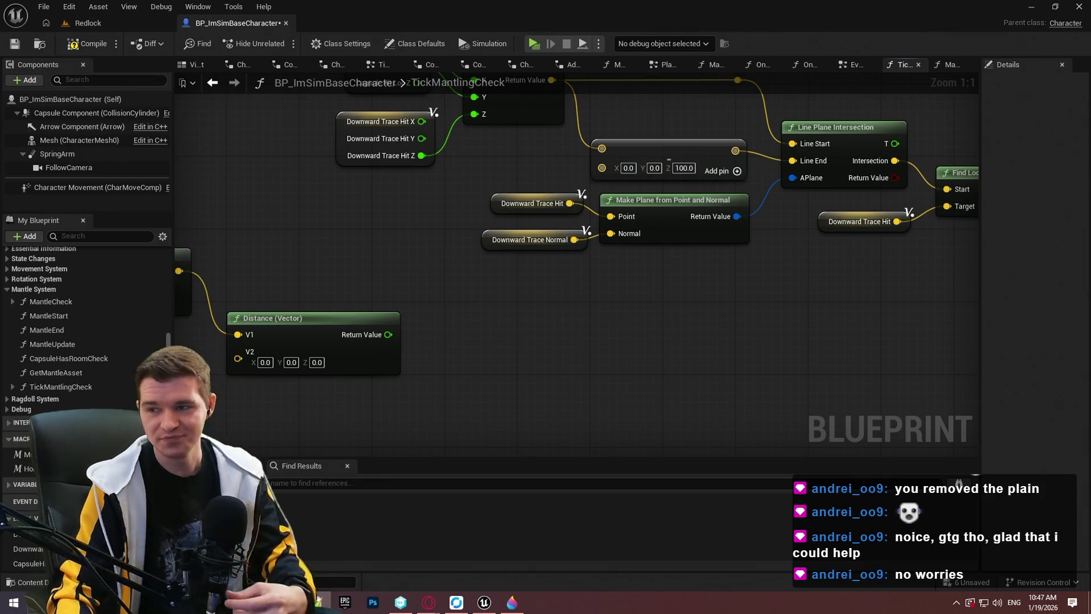
drag(235, 255, 561, 172)
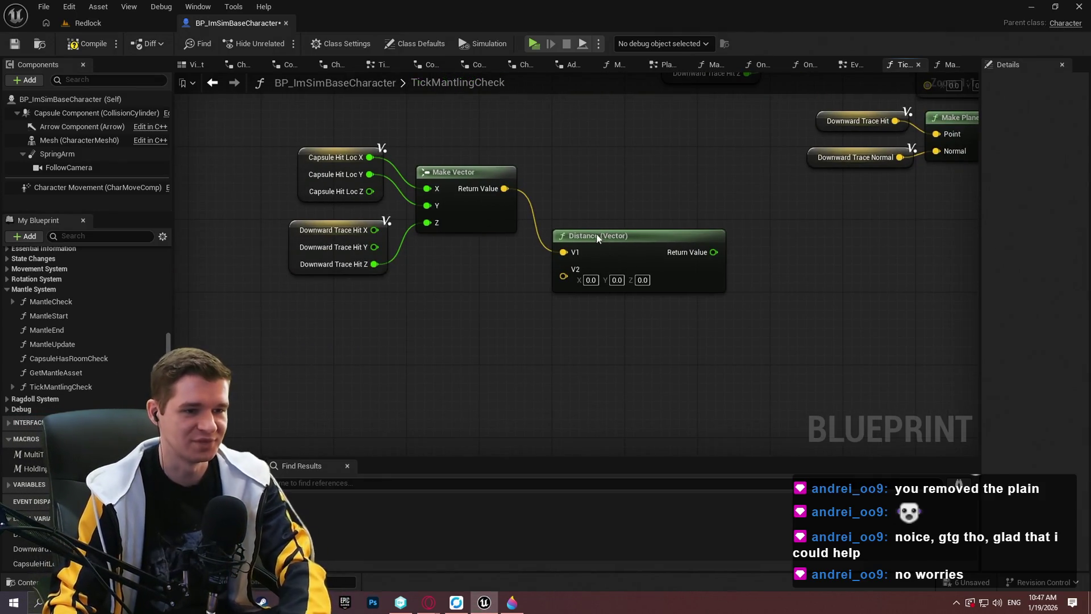
drag(597, 239, 586, 221)
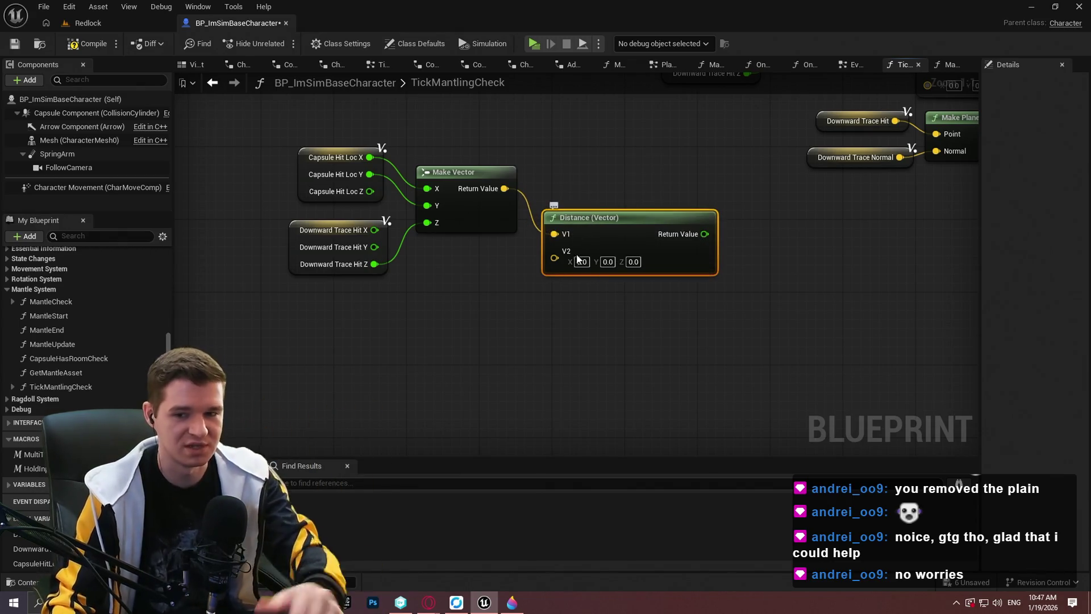
mouse_move(601, 241)
mouse_down()
mouse_move(636, 235)
mouse_move(609, 229)
mouse_up()
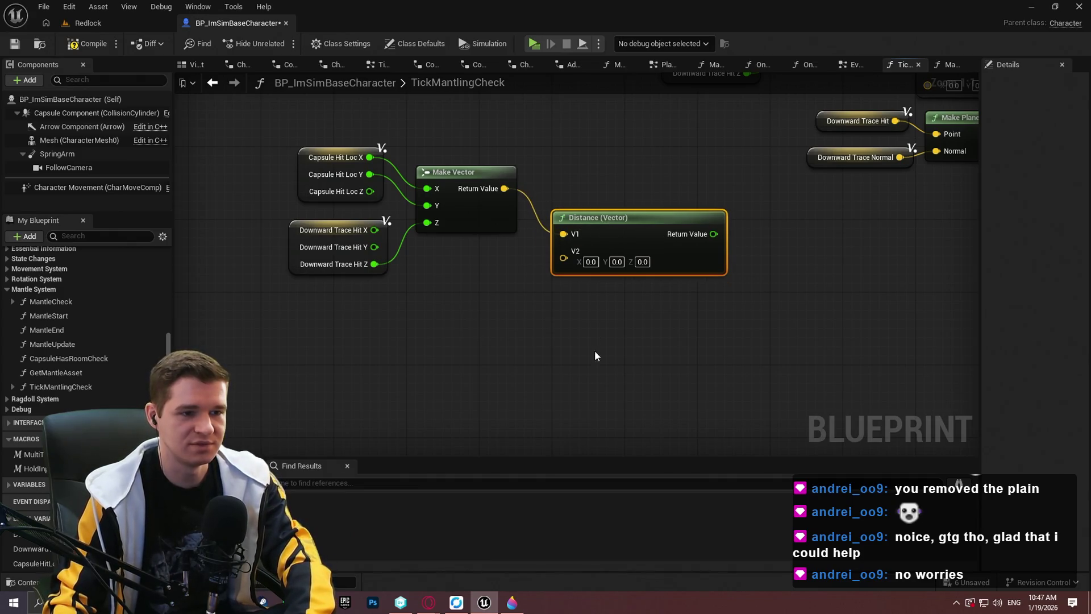
click(595, 351)
drag(656, 324, 714, 384)
drag(813, 363, 739, 346)
Step: Paste a Downward Trace Hit getter wired into Distance's V2, and add a Capsule Component getter
mouse_move(482, 212)
mouse_down()
mouse_move(454, 308)
mouse_move(432, 308)
mouse_up()
click(624, 273)
key(ctrl+c)
drag(34, 333, 635, 291)
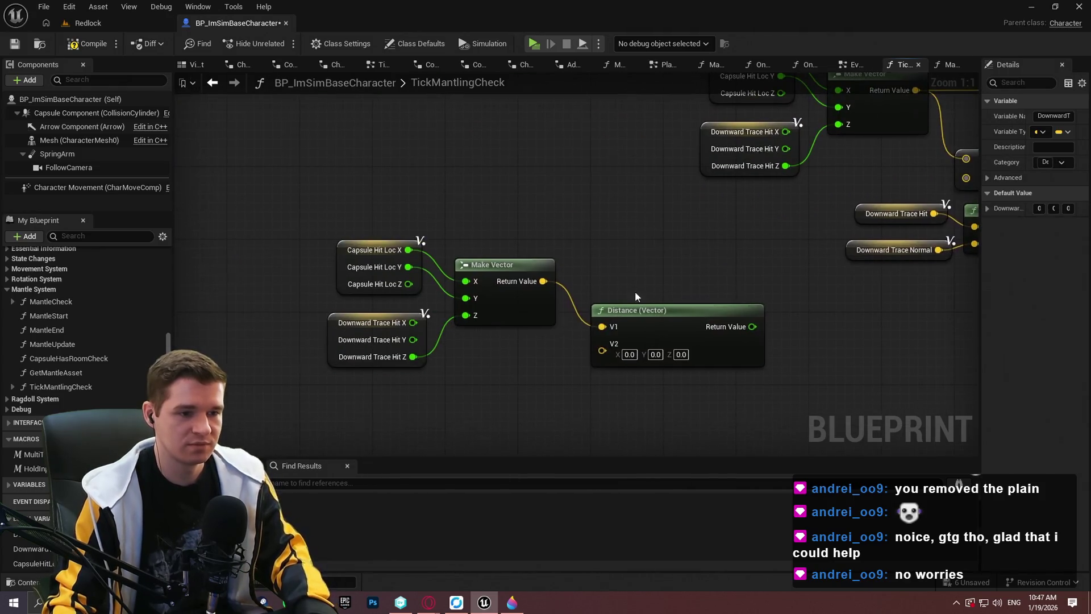
key(ctrl+v)
mouse_move(526, 386)
mouse_down()
mouse_move(602, 350)
mouse_move(566, 382)
mouse_move(525, 386)
mouse_move(553, 368)
mouse_move(555, 339)
mouse_up()
drag(634, 315, 635, 297)
click(605, 254)
scroll(500, 210, down, 2)
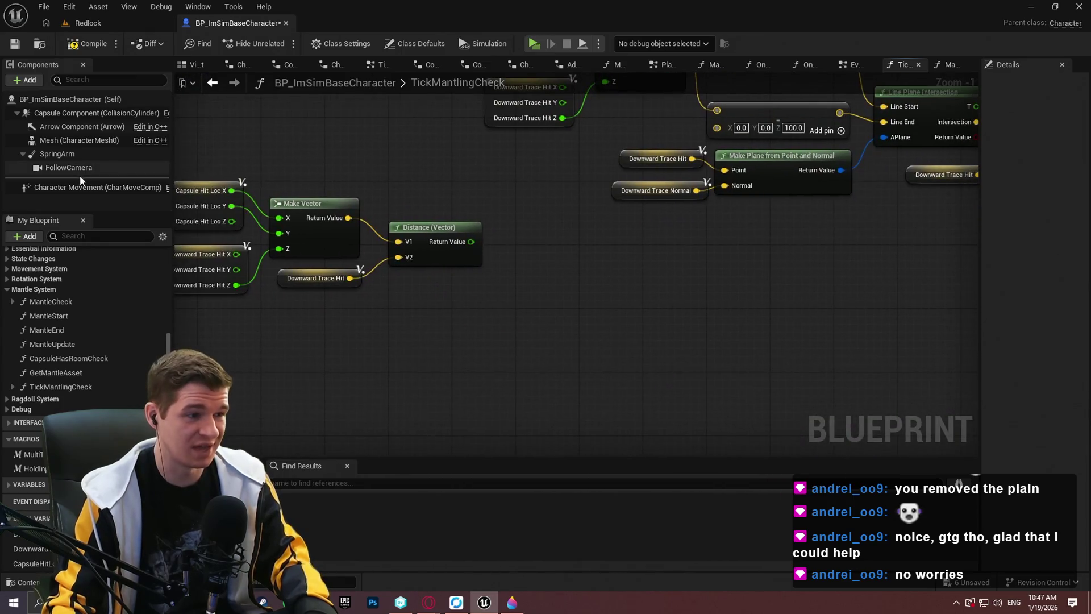
mouse_move(85, 112)
mouse_down()
mouse_move(383, 275)
mouse_move(429, 332)
mouse_move(487, 302)
mouse_move(513, 309)
mouse_up()
Step: Add Get Scaled Capsule Radius and a Subtract node taking the Distance result from the radius
text(rad)
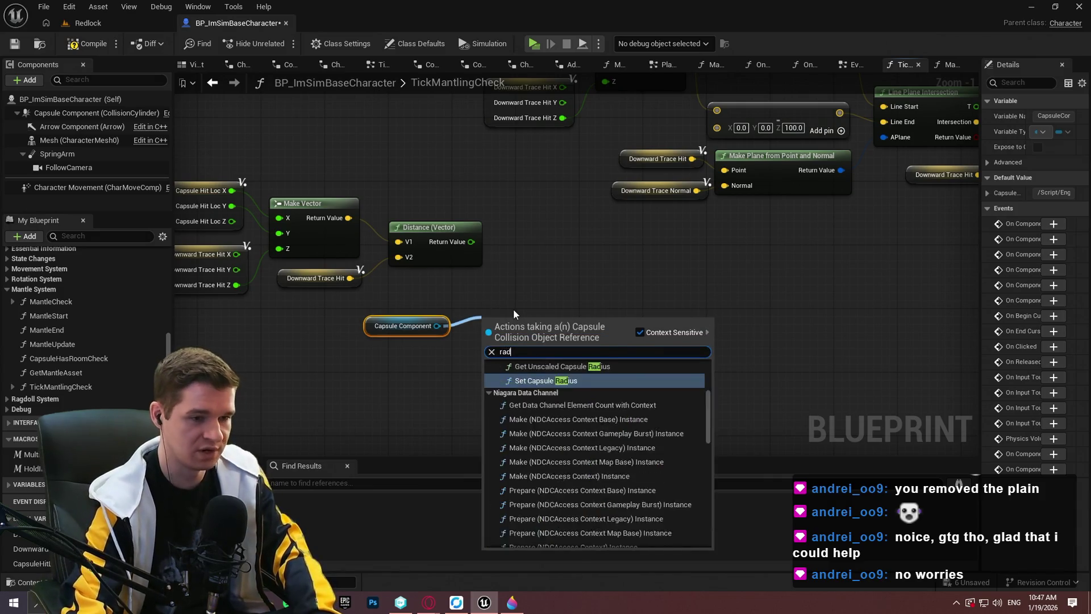
text(ius)
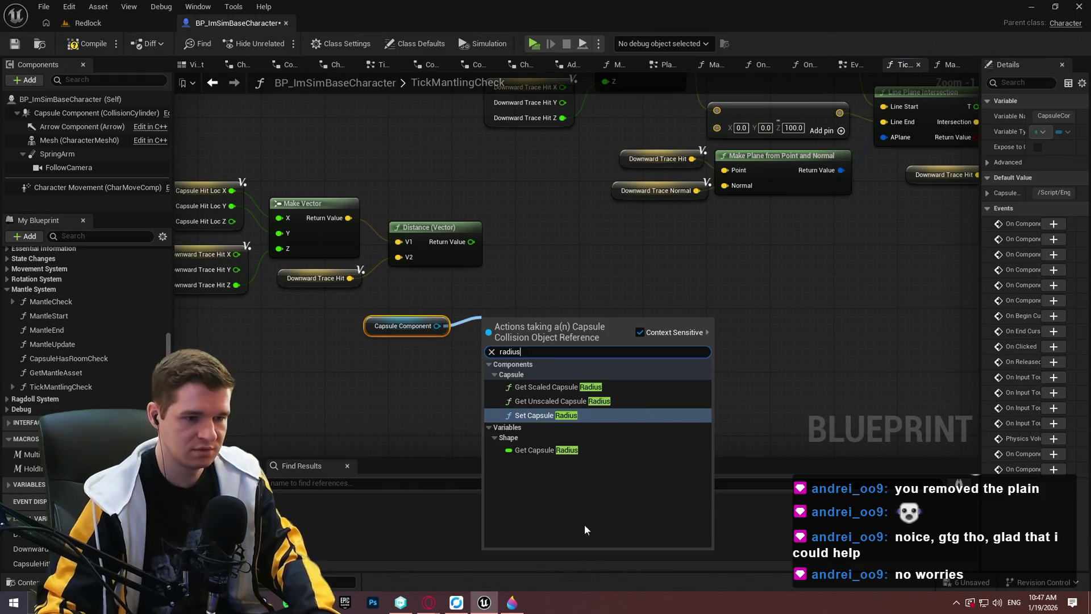
click(558, 389)
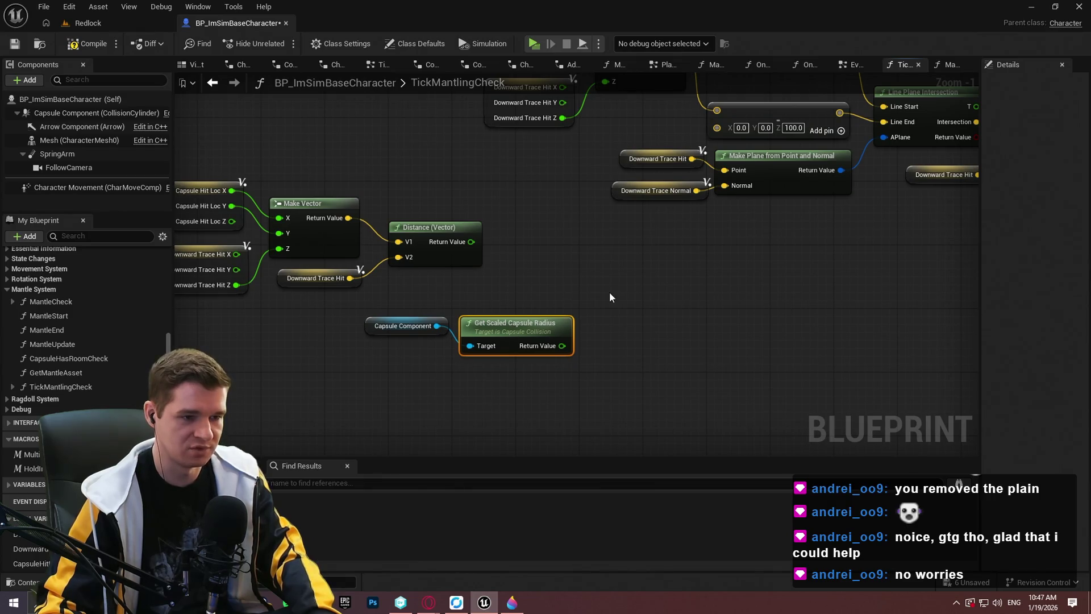
click(556, 275)
drag(562, 345, 648, 340)
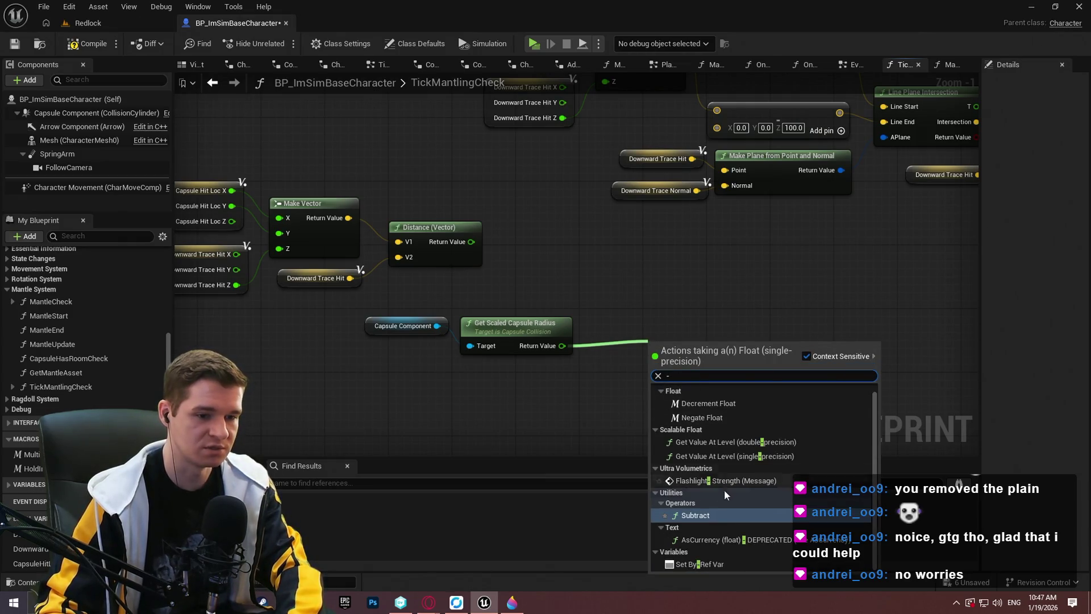
click(700, 513)
drag(475, 243, 468, 244)
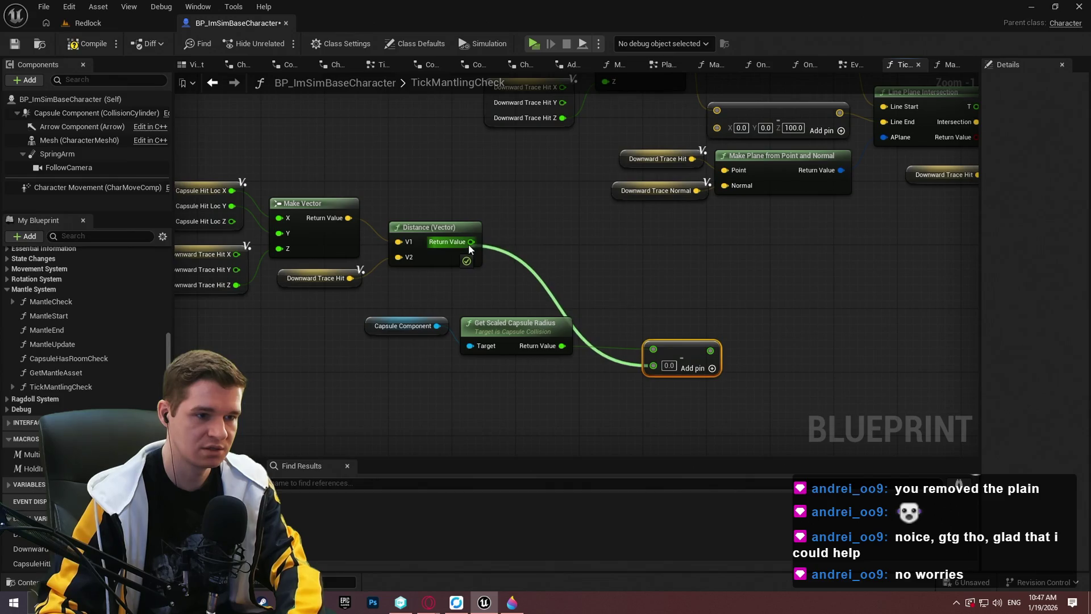
Step: Arrange the capsule, radius, distance and subtract nodes neatly, then save the blueprint
drag(527, 353, 358, 307)
mouse_move(498, 330)
mouse_down()
mouse_move(412, 162)
mouse_move(441, 160)
mouse_up()
scroll(561, 338, down, 3)
drag(561, 338, 427, 227)
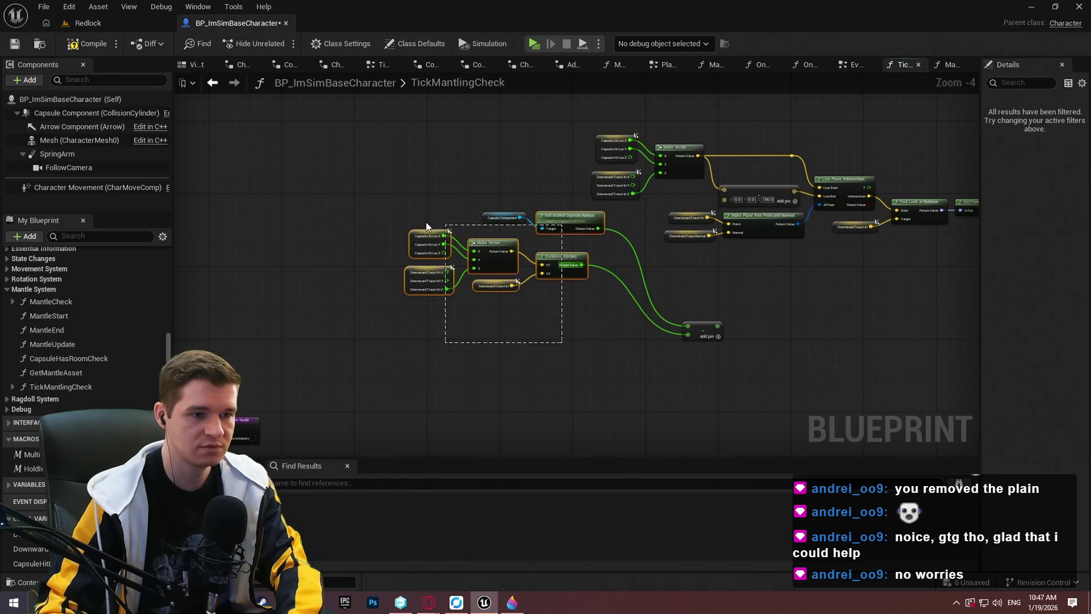
mouse_move(563, 218)
mouse_down()
mouse_move(630, 308)
mouse_move(632, 300)
mouse_up()
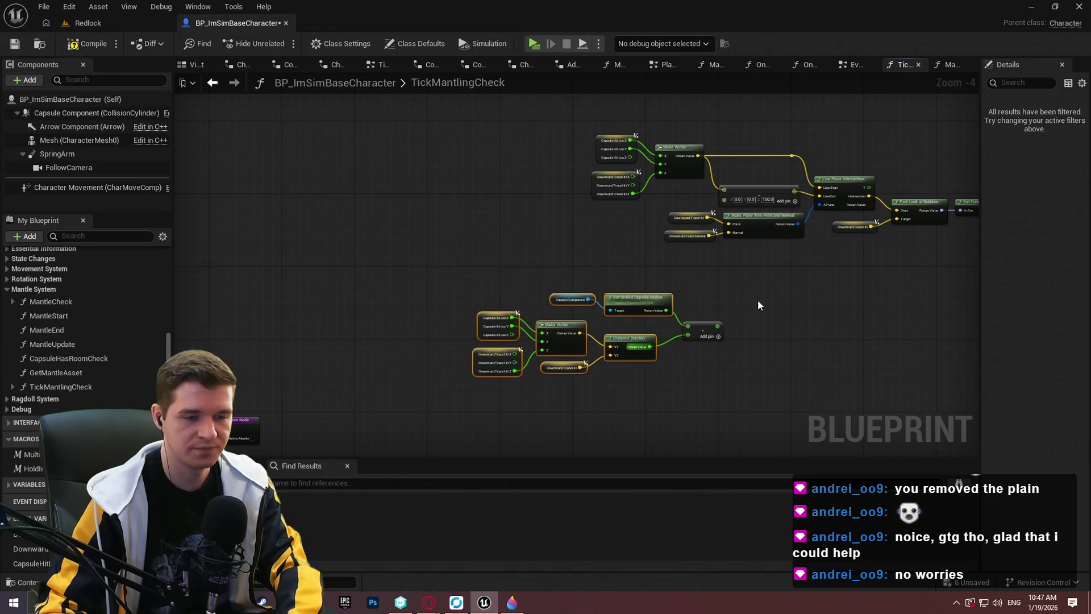
click(758, 299)
scroll(728, 357, up, 4)
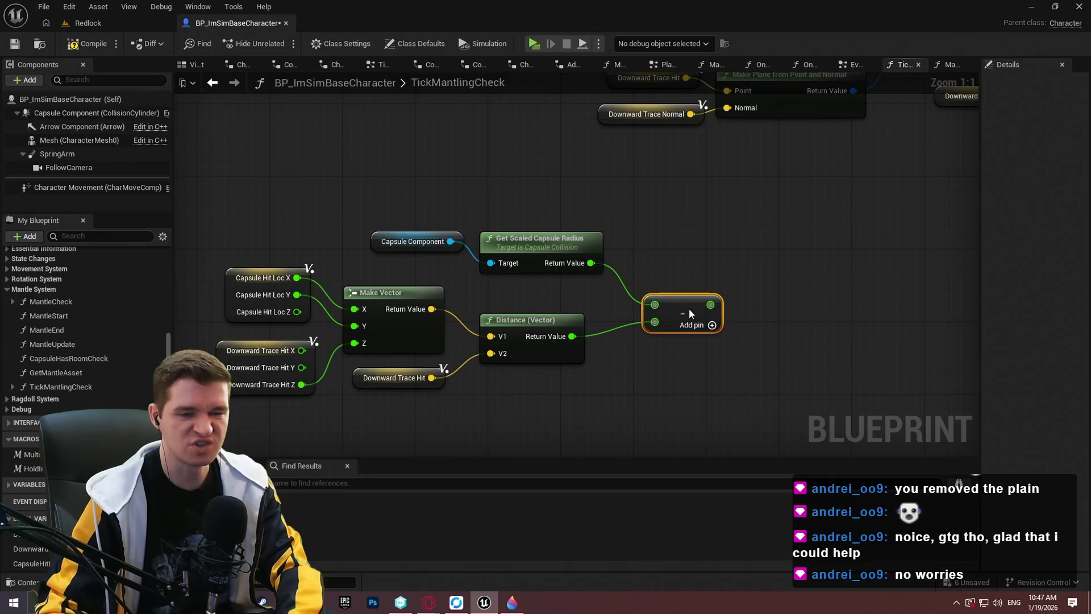
drag(675, 309, 678, 298)
click(735, 230)
click(14, 44)
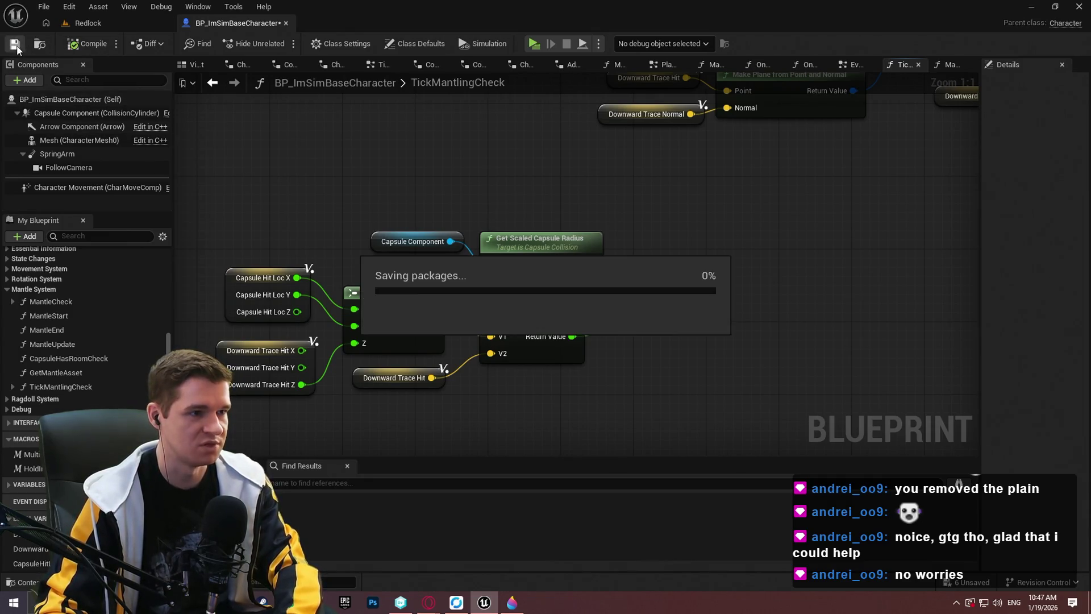
scroll(811, 319, down, 1)
scroll(670, 254, up, 1)
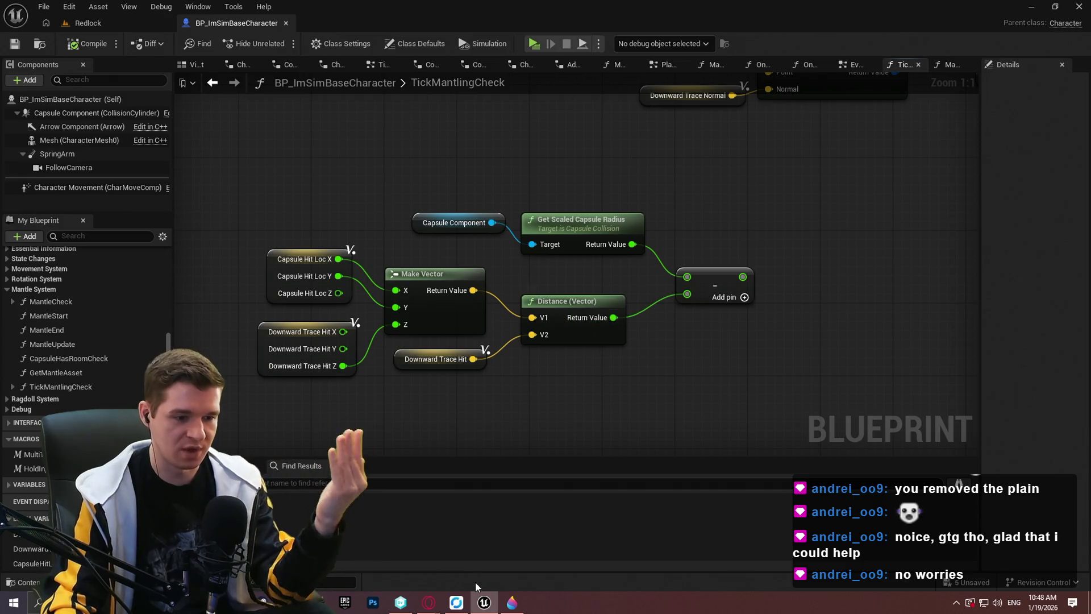
click(512, 602)
click(512, 603)
click(512, 602)
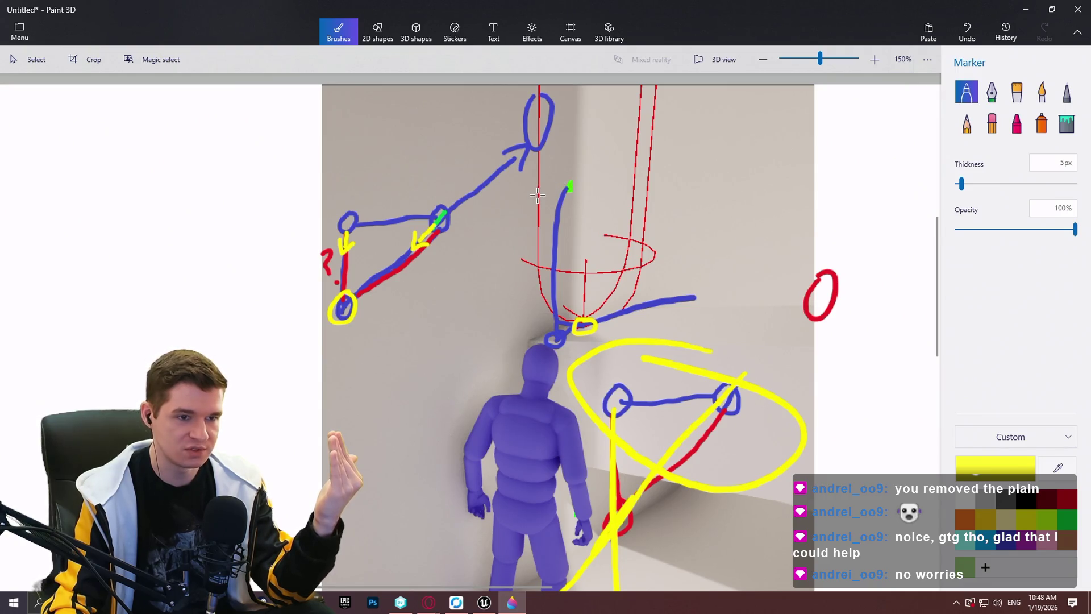
click(1018, 10)
mouse_move(897, 279)
mouse_down()
mouse_move(433, 353)
mouse_move(628, 214)
mouse_move(760, 157)
mouse_move(745, 282)
mouse_up()
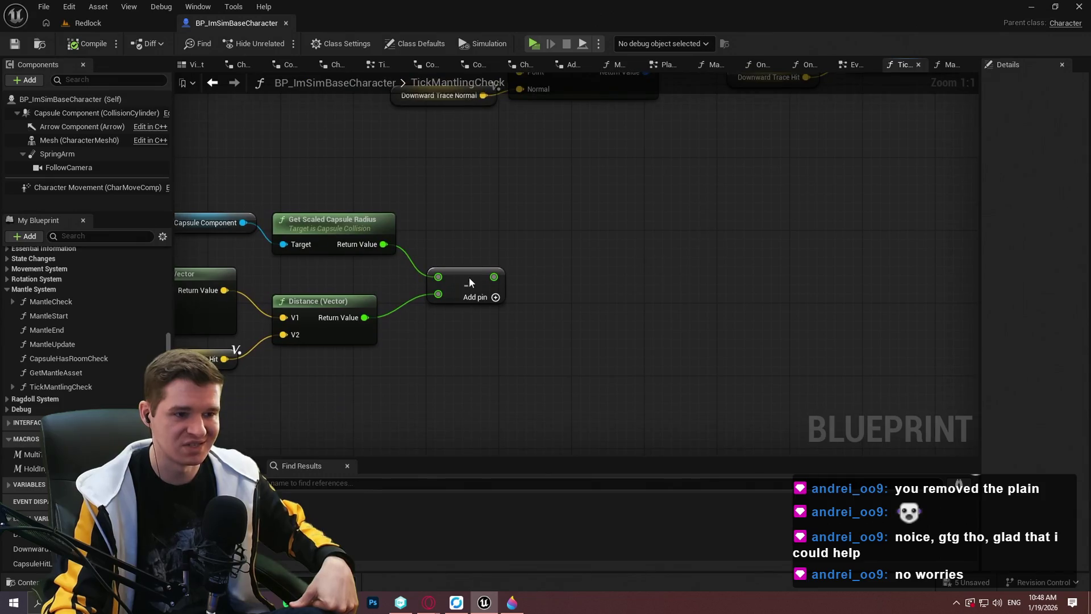
Step: Convert the Multiply's second input to a single-precision float and wire the Subtract result into it
mouse_move(494, 279)
mouse_down()
mouse_move(745, 215)
mouse_move(874, 333)
mouse_move(955, 318)
mouse_move(945, 332)
mouse_move(852, 337)
mouse_move(833, 366)
mouse_up()
click(803, 345)
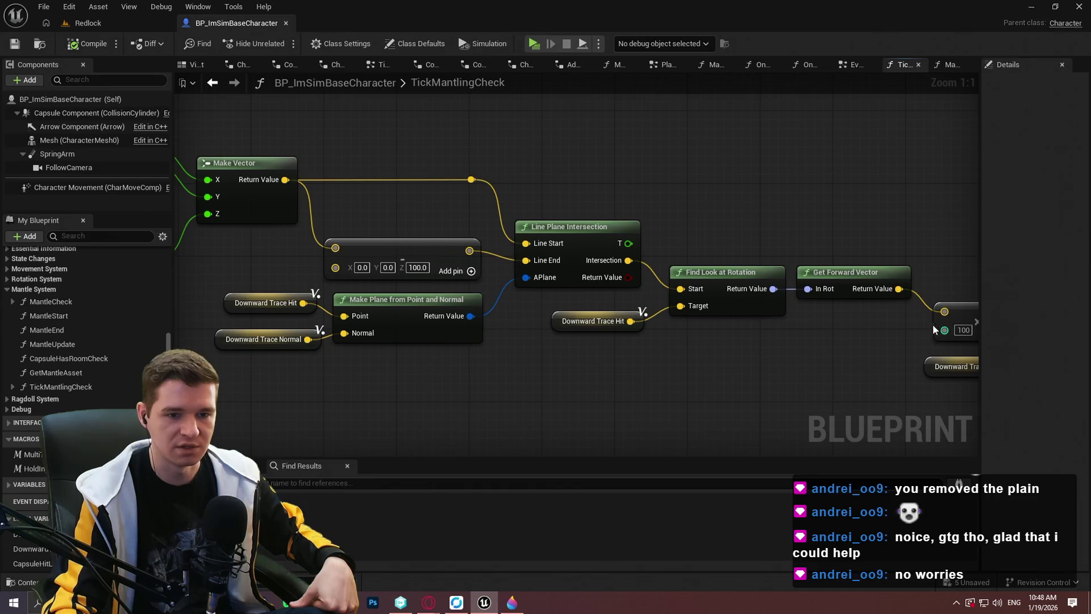
right_click(945, 330)
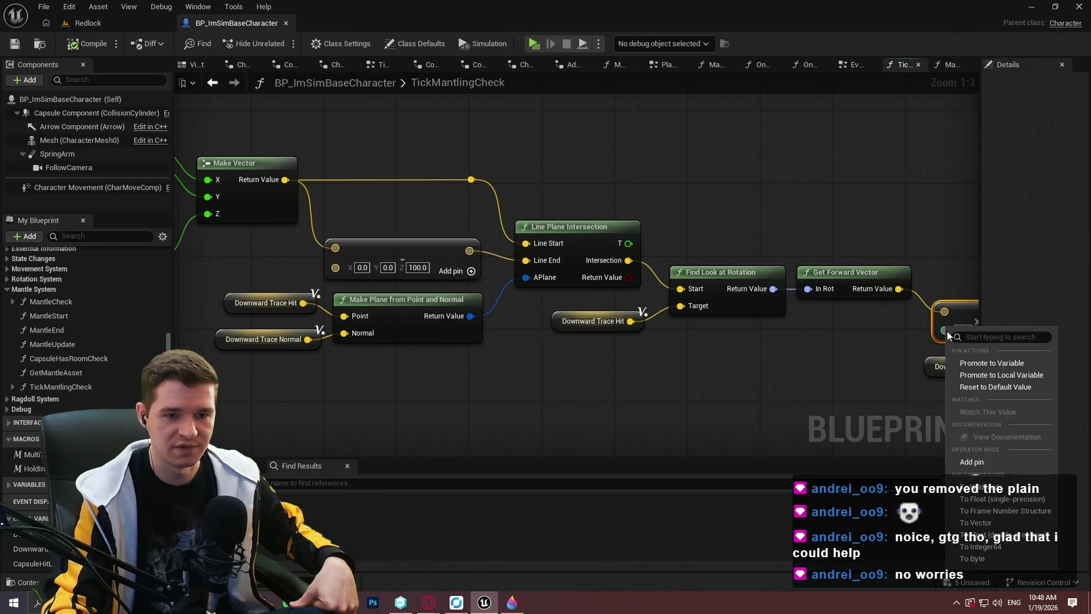
click(988, 500)
drag(471, 373, 562, 226)
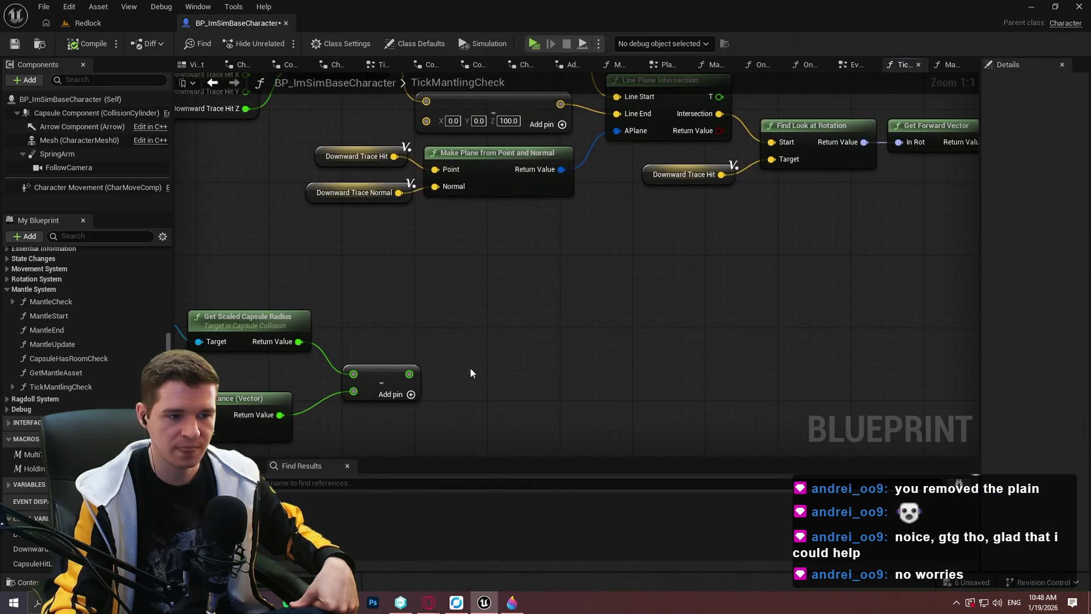
mouse_move(409, 374)
mouse_down()
mouse_move(937, 176)
mouse_move(866, 176)
mouse_up()
Step: Move the radius and subtract nodes near the multiply chain, compile, and start the Redlock play-test
scroll(678, 341, down, 2)
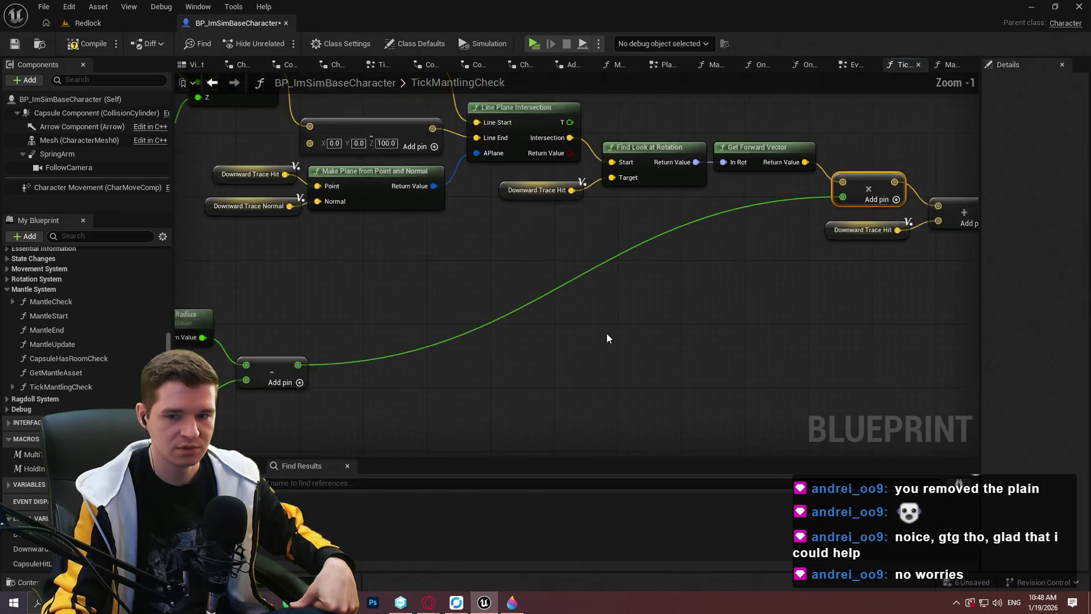
drag(841, 312, 327, 204)
drag(435, 284, 845, 226)
scroll(455, 261, up, 2)
mouse_move(489, 256)
mouse_down()
mouse_move(452, 261)
mouse_move(460, 244)
mouse_up()
click(685, 306)
drag(685, 307, 597, 316)
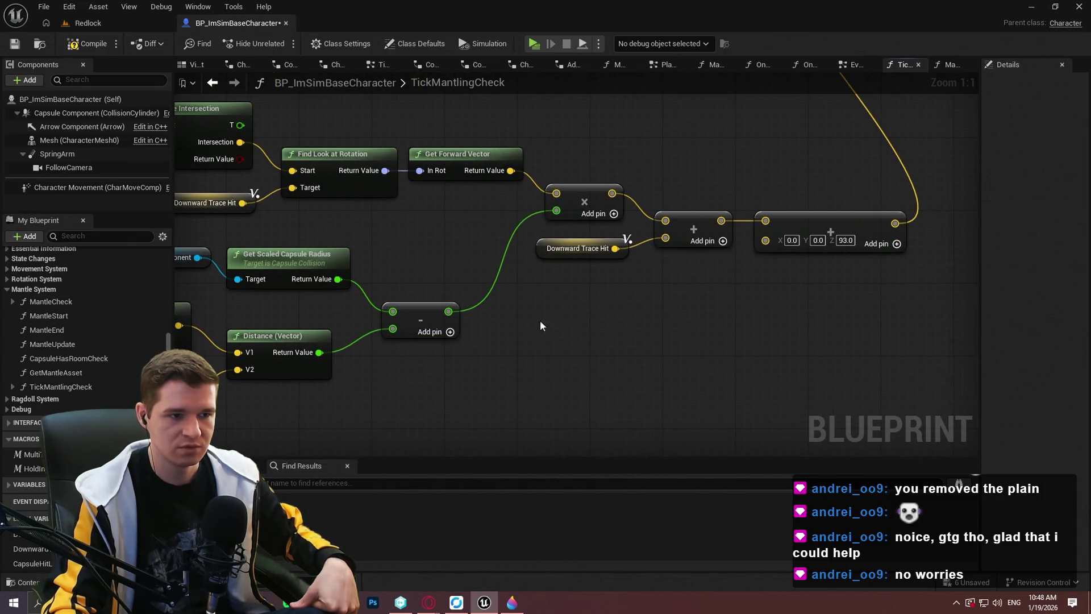
scroll(541, 326, down, 4)
mouse_move(489, 165)
mouse_down()
mouse_move(610, 382)
mouse_move(597, 138)
mouse_up()
scroll(597, 139, up, 4)
click(74, 44)
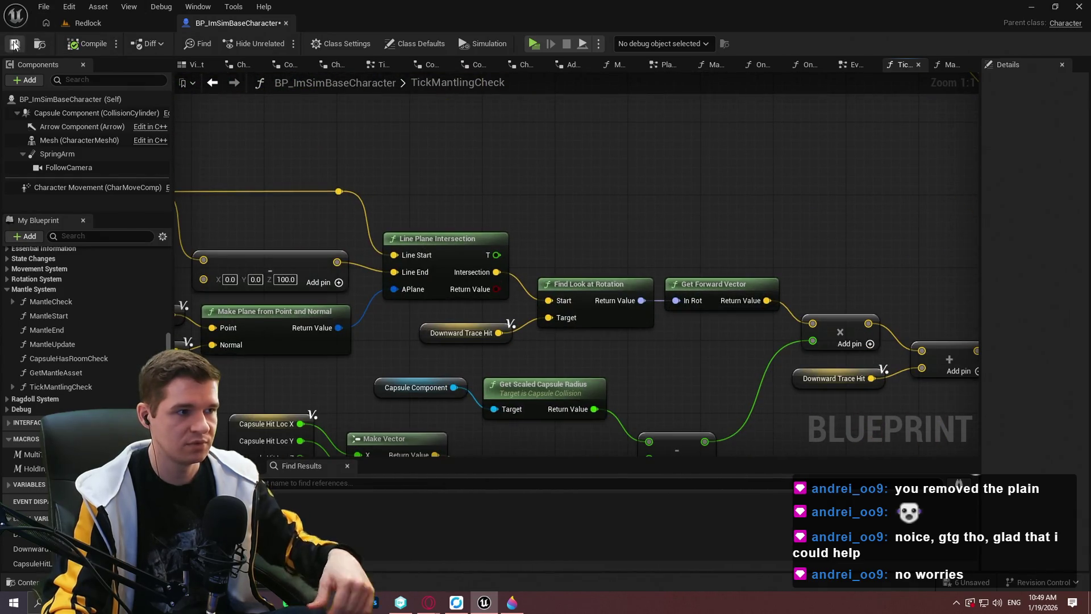
click(534, 43)
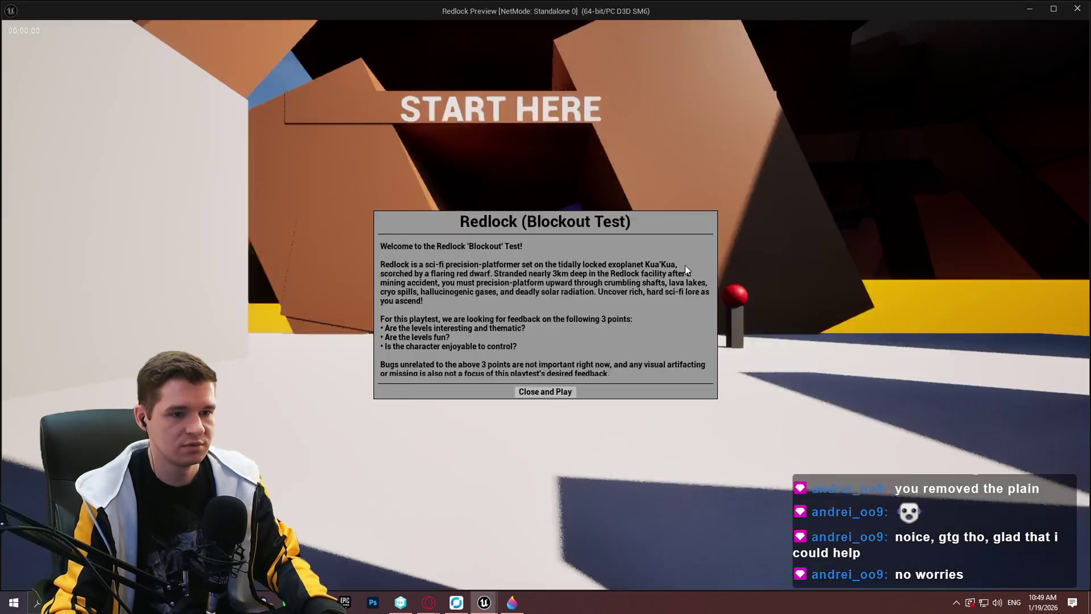
Step: Walk the character into Redlock wall corners to test mantling, then end the play session
click(517, 485)
key(w)
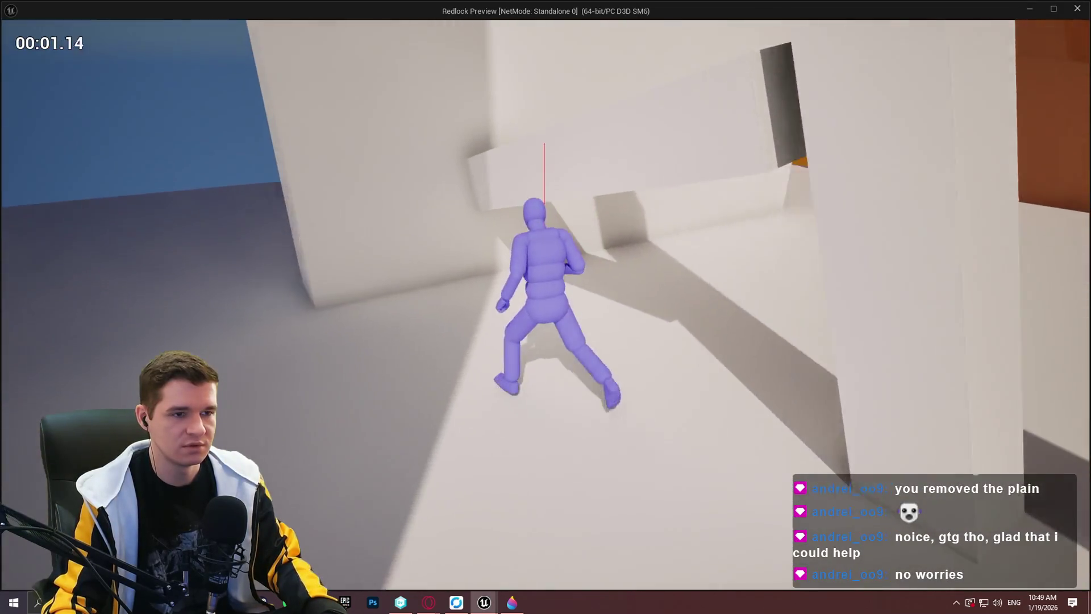
key(w)
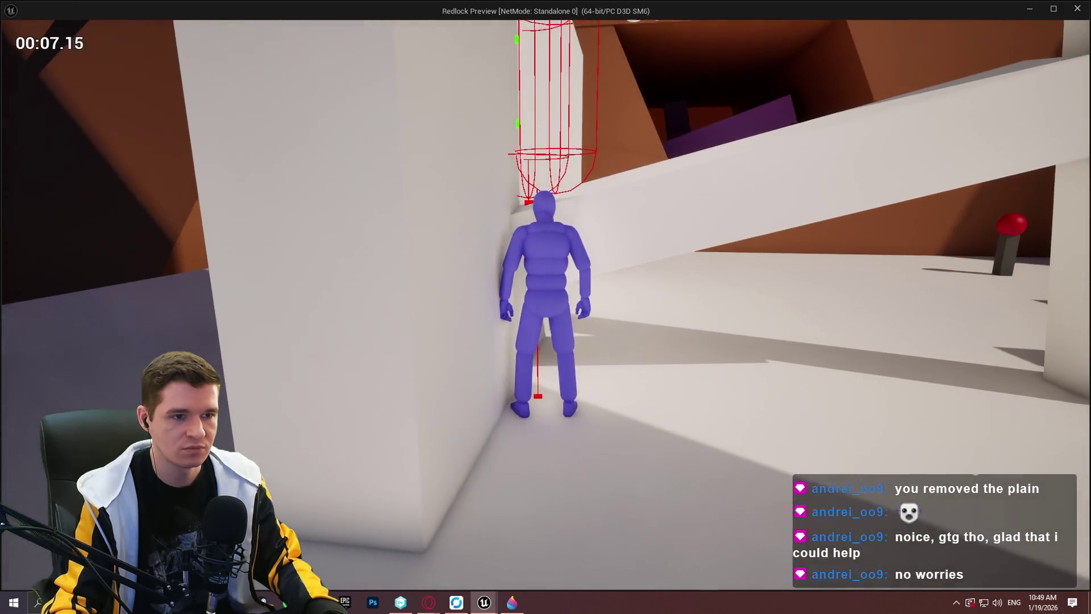
key(w)
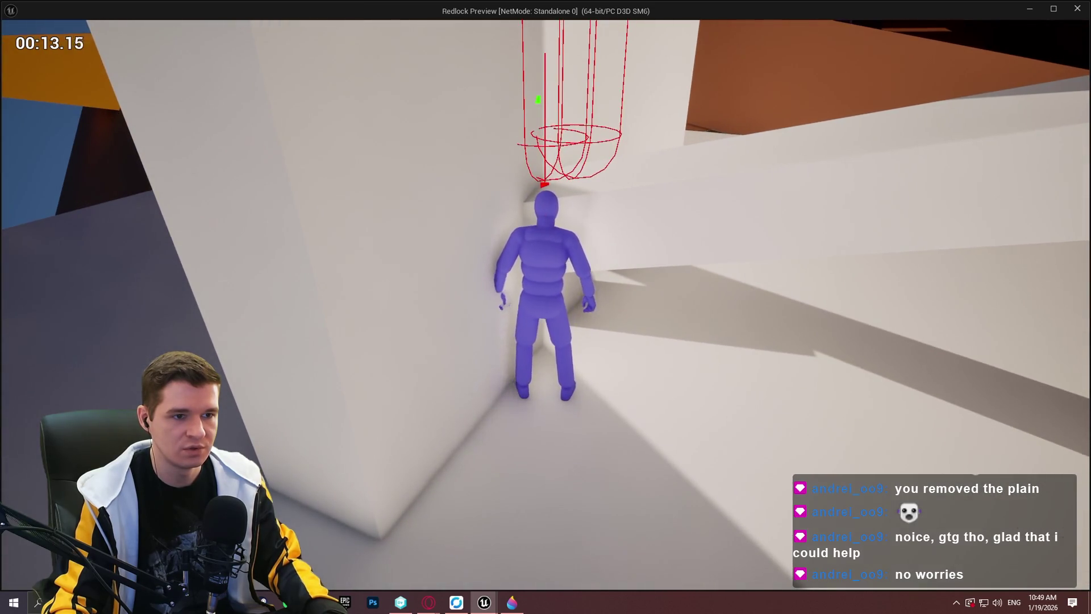
key(w)
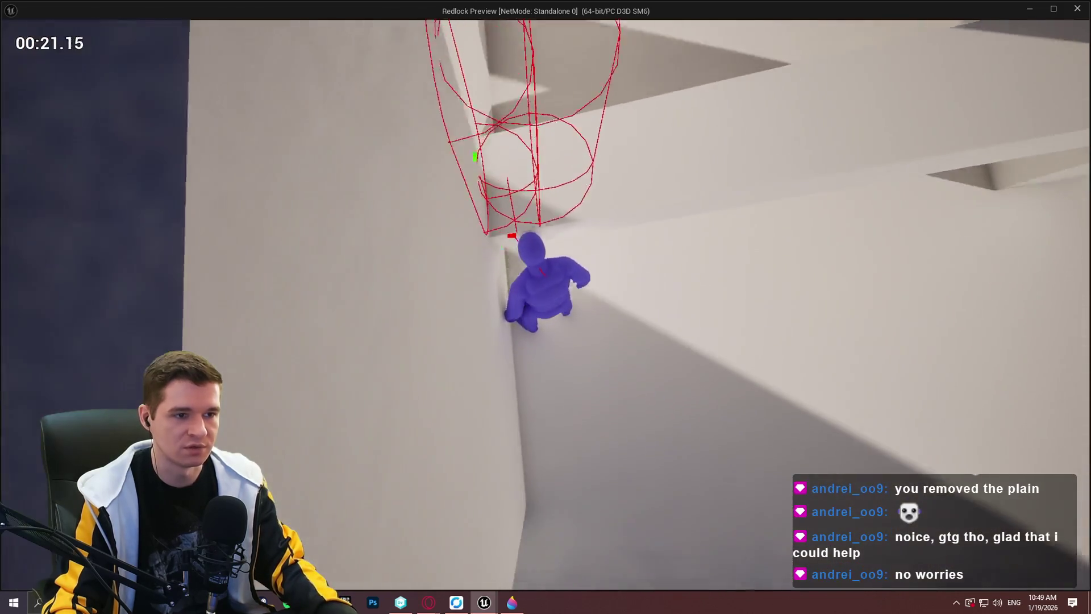
key(Escape)
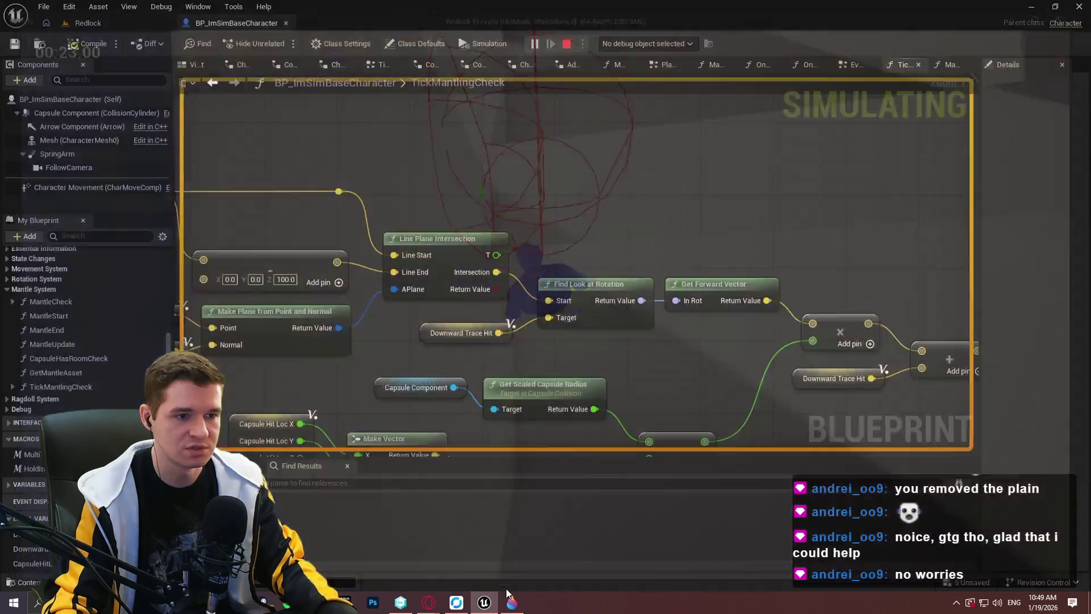
scroll(643, 318, up, 2)
Step: Insert a +3.0 Add node after the radius-minus-distance Subtract and feed it into the Multiply
drag(578, 312, 651, 269)
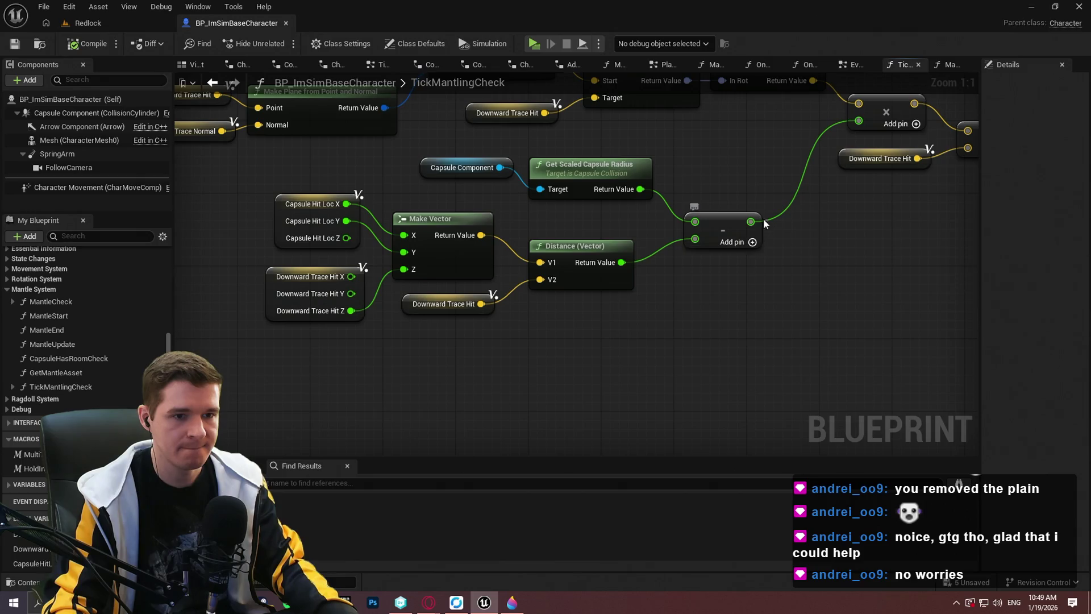
drag(786, 212, 790, 220)
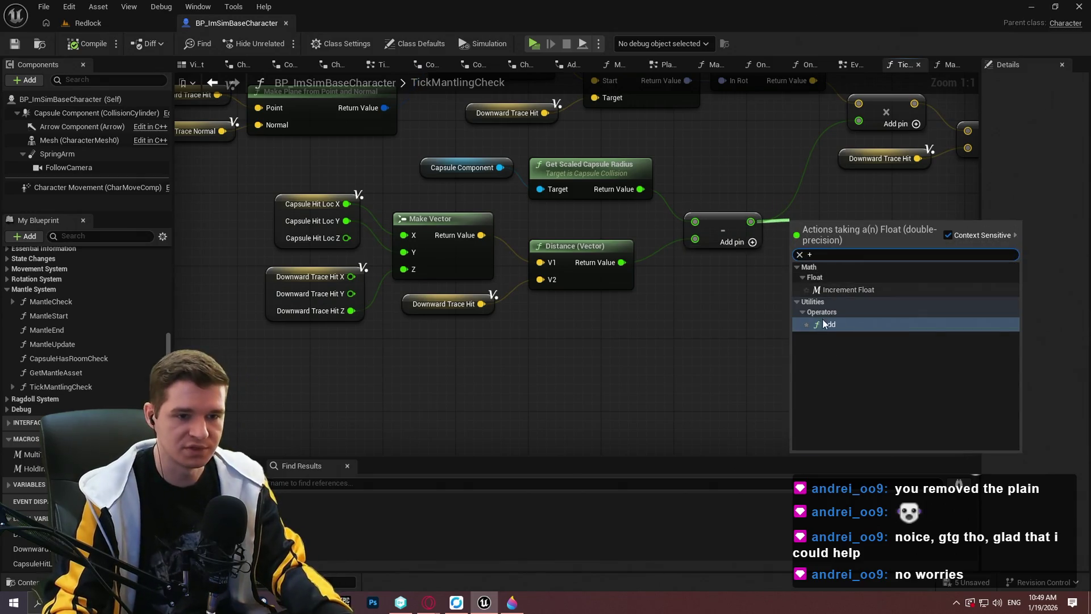
click(828, 262)
drag(857, 225, 858, 121)
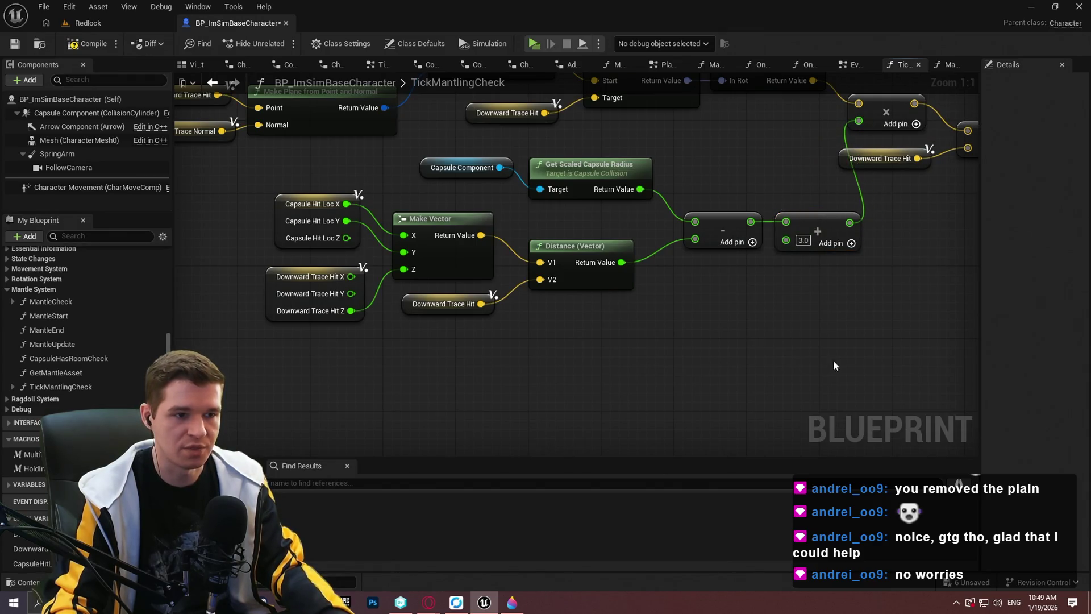
drag(695, 372, 387, 221)
drag(778, 353, 266, 169)
mouse_move(822, 357)
mouse_down()
mouse_move(296, 176)
mouse_move(370, 174)
mouse_up()
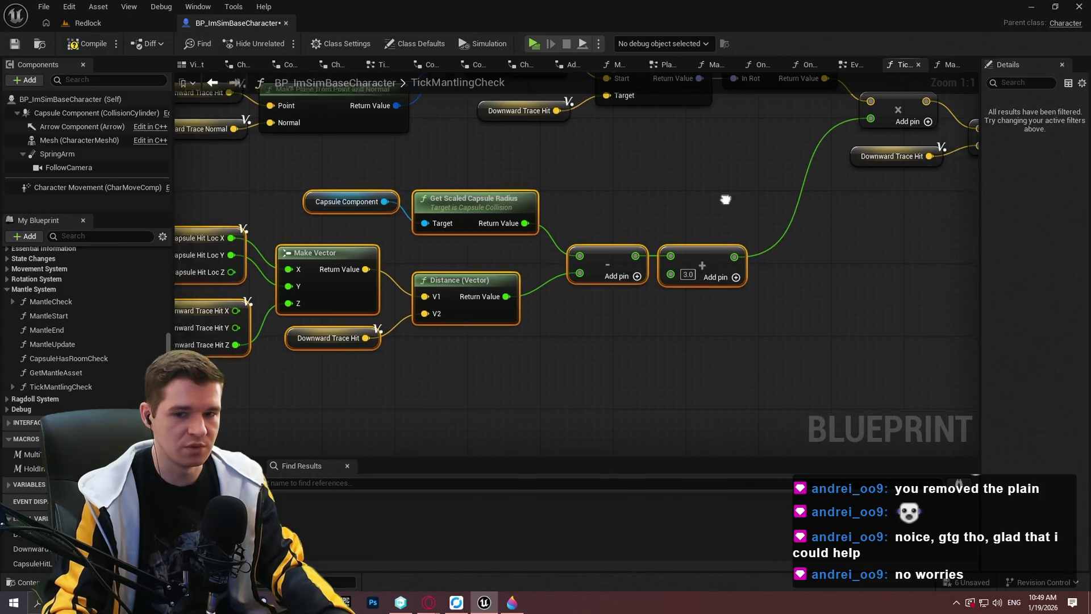
Step: Launch the Redlock preview and enter the game past the welcome dialog
scroll(723, 195, down, 3)
drag(755, 246, 676, 303)
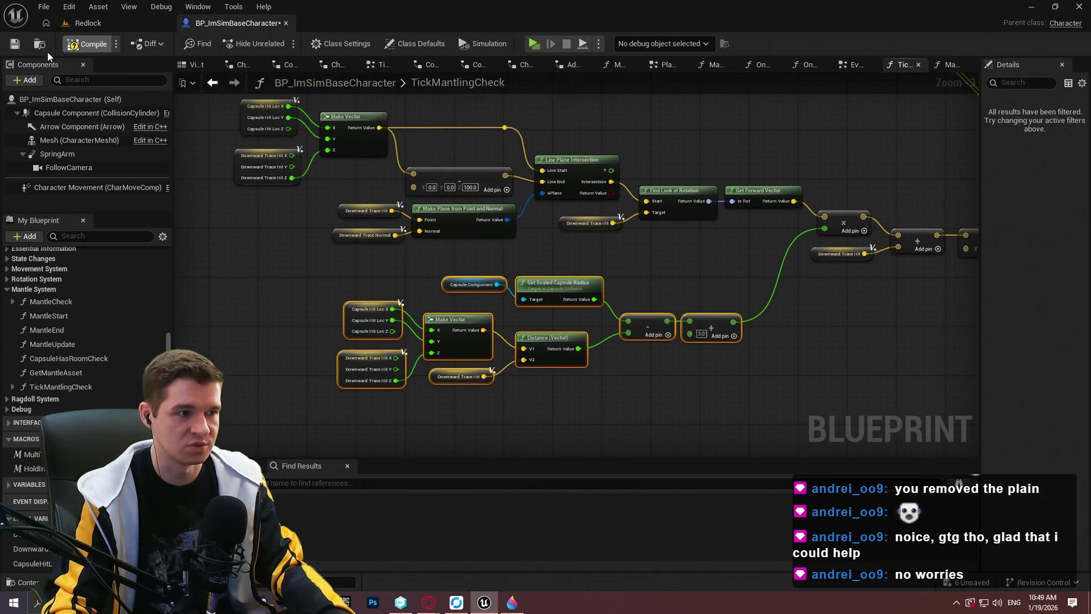
click(534, 44)
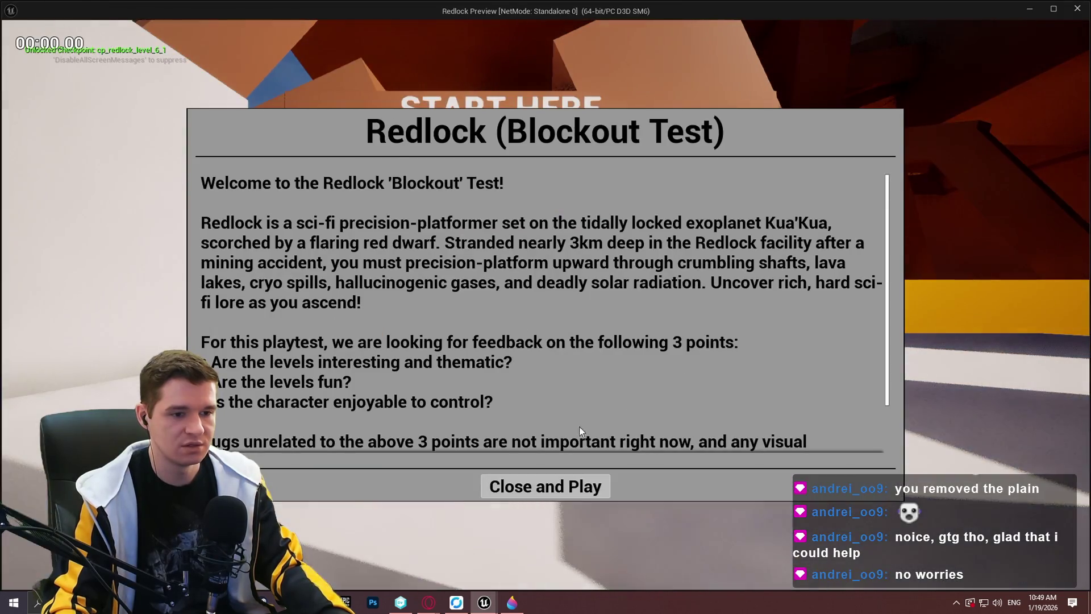
click(548, 484)
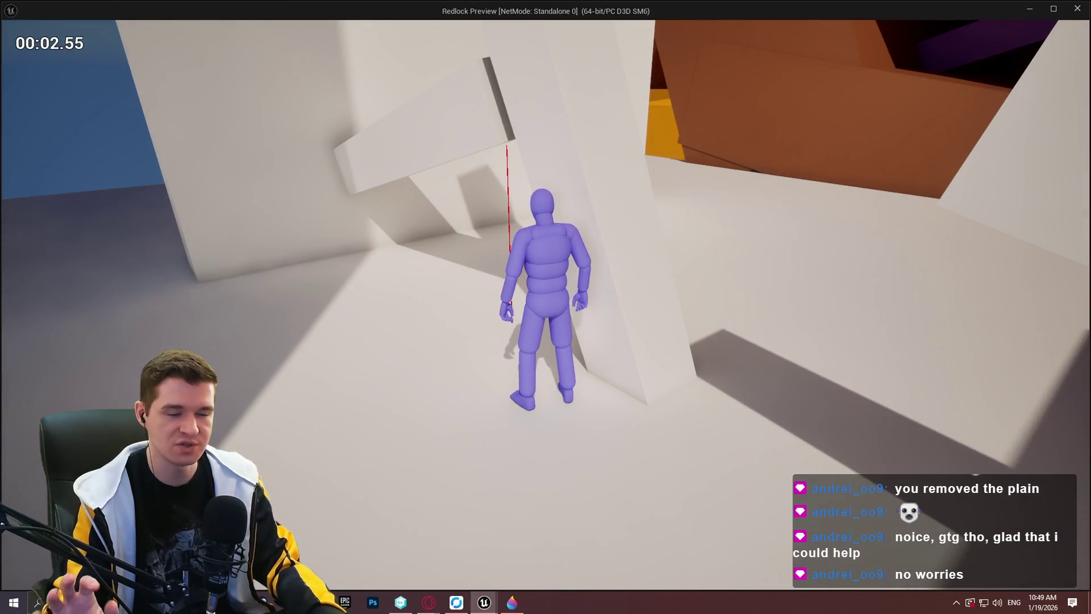
Step: Run the character forward into the wall until the green and red capsule debug traces appear
key(w)
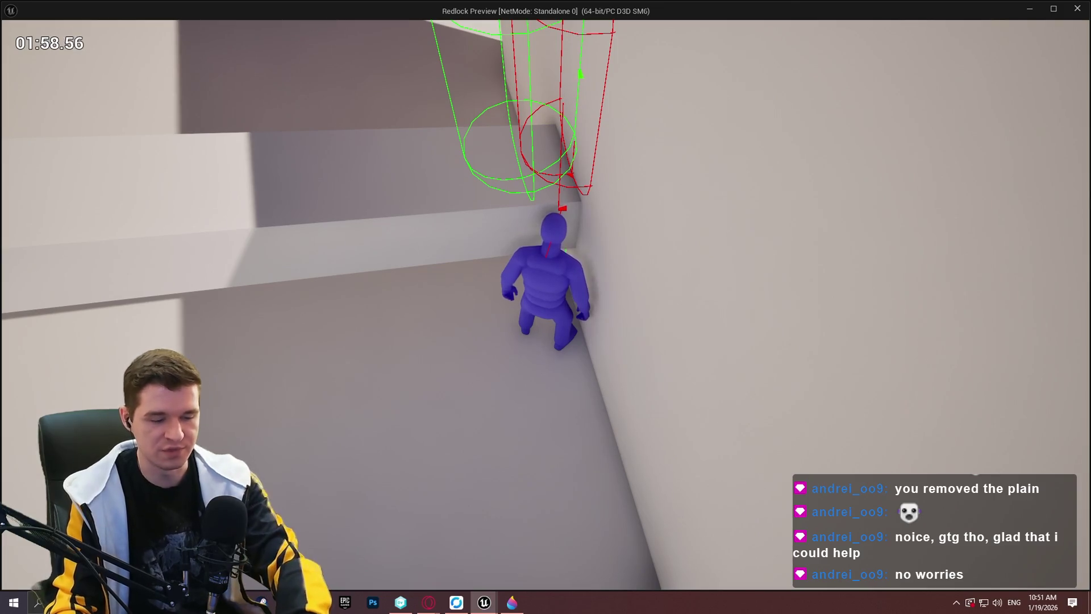
Step: Screenshot the character area and sketch a yellow stick figure at the target spot above the ledge
key(super+shift+s)
drag(340, 71, 697, 361)
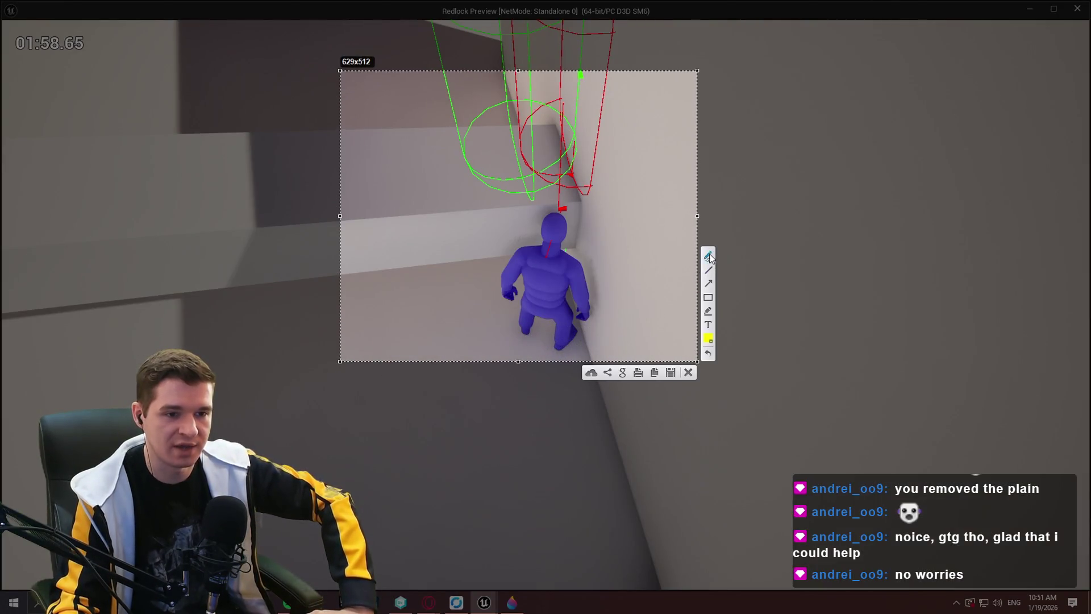
mouse_move(573, 165)
mouse_down()
mouse_move(563, 177)
mouse_move(571, 183)
mouse_move(575, 168)
mouse_move(565, 196)
mouse_move(573, 195)
mouse_up()
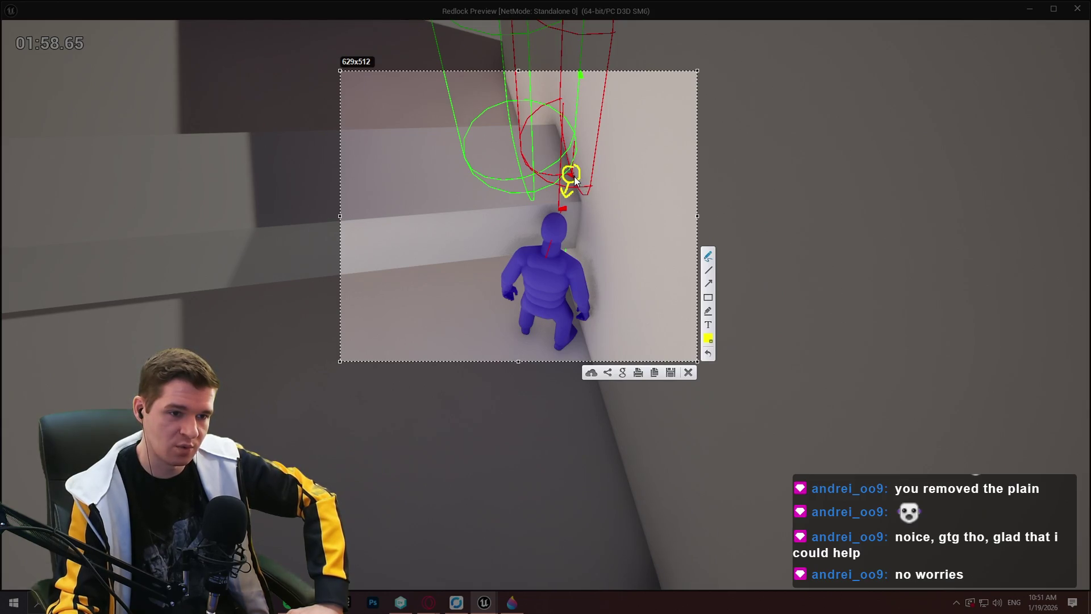
mouse_move(572, 181)
mouse_down()
mouse_move(584, 200)
mouse_move(564, 183)
mouse_up()
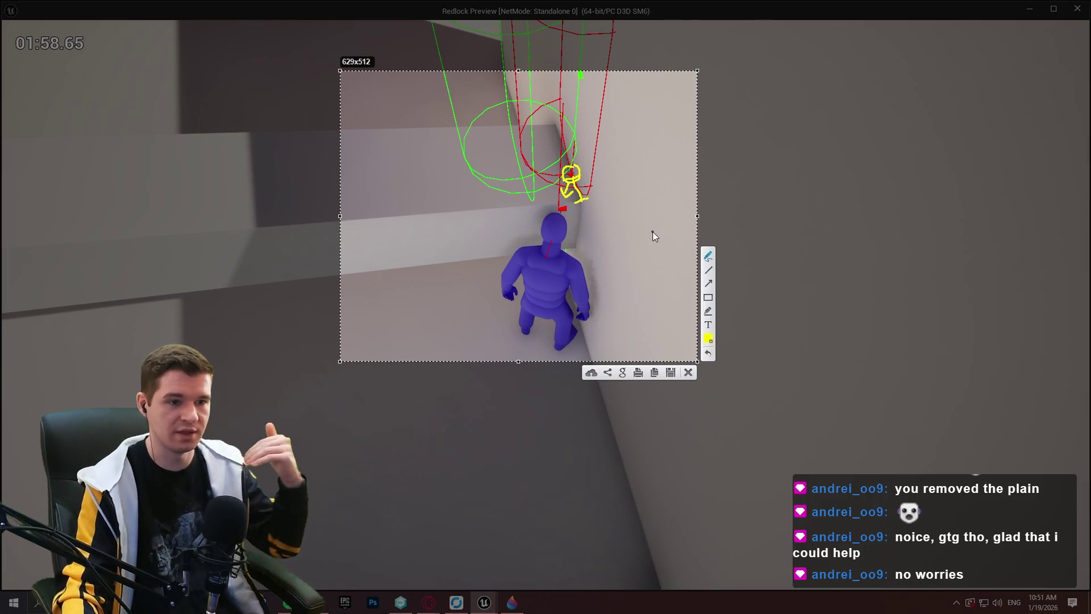
click(688, 373)
Step: Keep testing mantling against the Redlock wall with debug capsules shown, then stop the preview
click(692, 379)
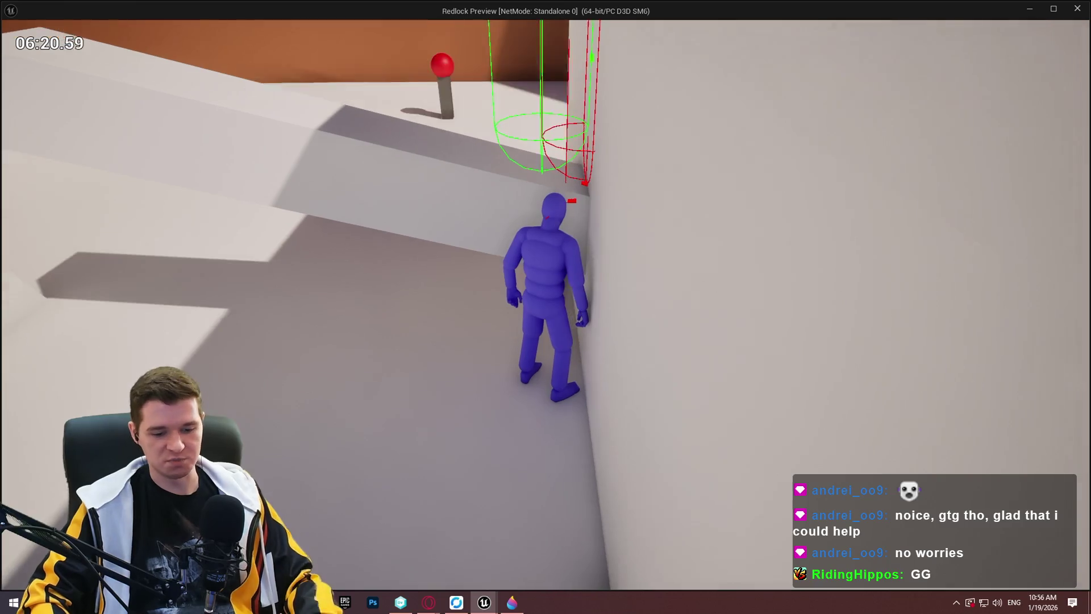
key(Escape)
Step: Look over the TickMantlingCheck traces, then move through MantleUpdate and EventGraph to the MantleCheck function
mouse_move(686, 211)
mouse_down()
mouse_move(585, 256)
mouse_move(638, 349)
mouse_up()
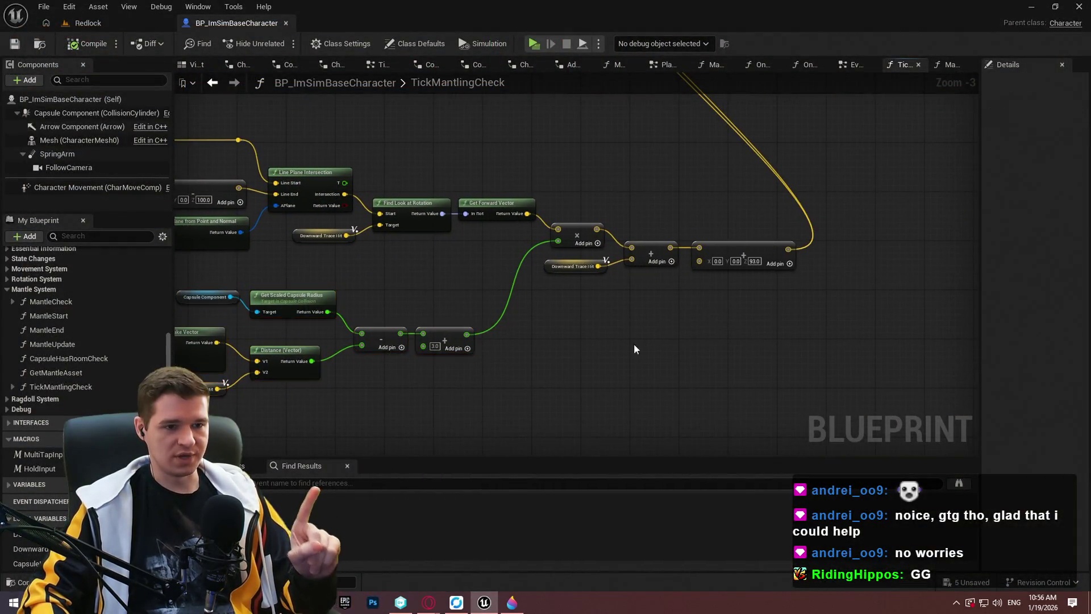
scroll(722, 315, up, 2)
mouse_move(718, 318)
mouse_down()
mouse_move(715, 304)
mouse_move(803, 447)
mouse_move(789, 451)
mouse_up()
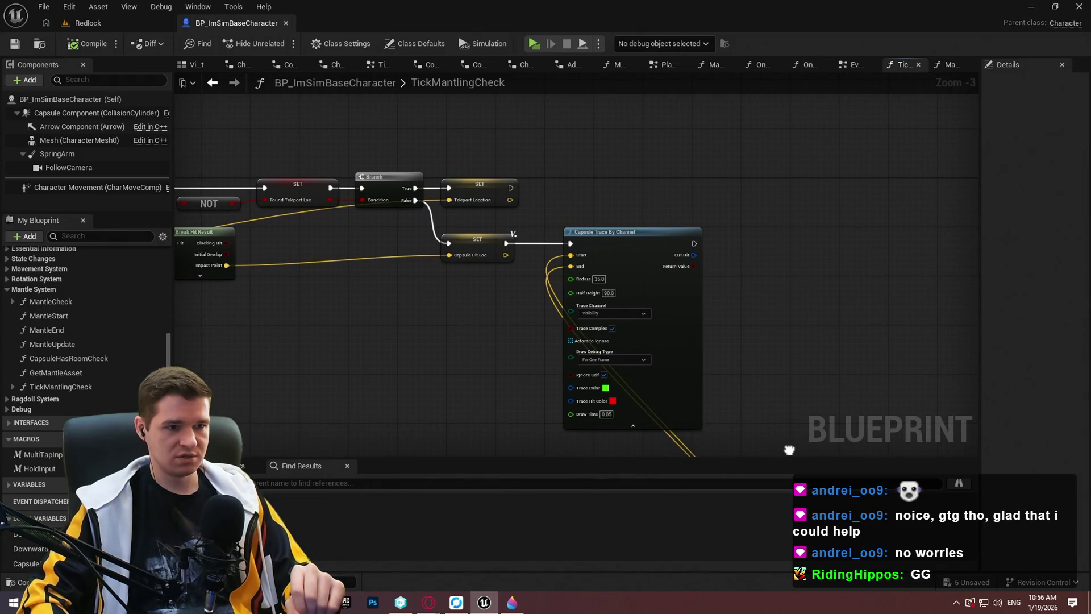
scroll(652, 203, down, 3)
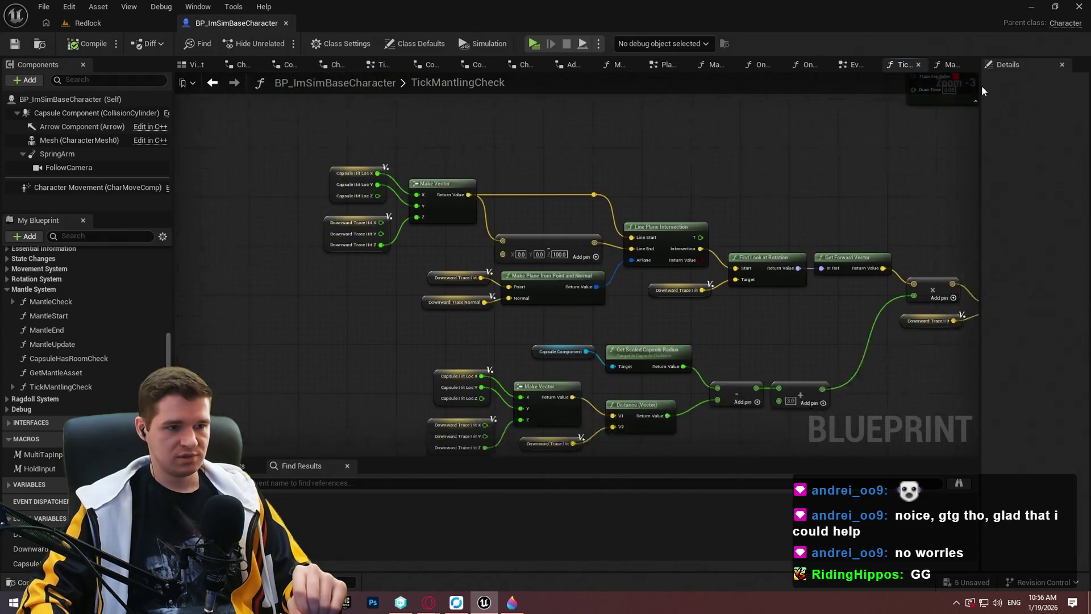
scroll(652, 203, up, 3)
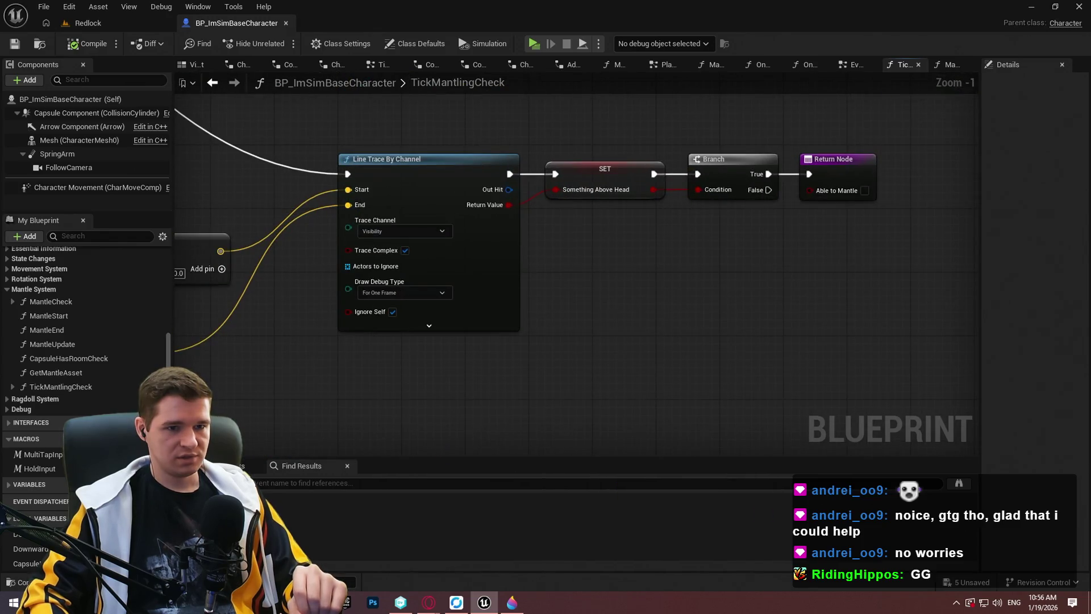
scroll(686, 227, up, 2)
scroll(723, 251, down, 4)
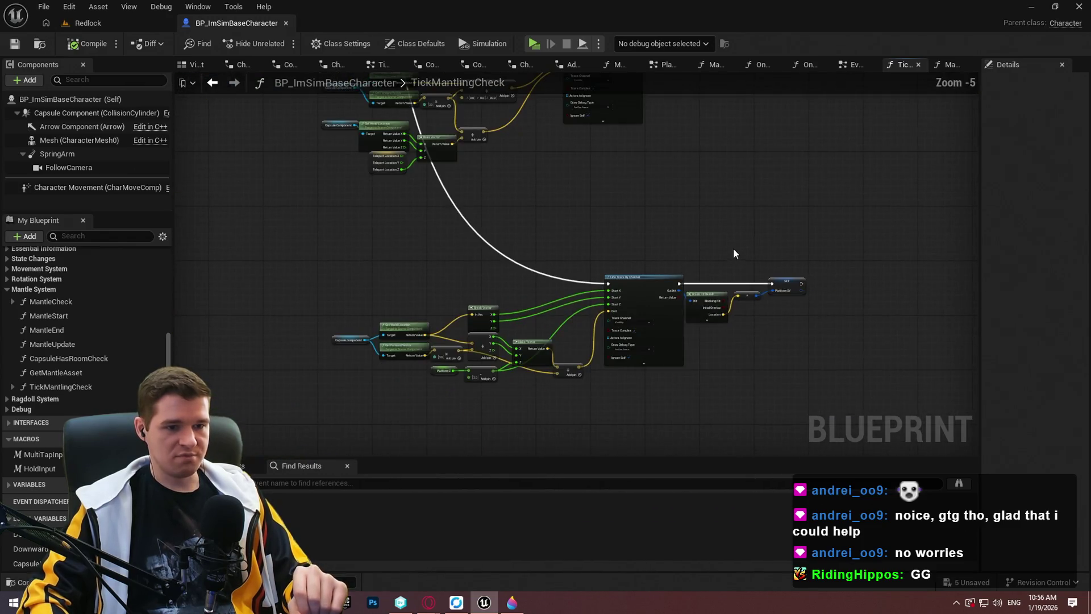
mouse_move(751, 182)
mouse_down()
mouse_move(684, 361)
mouse_move(648, 393)
mouse_up()
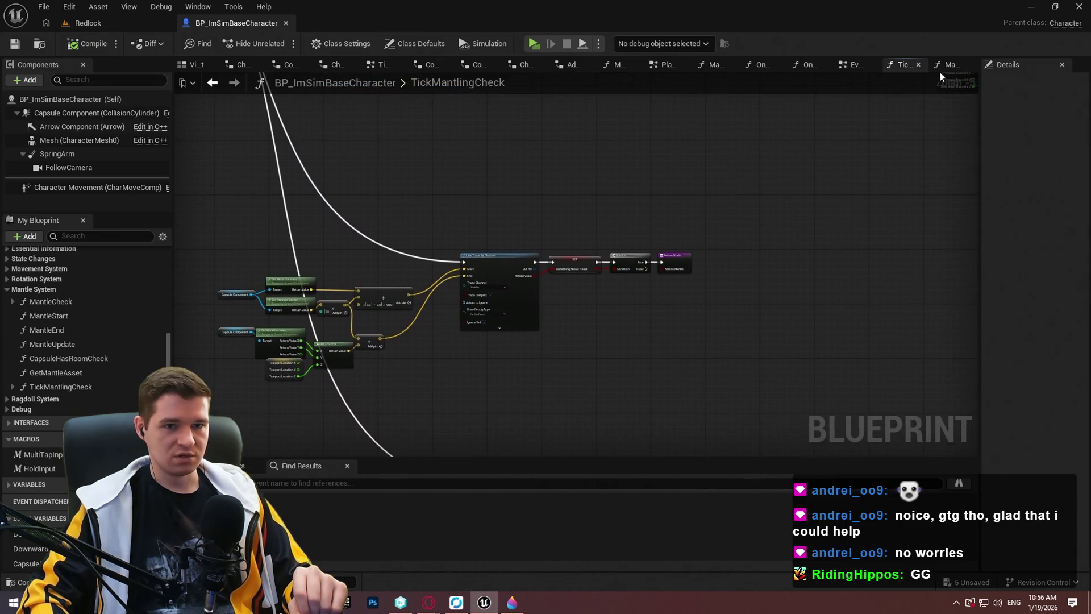
click(944, 65)
click(854, 65)
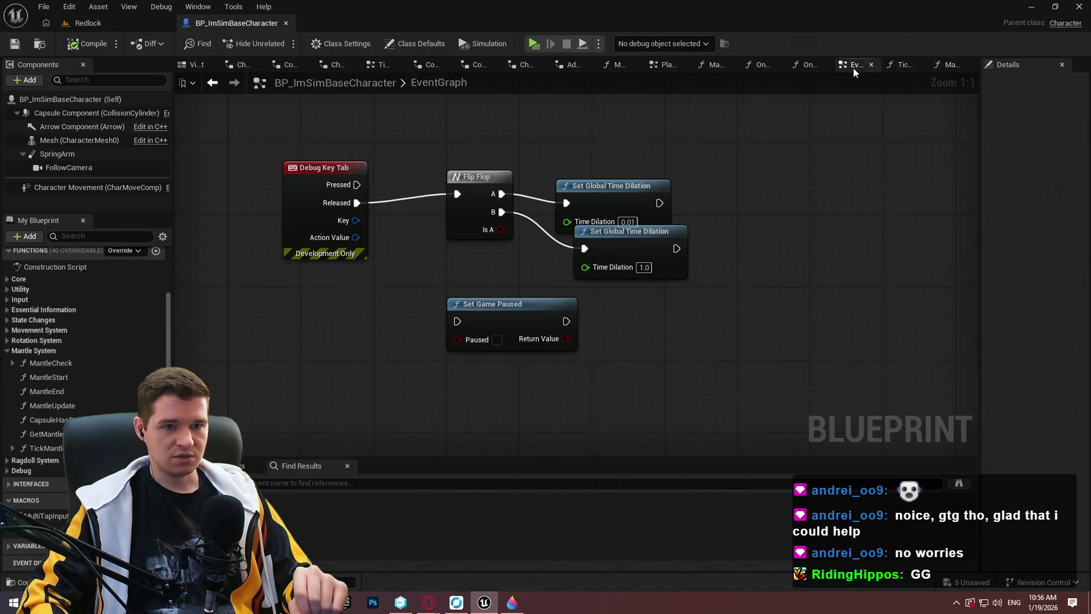
click(47, 448)
Step: Open MantleCheck and inspect its Capsule Trace, Make Transform, SET and Break Hit Result nodes
double_click(52, 363)
scroll(564, 398, down, 6)
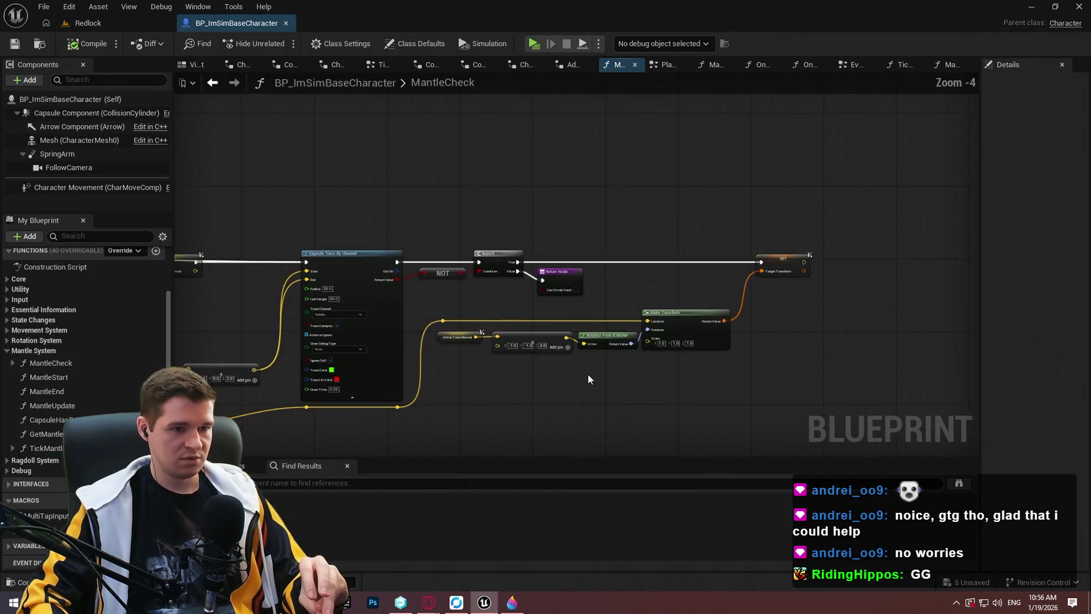
scroll(451, 248, up, 5)
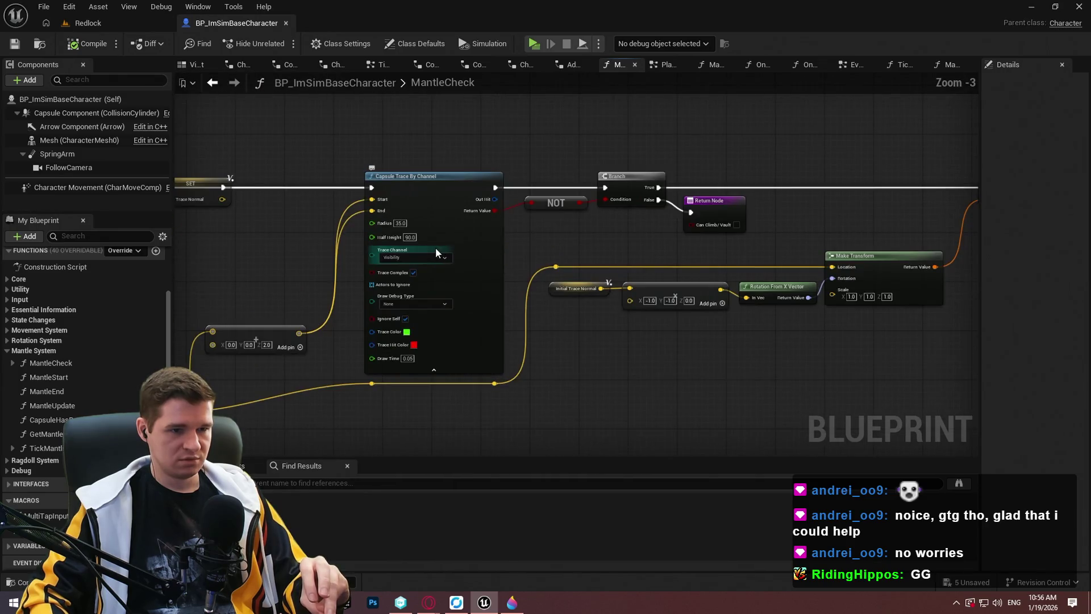
mouse_move(592, 239)
mouse_down()
mouse_move(611, 262)
mouse_move(960, 303)
mouse_up()
mouse_move(602, 283)
mouse_down()
mouse_move(500, 322)
mouse_move(95, 320)
mouse_up()
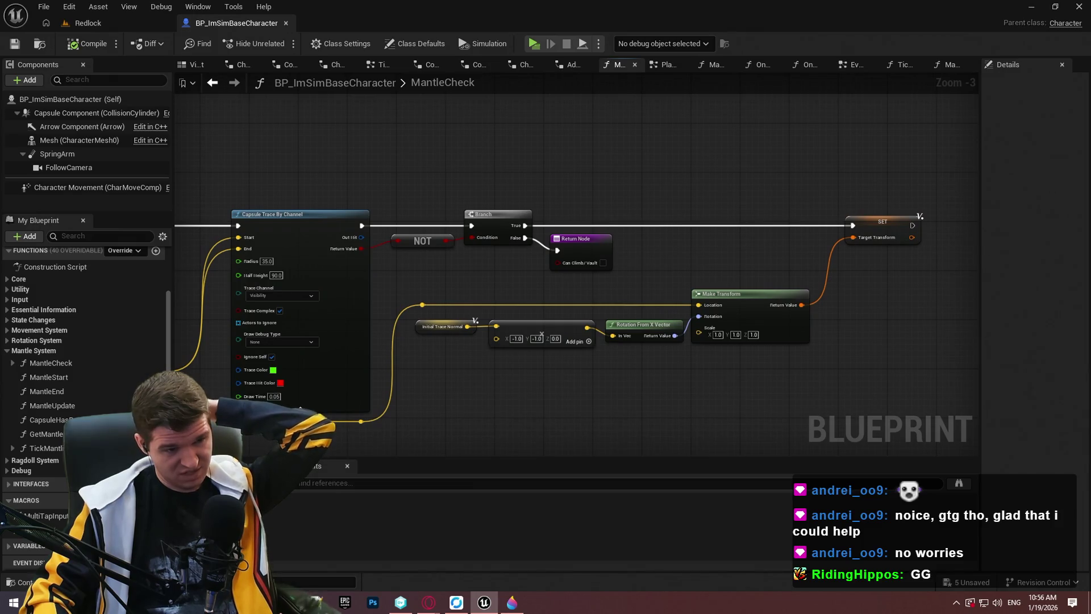
mouse_move(568, 285)
mouse_down()
mouse_move(568, 205)
mouse_move(540, 202)
mouse_move(625, 199)
mouse_move(307, 193)
mouse_up()
scroll(214, 283, down, 2)
mouse_move(214, 283)
mouse_down()
mouse_move(353, 182)
mouse_move(453, 216)
mouse_move(371, 365)
mouse_up()
Step: Look over the comment box, Branch, SET and Return nodes, then switch to TickMantlingCheck
scroll(794, 365, down, 5)
drag(794, 365, 665, 358)
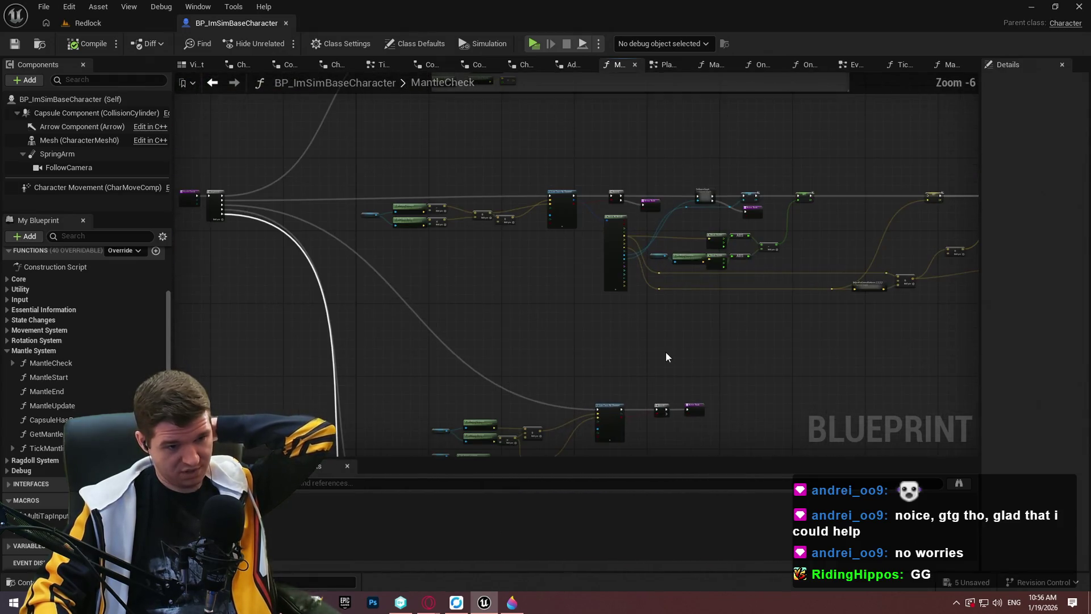
scroll(526, 450, up, 4)
drag(597, 261, 621, 310)
scroll(637, 395, up, 5)
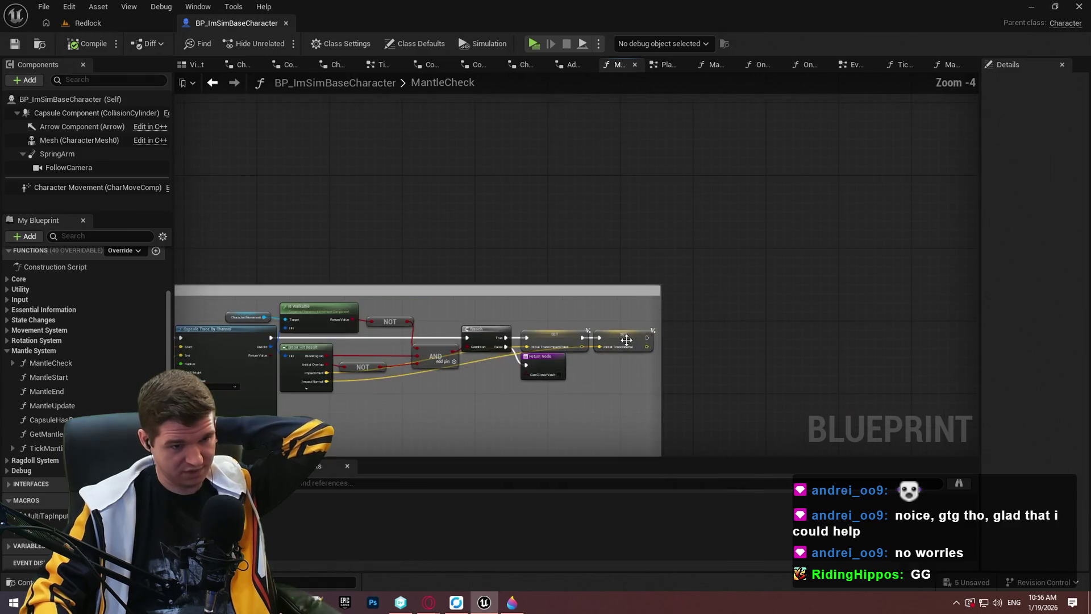
scroll(636, 395, down, 8)
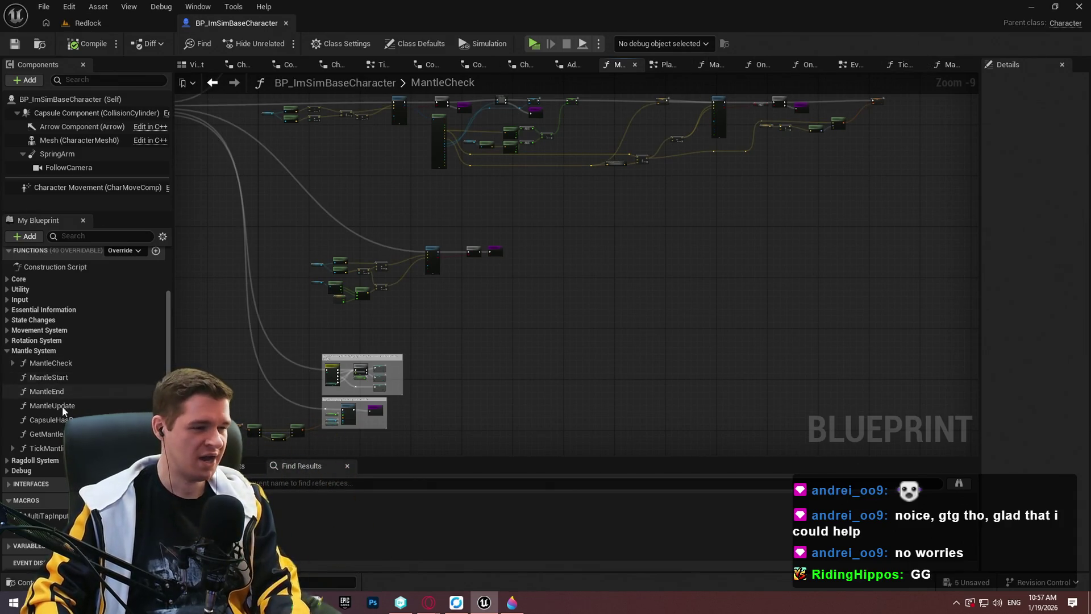
double_click(45, 448)
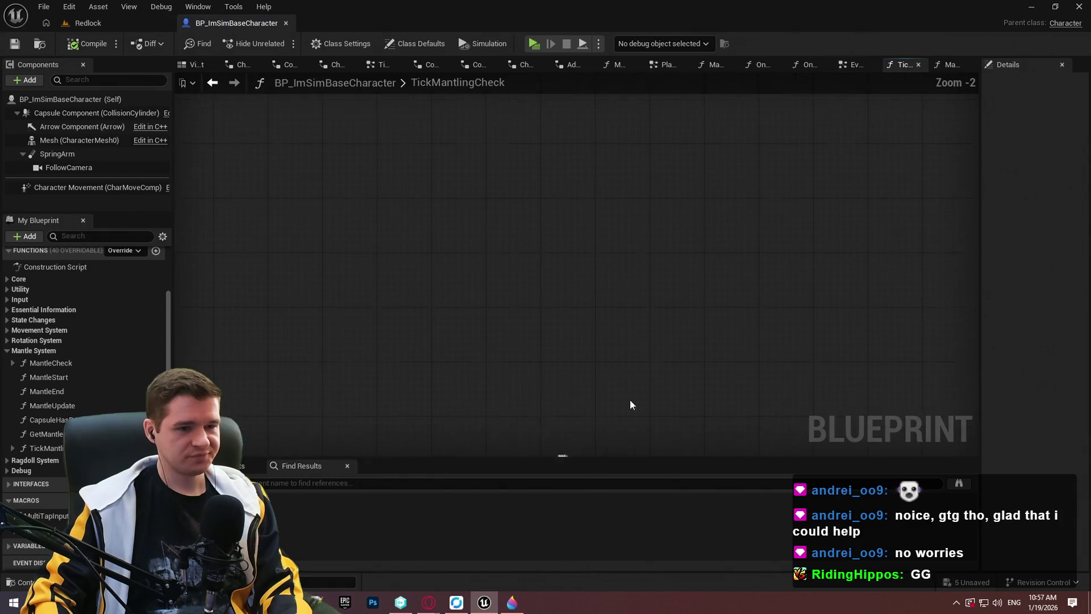
Step: Add a Branch after Capsule Trace By Channel, driven by the trace's Return Value
scroll(683, 261, down, 2)
scroll(567, 247, up, 3)
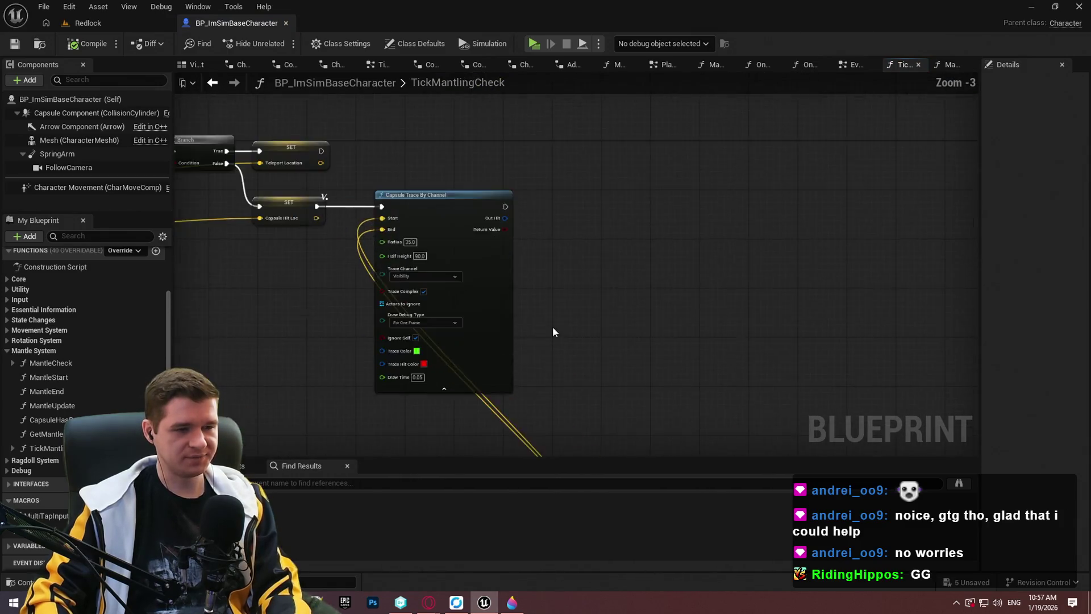
scroll(903, 195, down, 4)
scroll(515, 309, up, 4)
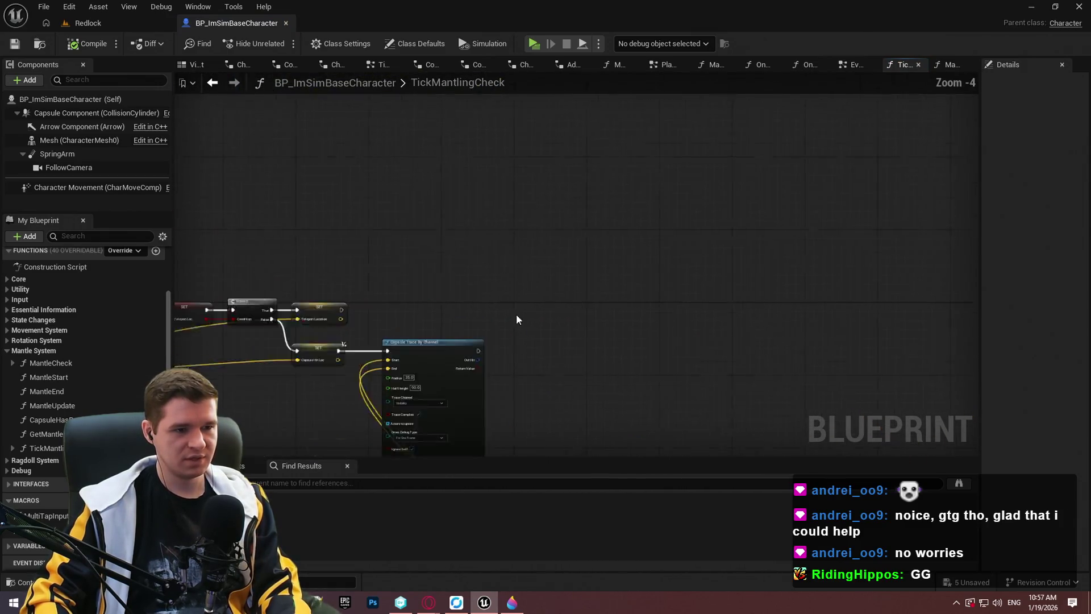
drag(507, 292, 673, 149)
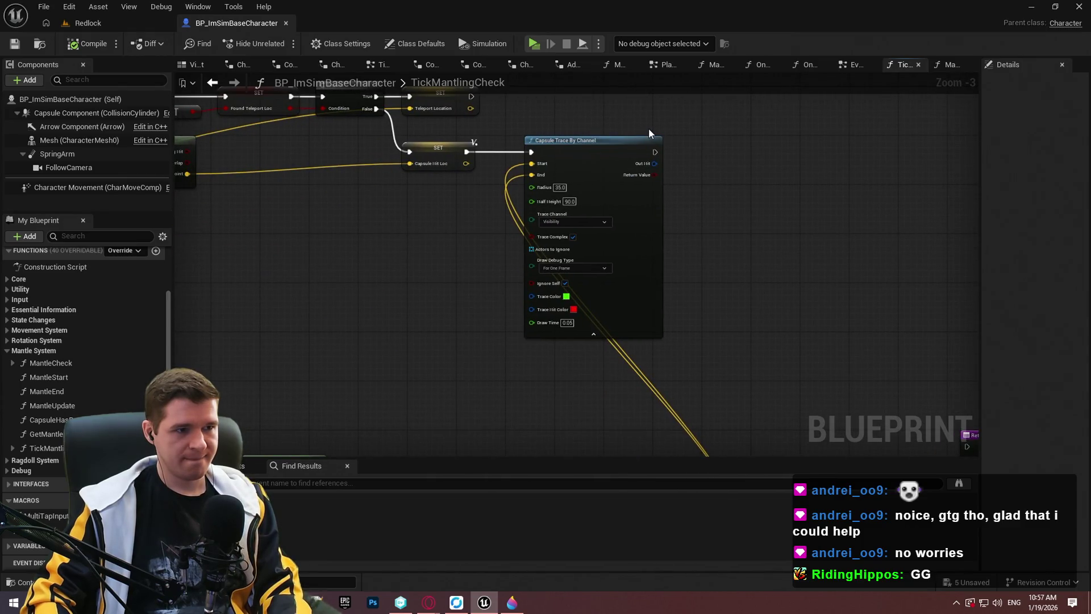
click(681, 143)
scroll(626, 256, up, 3)
mouse_move(537, 334)
mouse_down()
mouse_move(589, 329)
mouse_move(538, 299)
mouse_up()
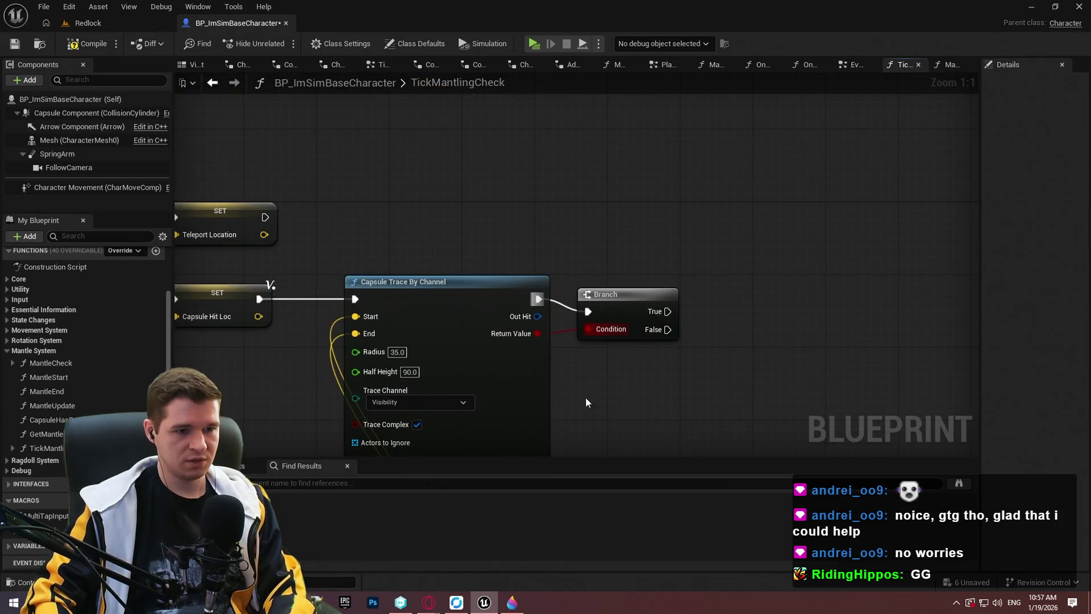
drag(619, 294, 613, 281)
Step: Connect the Branch's True output to the Return Node
mouse_move(715, 345)
mouse_down()
mouse_move(829, 210)
mouse_move(641, 179)
mouse_up()
scroll(640, 178, down, 2)
mouse_move(630, 260)
mouse_down()
mouse_move(661, 421)
mouse_move(517, 228)
mouse_move(443, 192)
mouse_move(443, 219)
mouse_move(439, 208)
mouse_move(340, 223)
mouse_up()
drag(445, 212, 469, 220)
click(434, 288)
scroll(435, 288, down, 2)
click(408, 240)
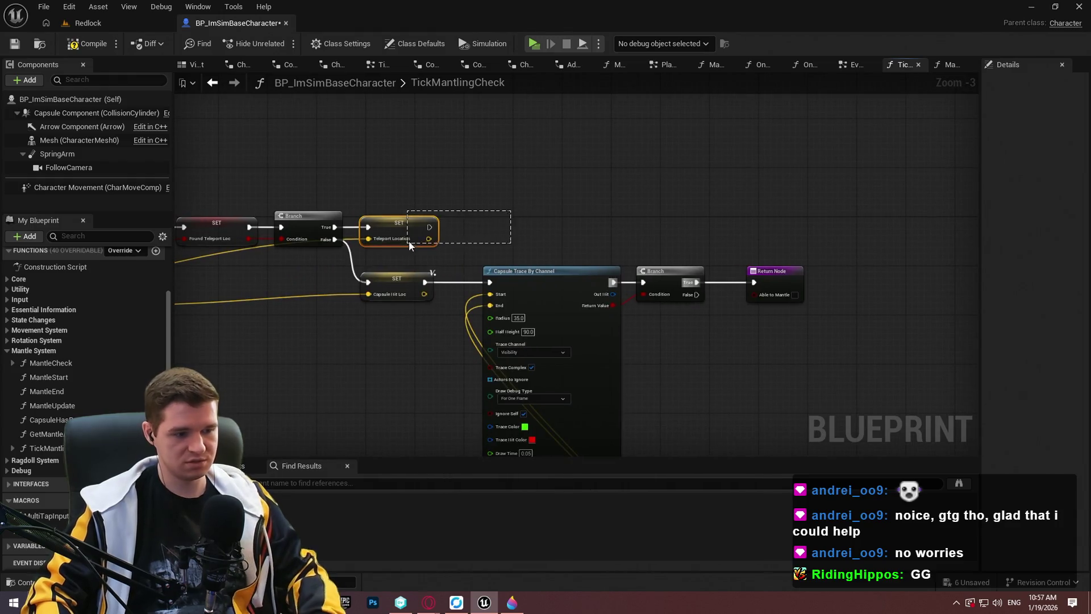
Step: Wire the Add result into the SET Teleport Location node
drag(597, 215, 809, 186)
scroll(721, 343, up, 4)
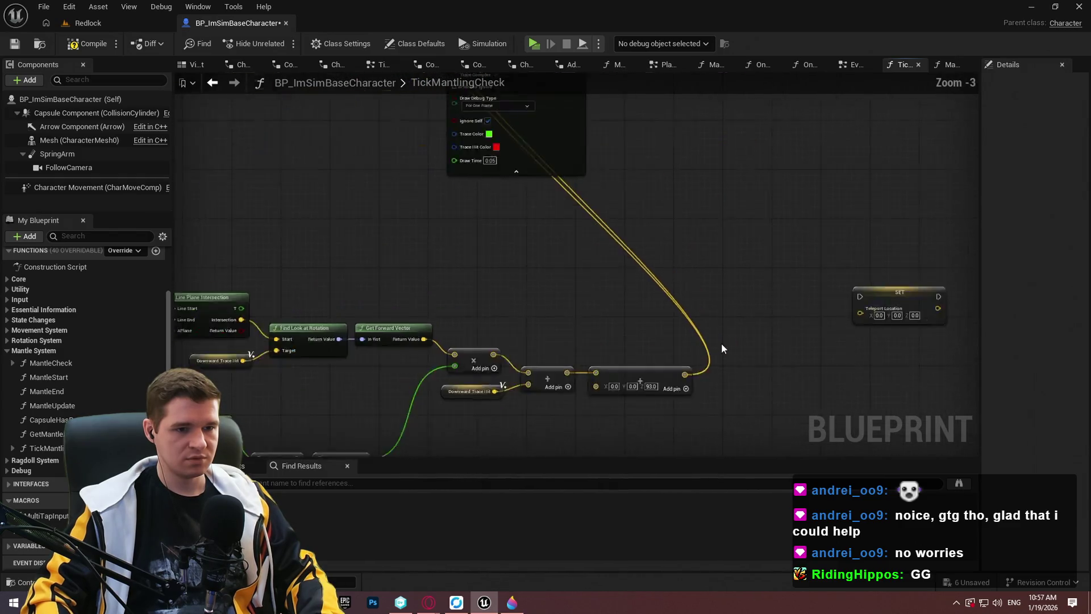
mouse_move(677, 384)
mouse_down()
mouse_move(782, 298)
mouse_move(908, 315)
mouse_move(756, 171)
mouse_move(666, 229)
mouse_move(646, 227)
mouse_up()
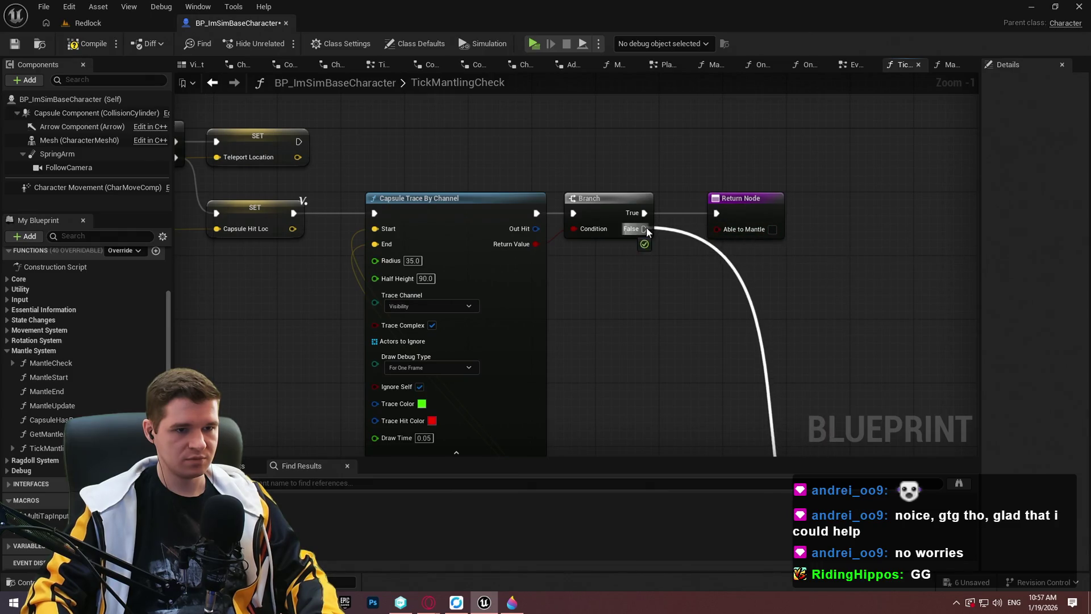
scroll(786, 192, down, 5)
scroll(814, 279, up, 2)
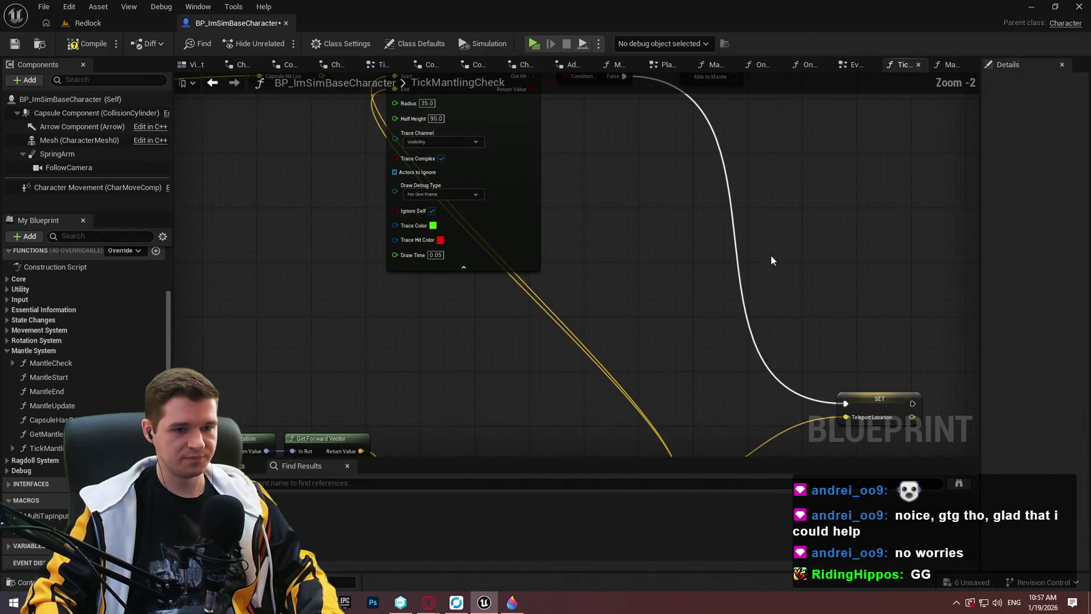
scroll(782, 227, down, 2)
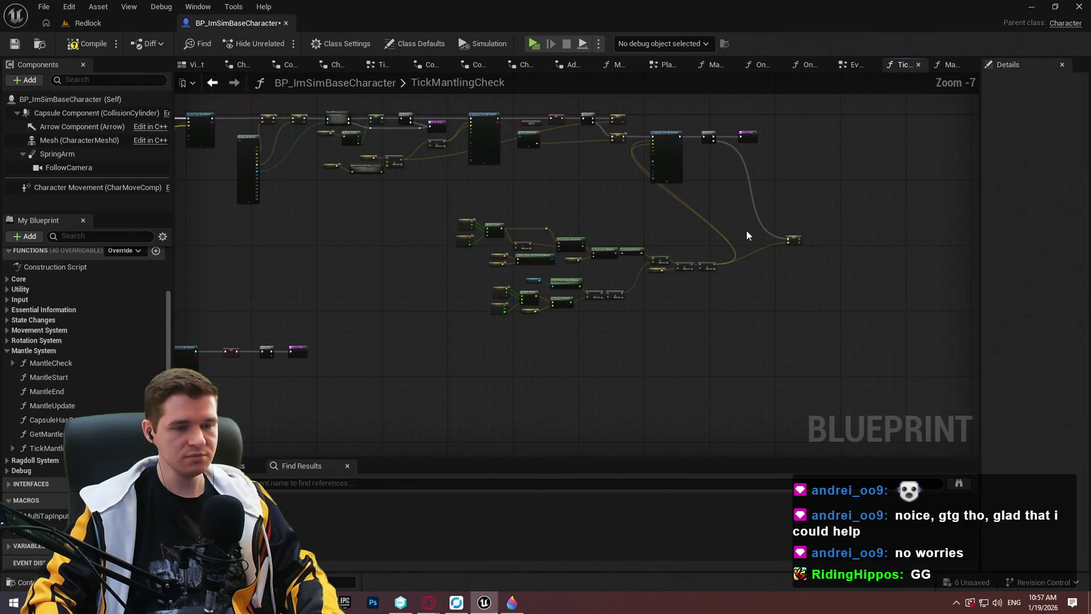
scroll(673, 244, up, 4)
scroll(796, 284, down, 4)
scroll(739, 227, up, 4)
scroll(807, 347, down, 2)
Step: Chain SET Teleport Location's execution into Capsule Trace By Channel and shift the trace nodes right
mouse_move(807, 321)
mouse_down()
mouse_move(478, 253)
mouse_move(462, 68)
mouse_move(452, 142)
mouse_up()
drag(516, 302, 500, 146)
drag(571, 317, 858, 138)
drag(563, 134, 691, 133)
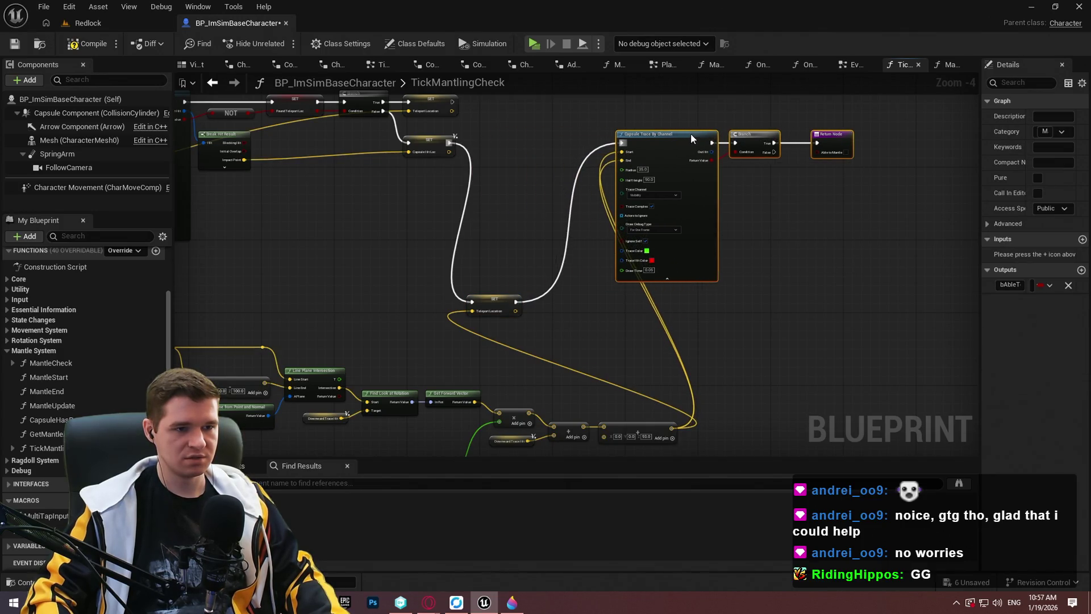
click(616, 370)
Step: Feed the Teleport Location value into the capsule trace's Start input
scroll(618, 270, up, 3)
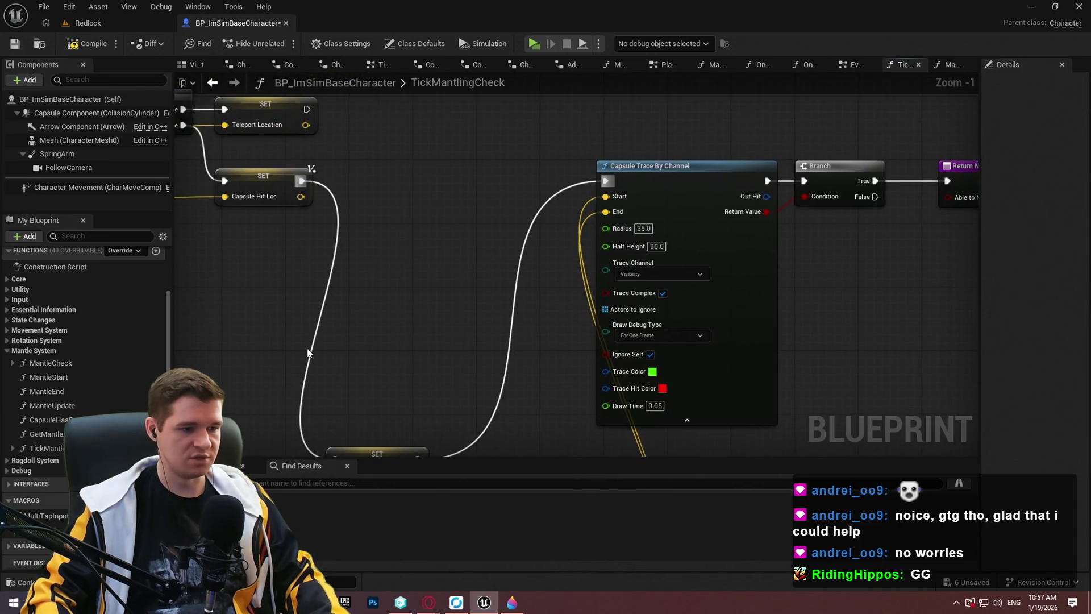
scroll(511, 350, down, 2)
scroll(528, 347, up, 2)
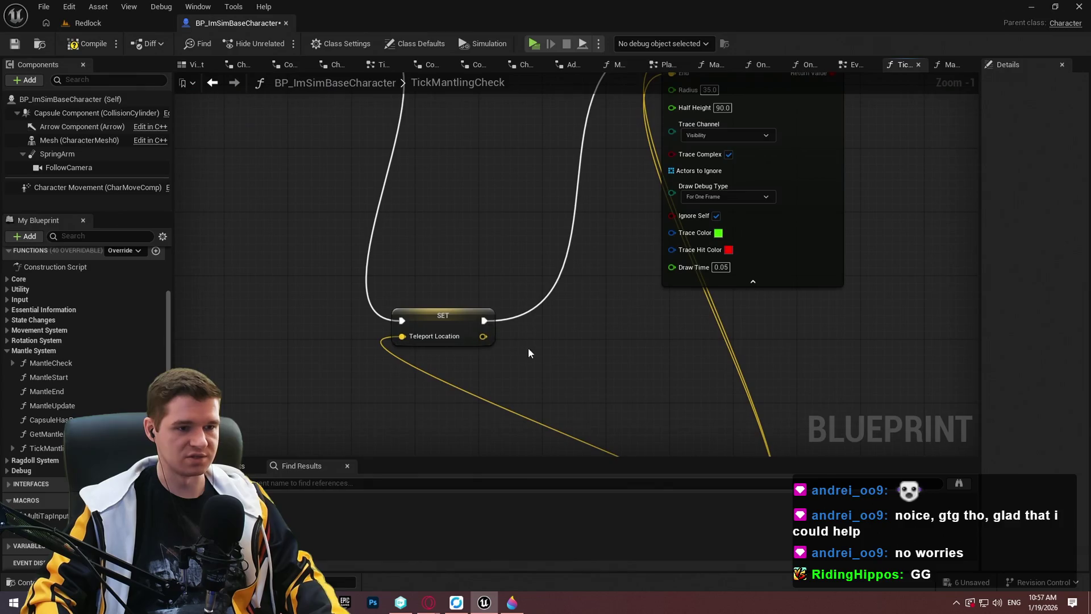
mouse_move(488, 337)
mouse_down()
mouse_move(629, 200)
mouse_move(685, 193)
mouse_move(450, 401)
mouse_move(500, 226)
mouse_move(486, 249)
mouse_up()
scroll(500, 226, down, 2)
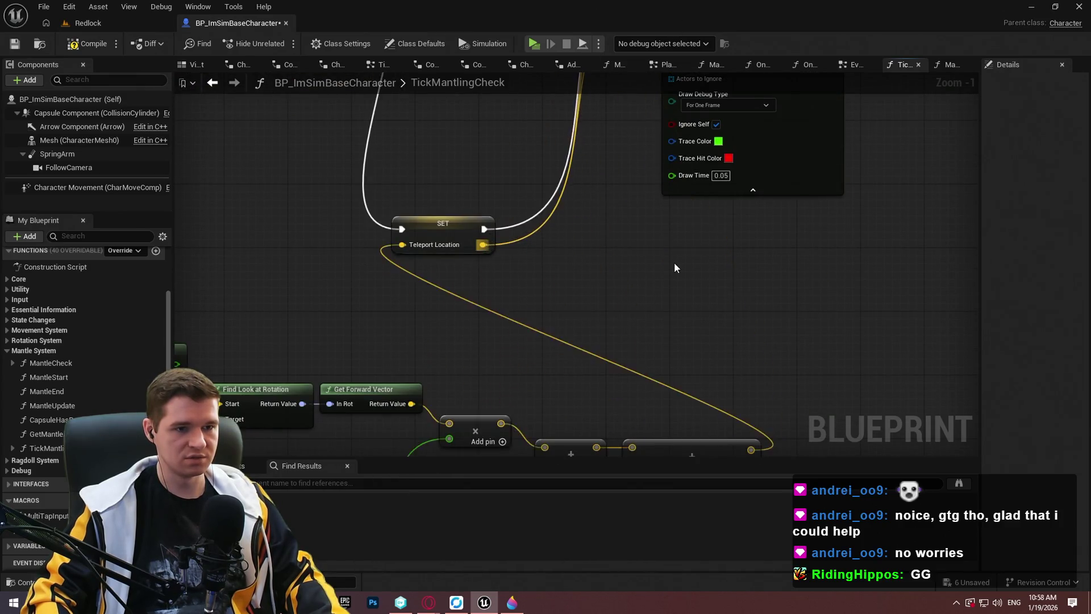
scroll(639, 383, down, 2)
drag(823, 279, 544, 160)
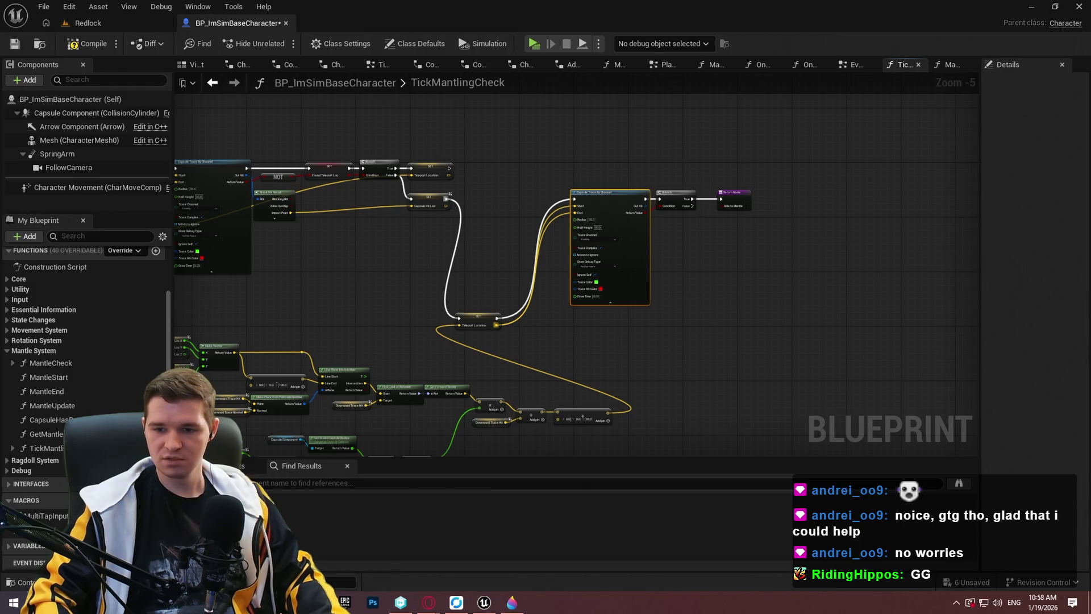
Step: Line up the trace, Branch and Return nodes beside the Teleport Location setter
mouse_move(631, 193)
mouse_down()
mouse_move(651, 296)
mouse_move(635, 313)
mouse_up()
scroll(634, 312, up, 4)
scroll(810, 318, down, 4)
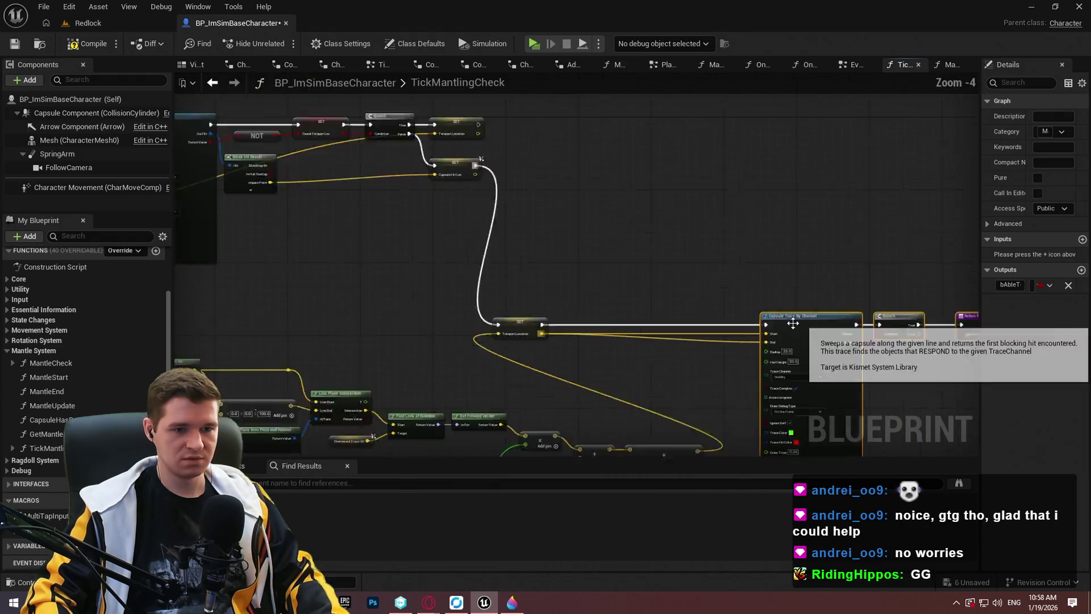
mouse_move(798, 347)
mouse_down()
mouse_move(319, 289)
mouse_move(293, 239)
mouse_up()
drag(803, 405, 326, 239)
mouse_move(751, 319)
mouse_down()
mouse_move(513, 276)
mouse_move(575, 322)
mouse_move(658, 299)
mouse_move(740, 302)
mouse_up()
scroll(823, 292, up, 3)
mouse_move(812, 283)
mouse_down()
mouse_move(743, 292)
mouse_move(734, 273)
mouse_move(465, 272)
mouse_up()
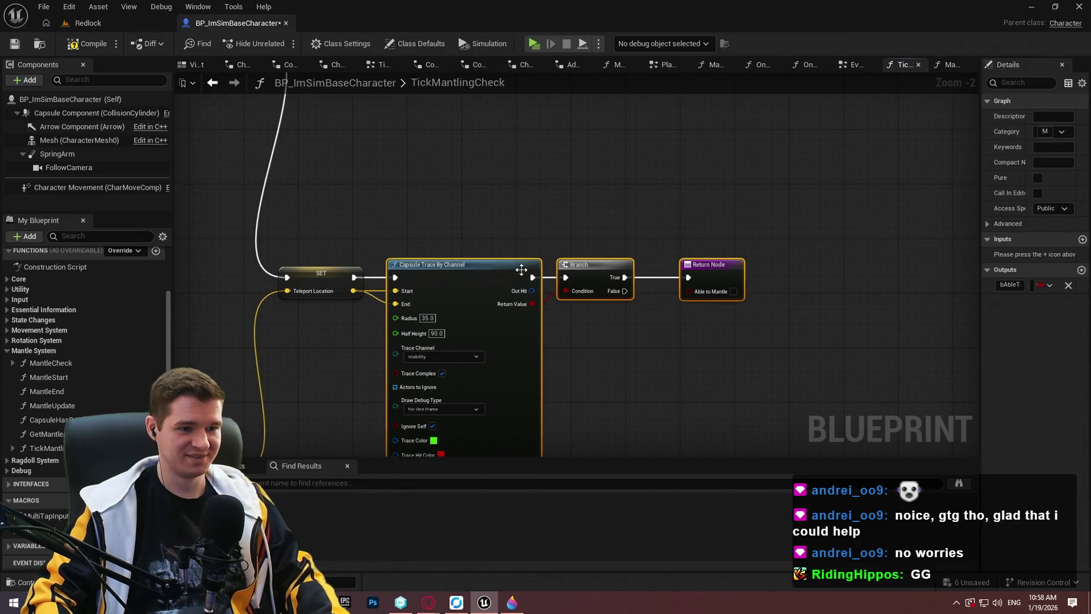
scroll(671, 282, down, 3)
mouse_move(780, 365)
mouse_down()
mouse_move(486, 259)
mouse_move(711, 159)
mouse_move(856, 165)
mouse_up()
scroll(535, 137, up, 2)
scroll(535, 143, down, 4)
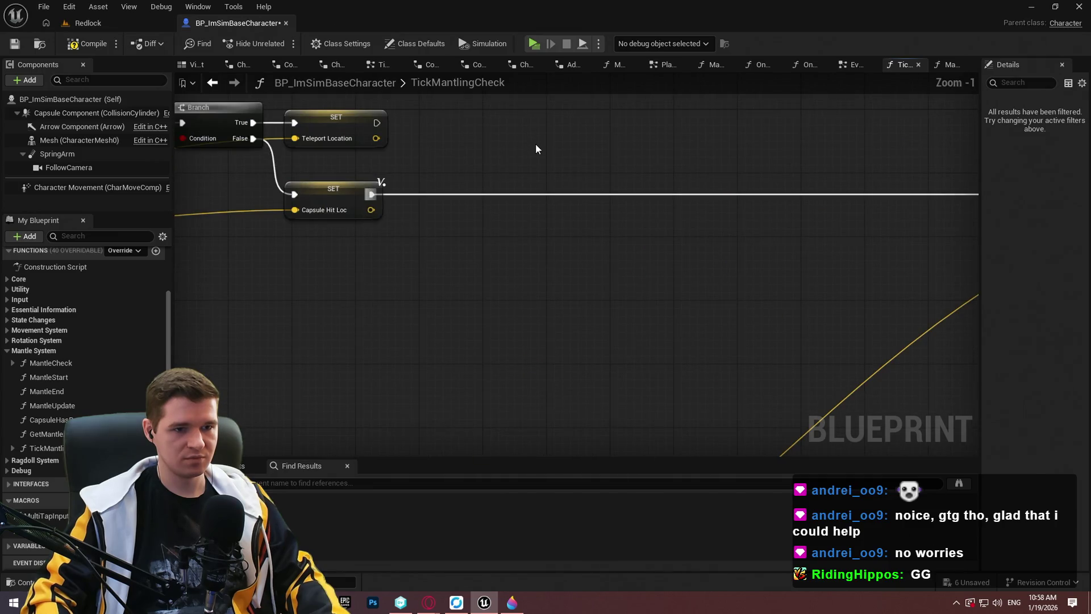
drag(658, 286, 328, 163)
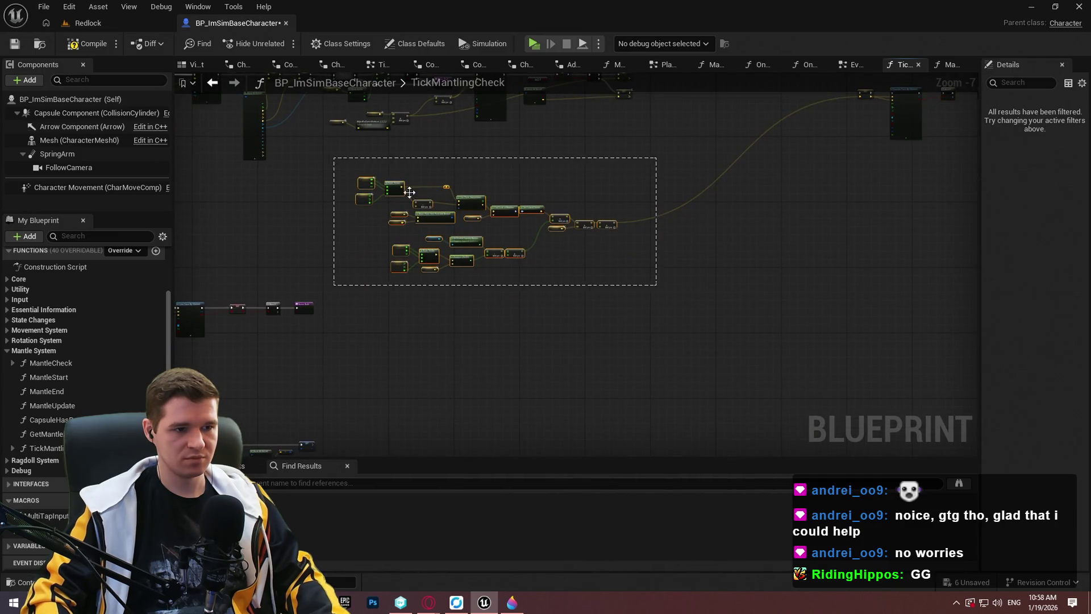
mouse_move(471, 242)
mouse_down()
mouse_move(716, 179)
mouse_move(671, 185)
mouse_move(664, 216)
mouse_up()
Step: Slide the trace chain and mantle calculation cluster right along the exec line
scroll(720, 217, up, 3)
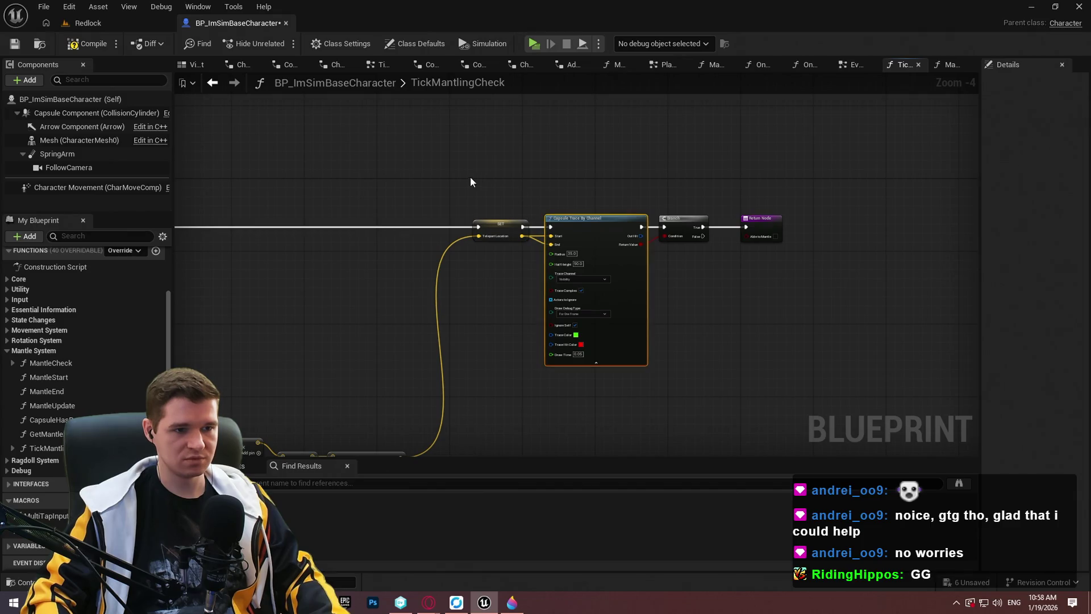
mouse_move(558, 231)
mouse_down()
mouse_move(739, 227)
mouse_move(881, 169)
mouse_up()
scroll(796, 353, down, 2)
drag(796, 352, 431, 204)
scroll(599, 237, up, 3)
scroll(446, 271, down, 2)
mouse_move(596, 317)
mouse_down()
mouse_move(691, 299)
mouse_move(709, 275)
mouse_move(697, 298)
mouse_up()
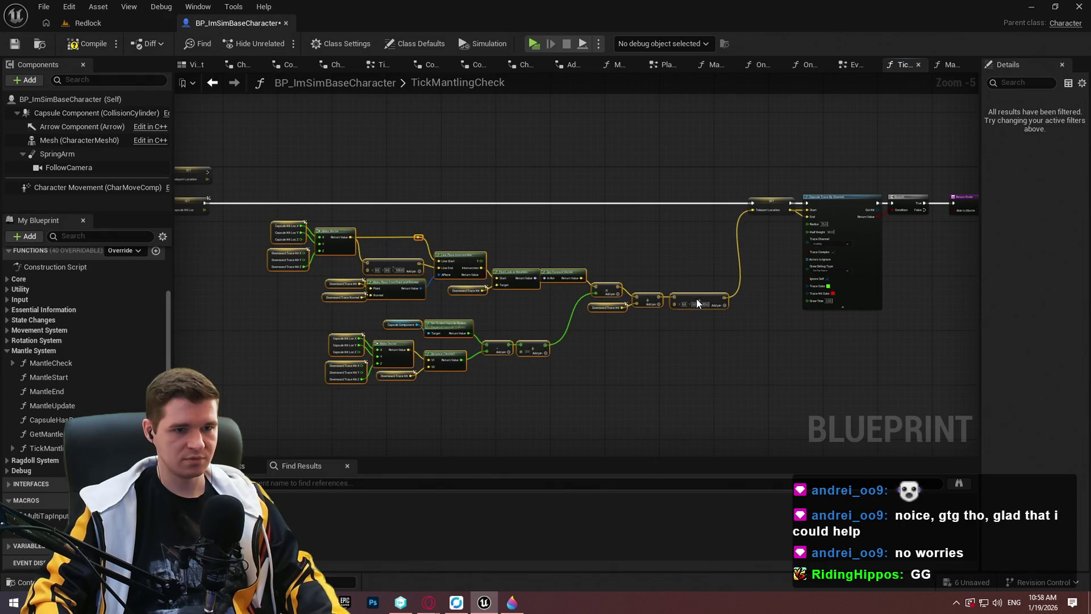
mouse_move(922, 312)
mouse_down()
mouse_move(725, 183)
mouse_move(816, 206)
mouse_up()
drag(758, 361, 234, 179)
Step: Select all mantle graph nodes and shift the whole graph right
click(780, 414)
drag(780, 413, 172, 200)
drag(974, 402, 463, 221)
scroll(492, 279, up, 1)
mouse_move(492, 279)
mouse_down()
mouse_move(561, 299)
mouse_move(684, 285)
mouse_move(523, 237)
mouse_move(592, 209)
mouse_up()
scroll(633, 179, down, 2)
scroll(711, 216, up, 2)
drag(768, 234, 501, 239)
scroll(501, 238, up, 2)
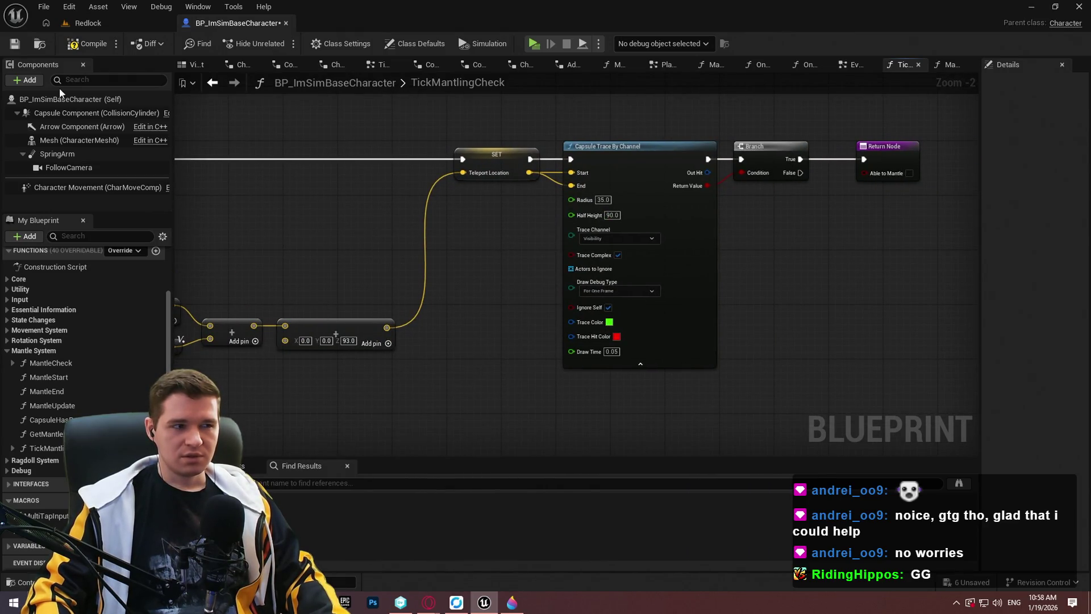
Step: Compile the blueprint, nudge the Return Node left, and review the capsule trace settings
click(15, 44)
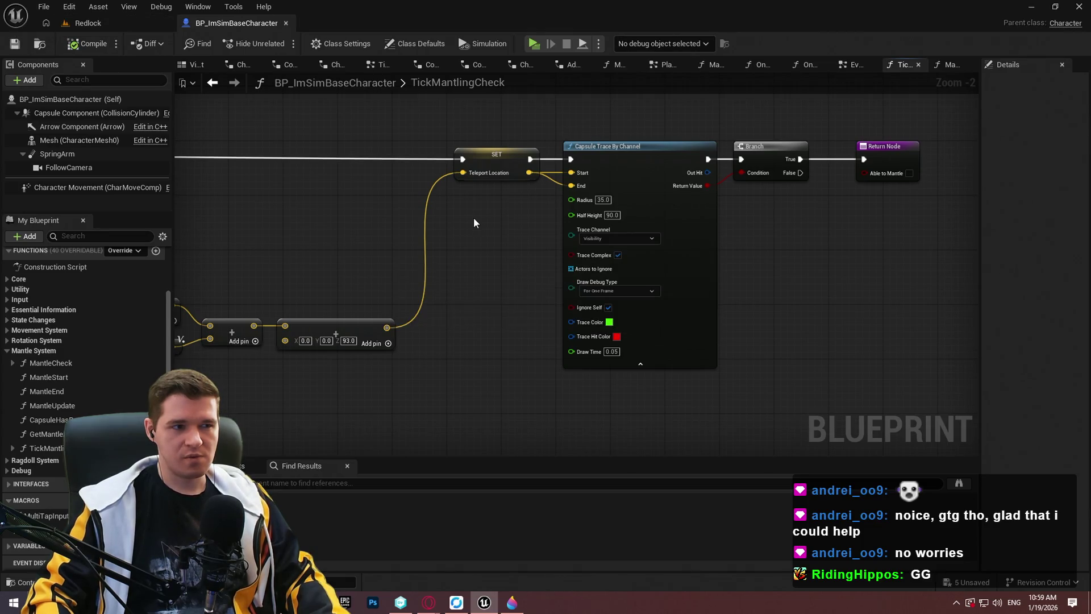
drag(871, 161, 858, 161)
click(848, 250)
scroll(803, 230, down, 4)
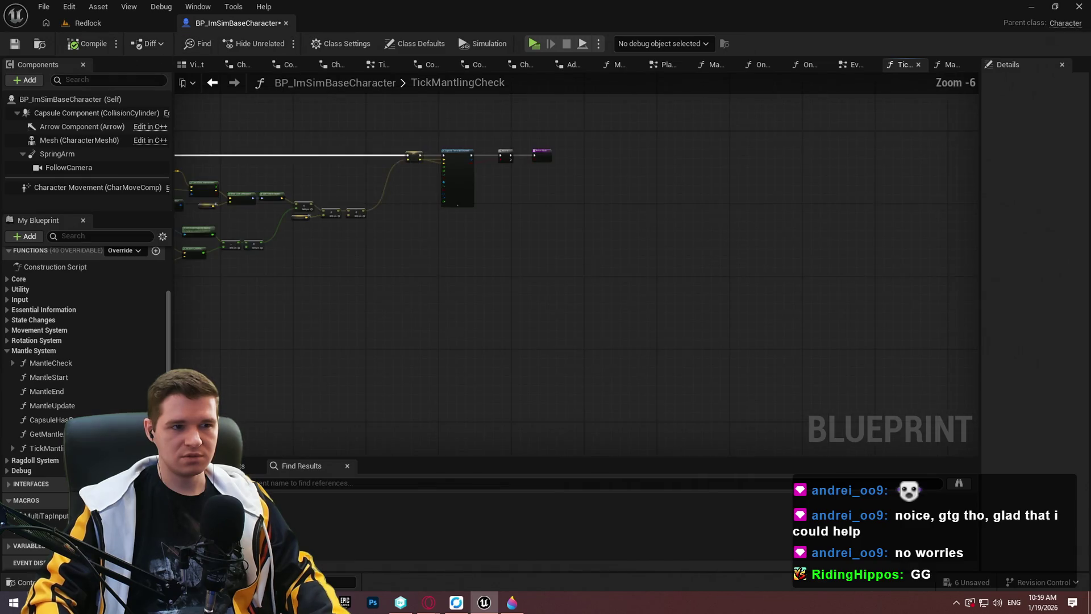
mouse_move(308, 194)
mouse_down()
mouse_move(457, 456)
mouse_move(868, 203)
mouse_move(421, 175)
mouse_move(235, 312)
mouse_up()
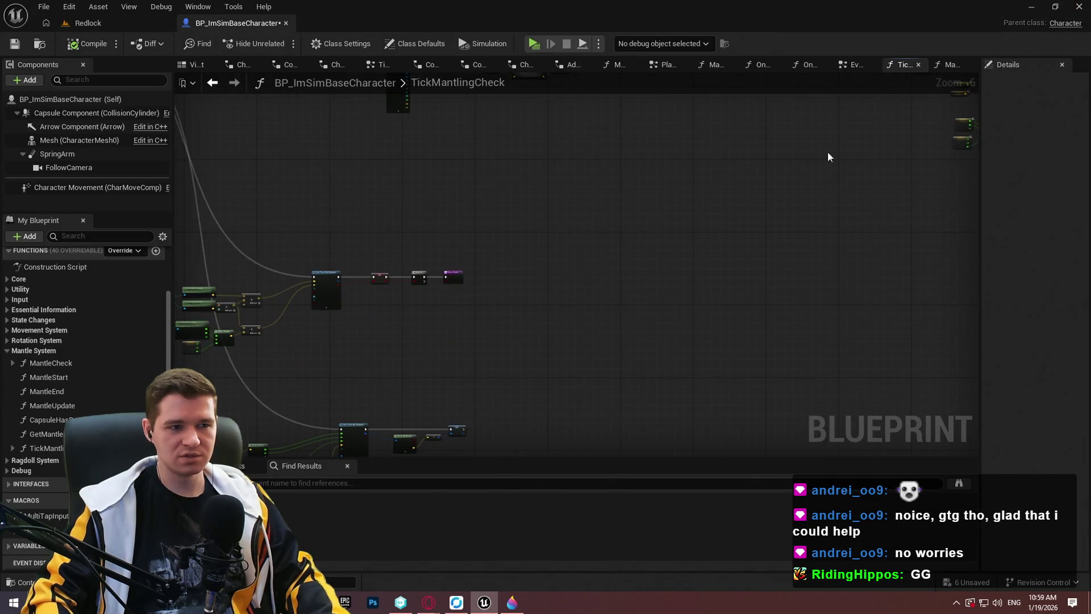
scroll(677, 385, up, 1)
scroll(646, 324, up, 2)
scroll(646, 324, down, 2)
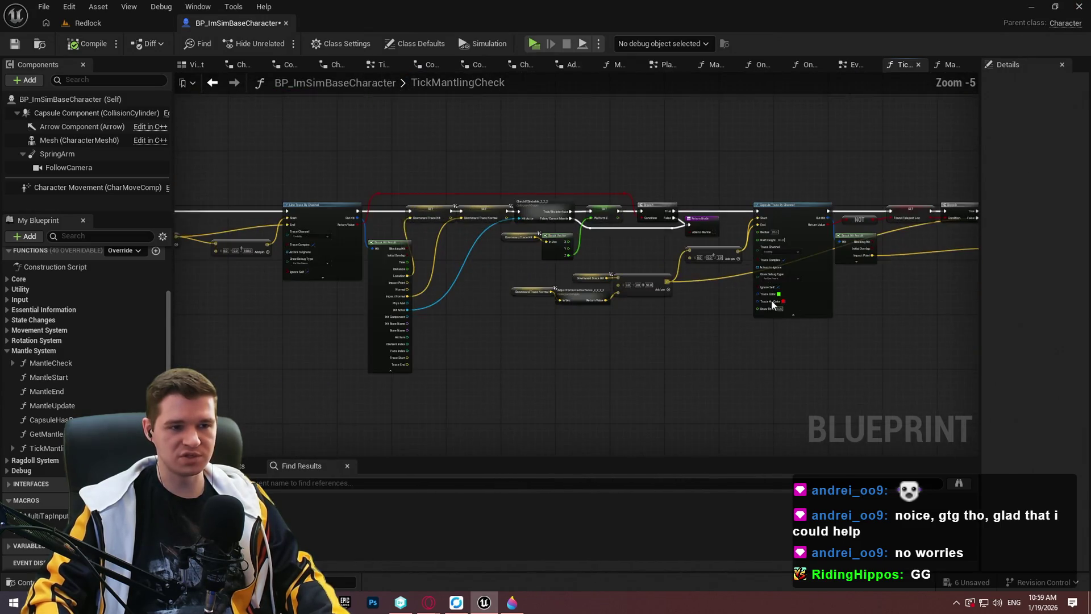
drag(773, 306, 623, 236)
Step: Open MantleCheck and inspect its Capsule Trace and Break Hit Result nodes
double_click(51, 362)
scroll(609, 302, up, 2)
mouse_move(609, 301)
mouse_down()
mouse_move(398, 330)
mouse_move(523, 346)
mouse_up()
mouse_move(593, 278)
mouse_down()
mouse_move(721, 205)
mouse_move(176, 191)
mouse_move(931, 195)
mouse_move(882, 192)
mouse_move(540, 301)
mouse_move(278, 297)
mouse_up()
scroll(283, 237, up, 2)
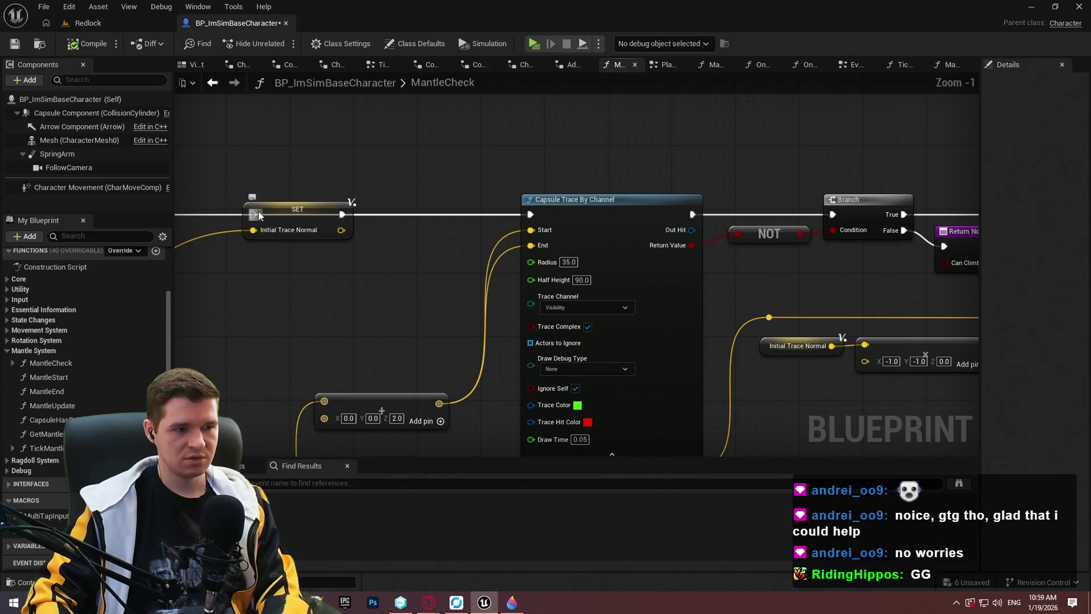
scroll(369, 270, down, 1)
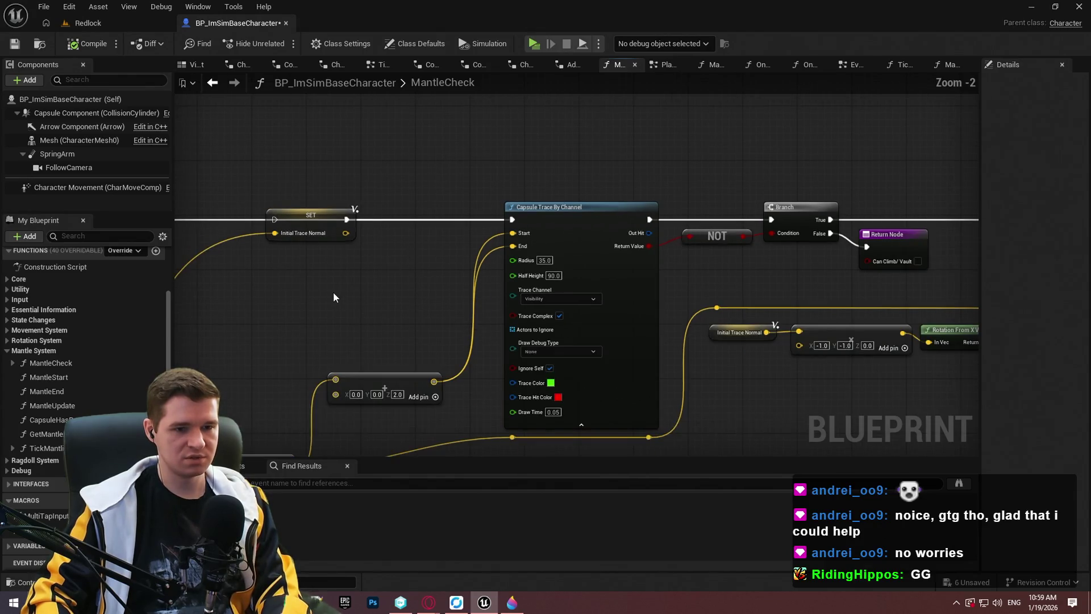
Step: Look over the upper SET nodes, Make Transform and Capsule Trace connections
mouse_move(323, 298)
mouse_down()
mouse_move(316, 309)
mouse_move(689, 204)
mouse_up()
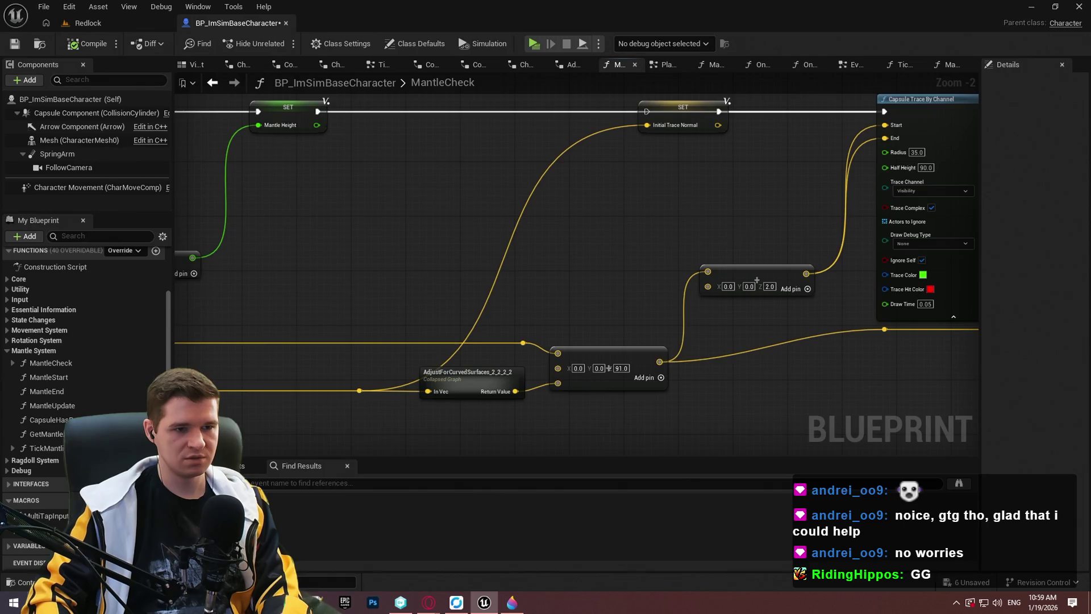
scroll(690, 203, down, 2)
scroll(430, 365, up, 2)
mouse_move(430, 365)
mouse_down()
mouse_move(390, 231)
mouse_move(226, 236)
mouse_up()
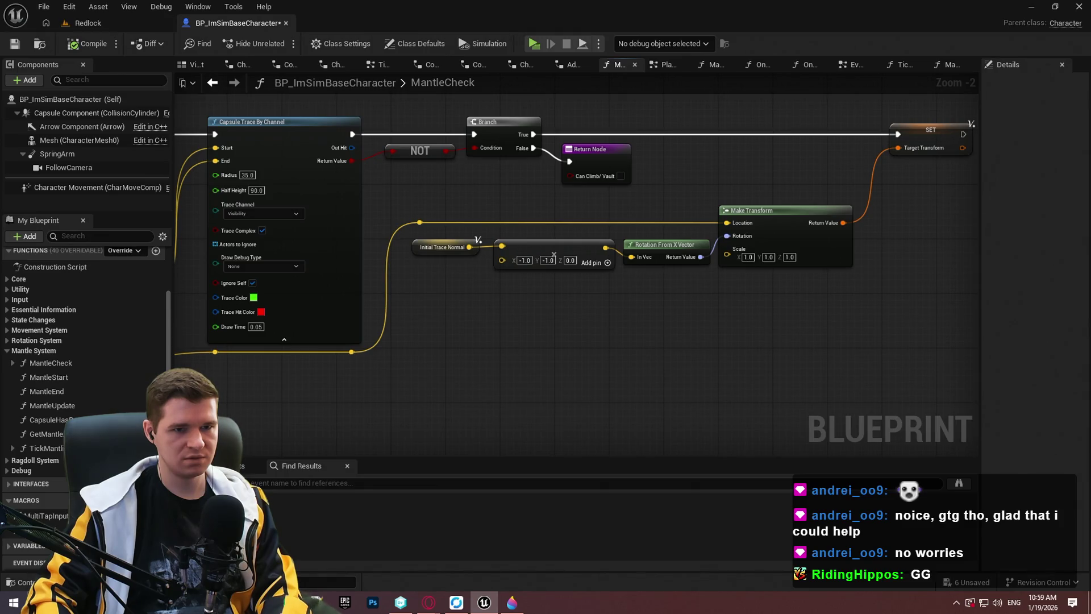
mouse_move(227, 236)
mouse_down()
mouse_move(422, 239)
mouse_move(176, 239)
mouse_move(254, 217)
mouse_move(296, 170)
mouse_move(239, 159)
mouse_up()
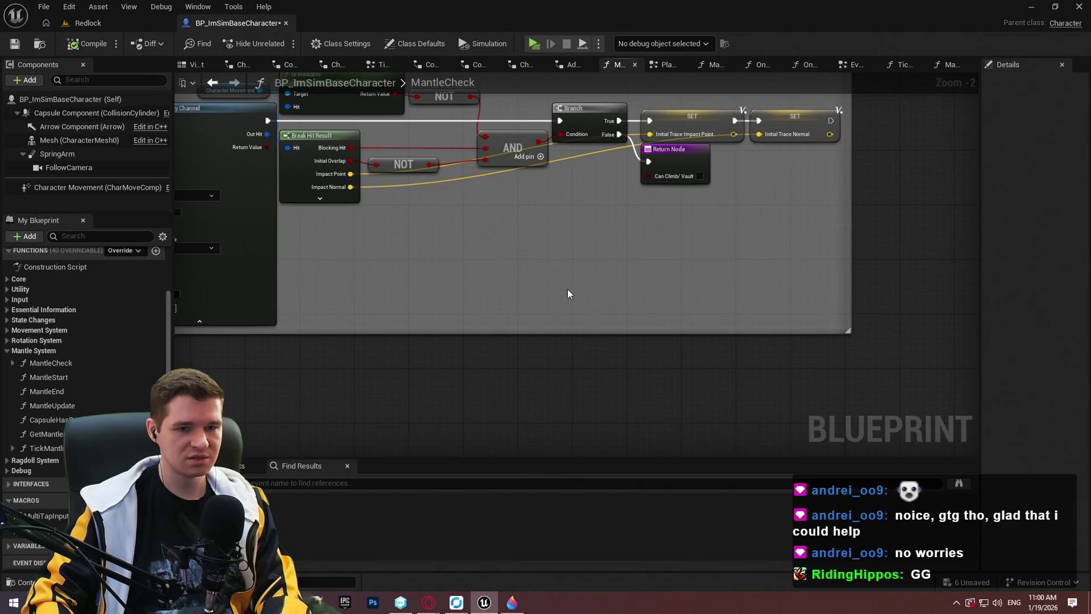
scroll(568, 291, down, 2)
mouse_move(783, 180)
mouse_down()
mouse_move(423, 197)
mouse_move(111, 239)
mouse_move(96, 225)
mouse_up()
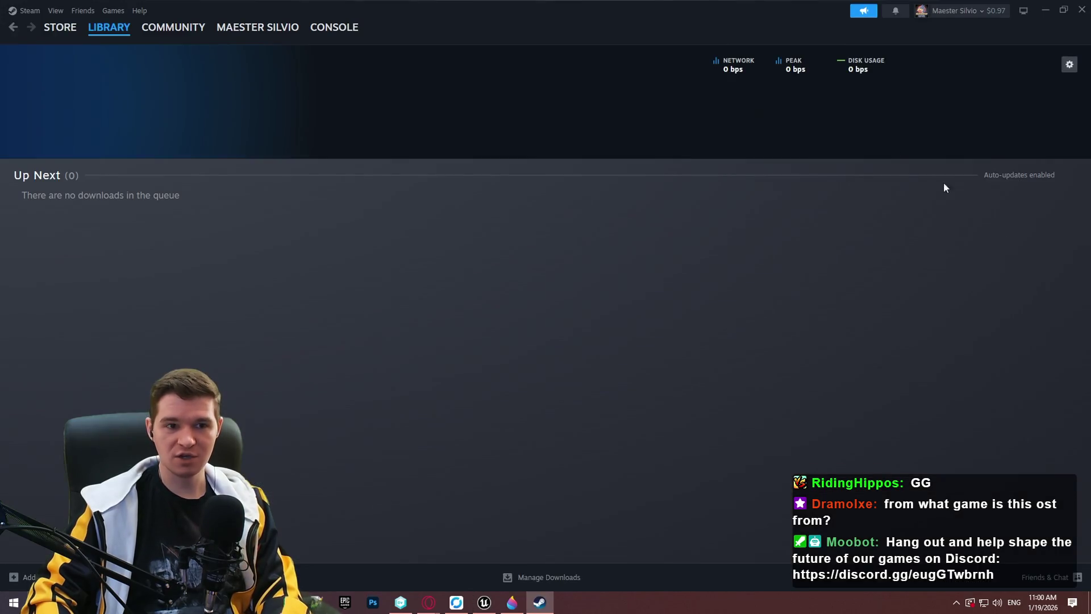
Step: Search the Steam store for 'tan quest' and open the Titan Quest II page
mouse_move(57, 28)
click(50, 46)
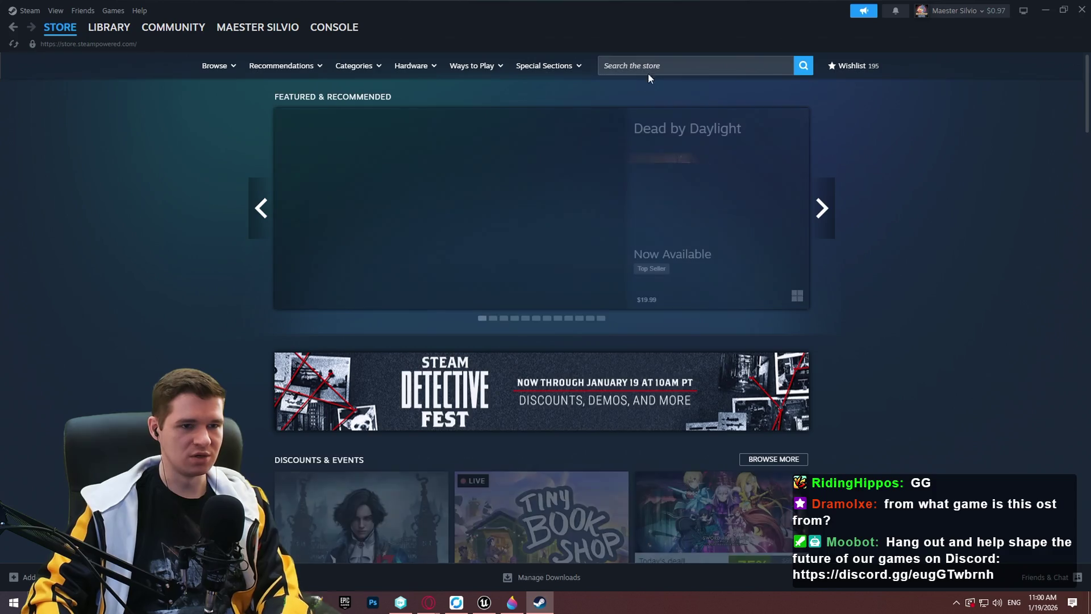
click(682, 65)
text(tan )
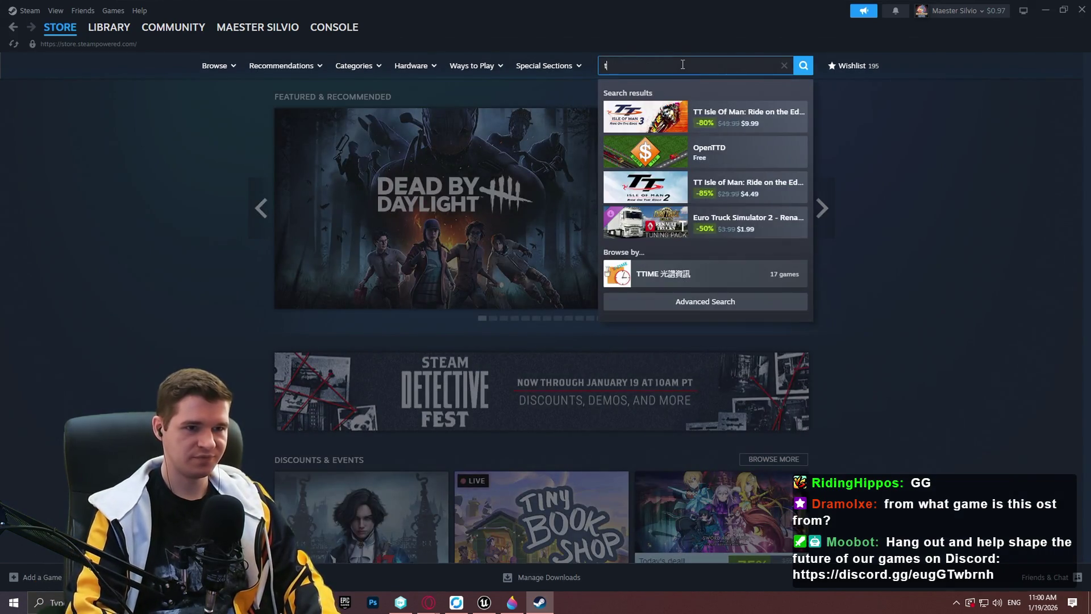
text(quest)
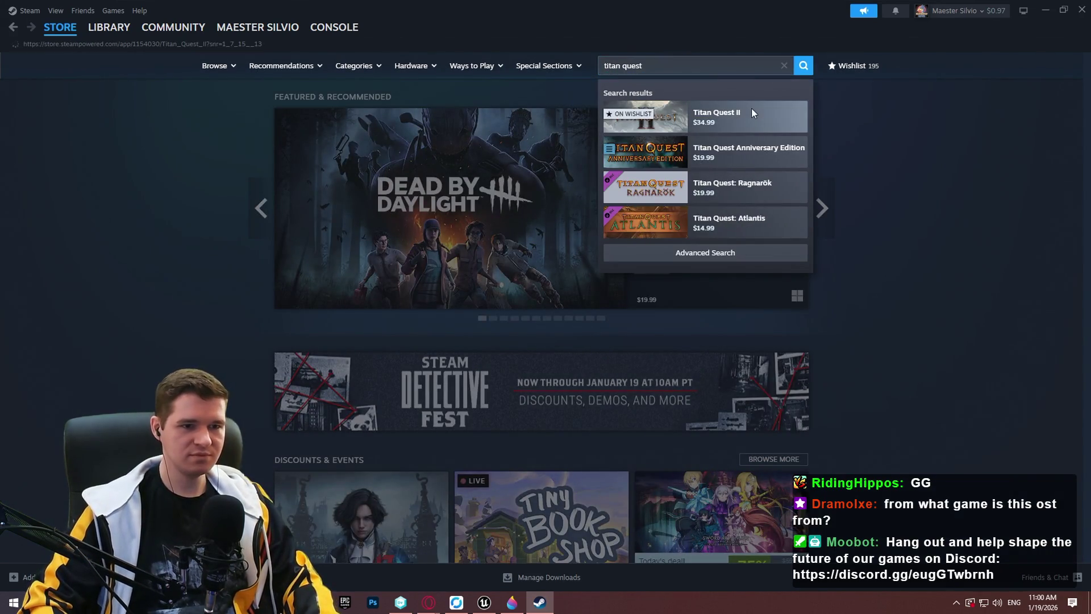
click(790, 116)
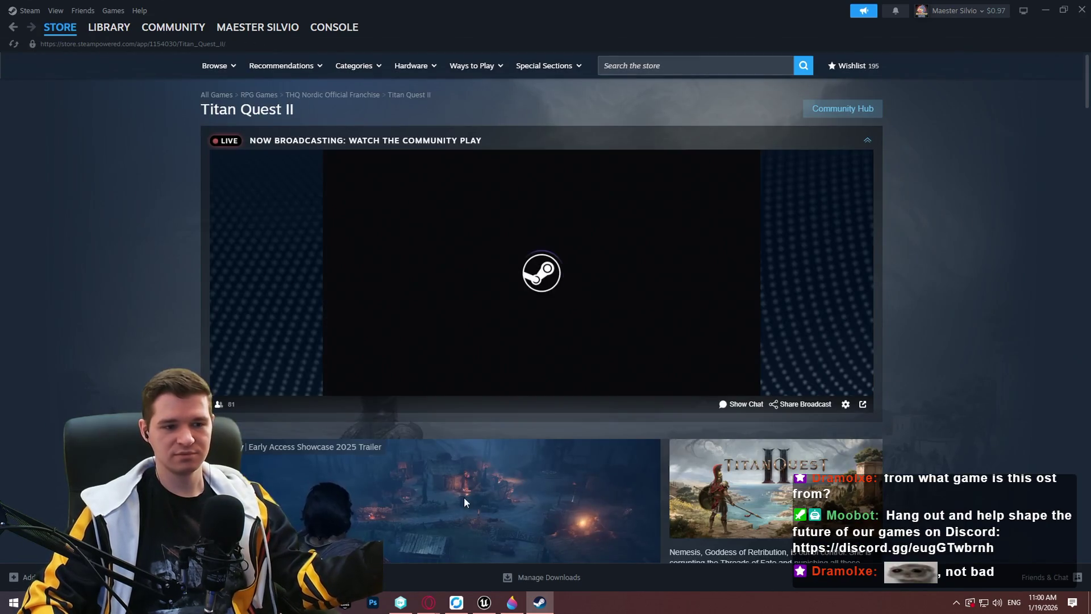
scroll(652, 398, down, 1)
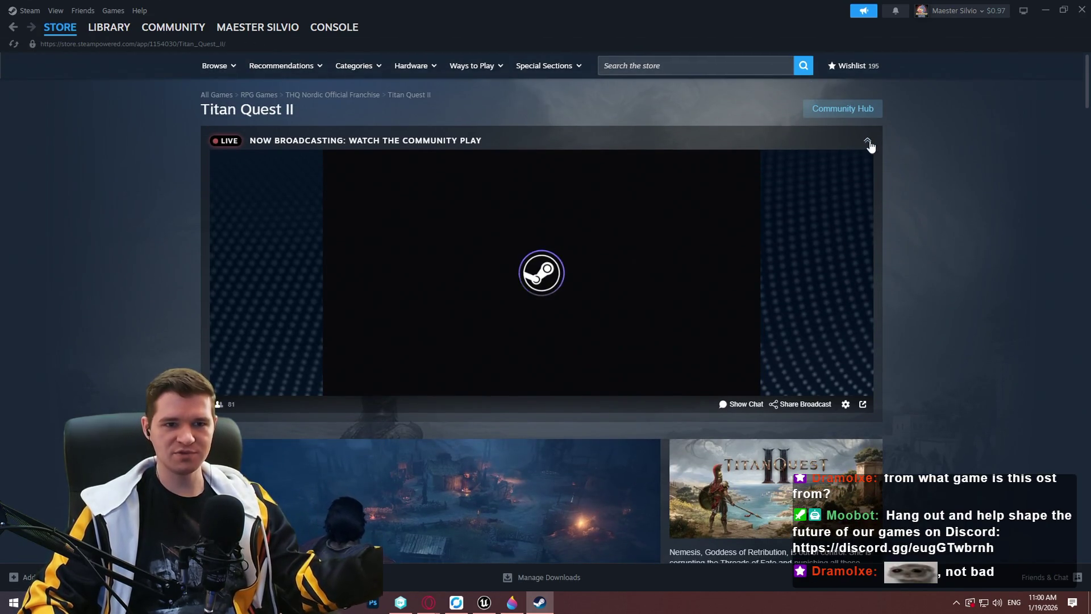
click(868, 141)
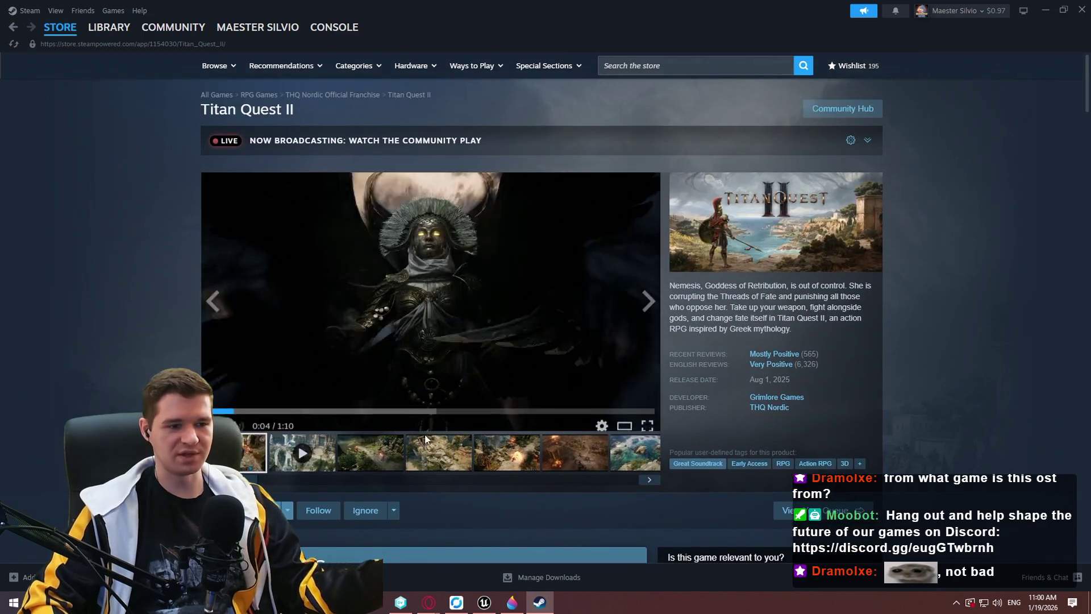
Step: Page through the Titan Quest II screenshots to the coastal scene, then close Steam
click(371, 453)
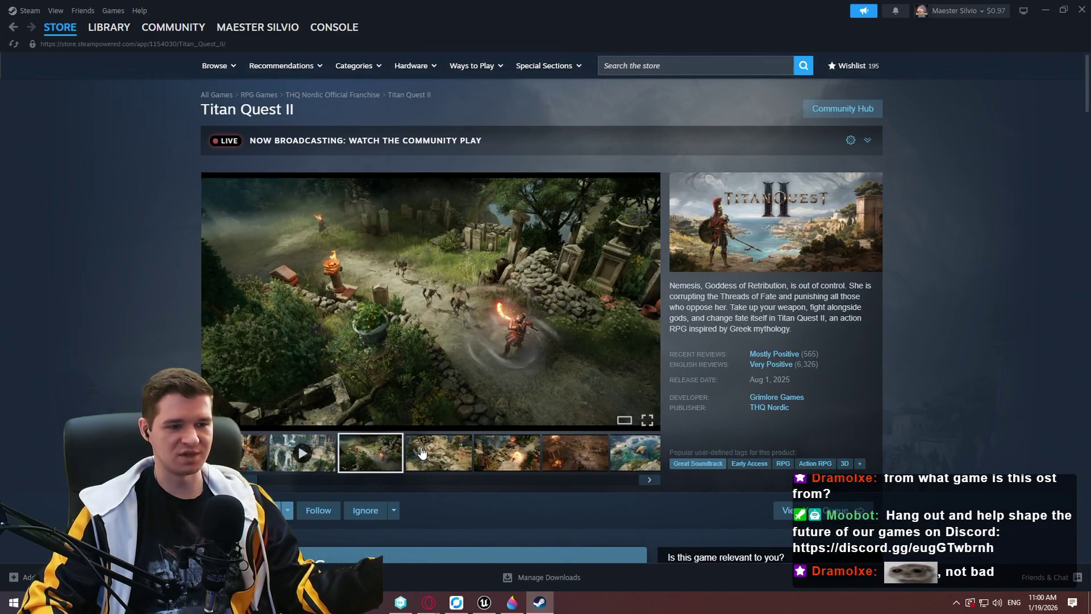
click(421, 453)
click(490, 457)
click(575, 455)
click(635, 464)
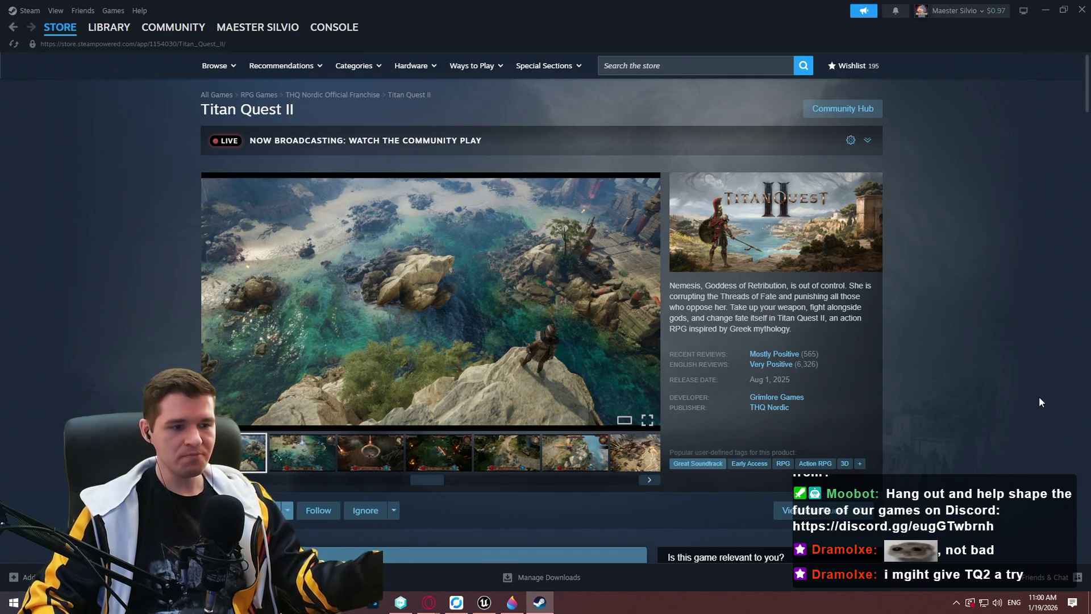
click(1082, 17)
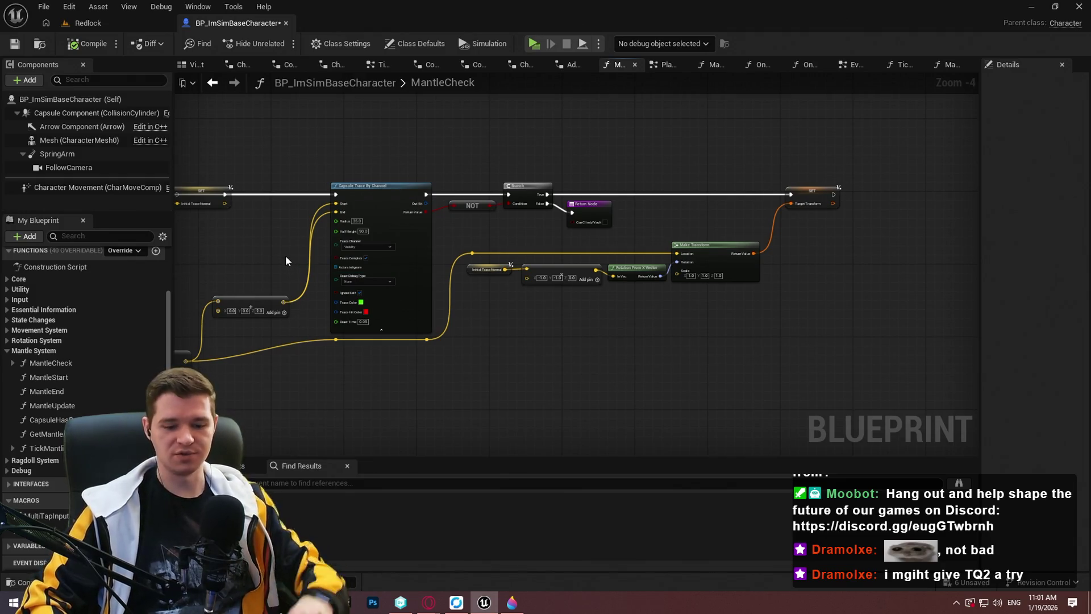
Step: Review MantleCheck's vector add, trace, Make Transform and rotation nodes, then switch to TickMantlingCheck
mouse_move(435, 359)
mouse_down()
mouse_move(749, 305)
mouse_move(974, 285)
mouse_move(896, 307)
mouse_move(833, 289)
mouse_move(646, 288)
mouse_up()
scroll(974, 285, up, 3)
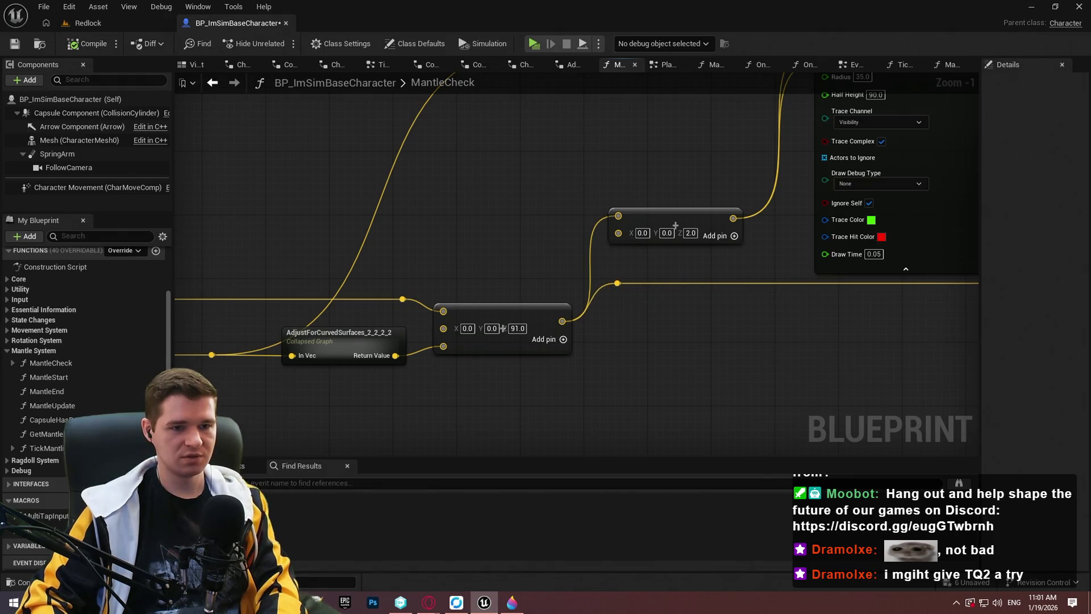
scroll(663, 339, down, 4)
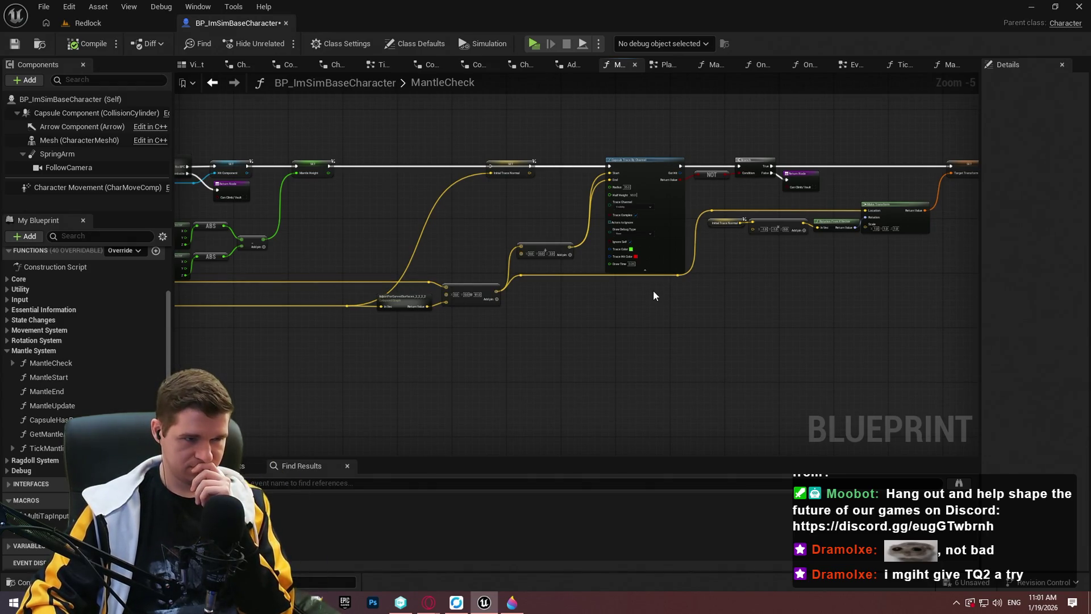
scroll(896, 236, up, 3)
drag(896, 236, 751, 324)
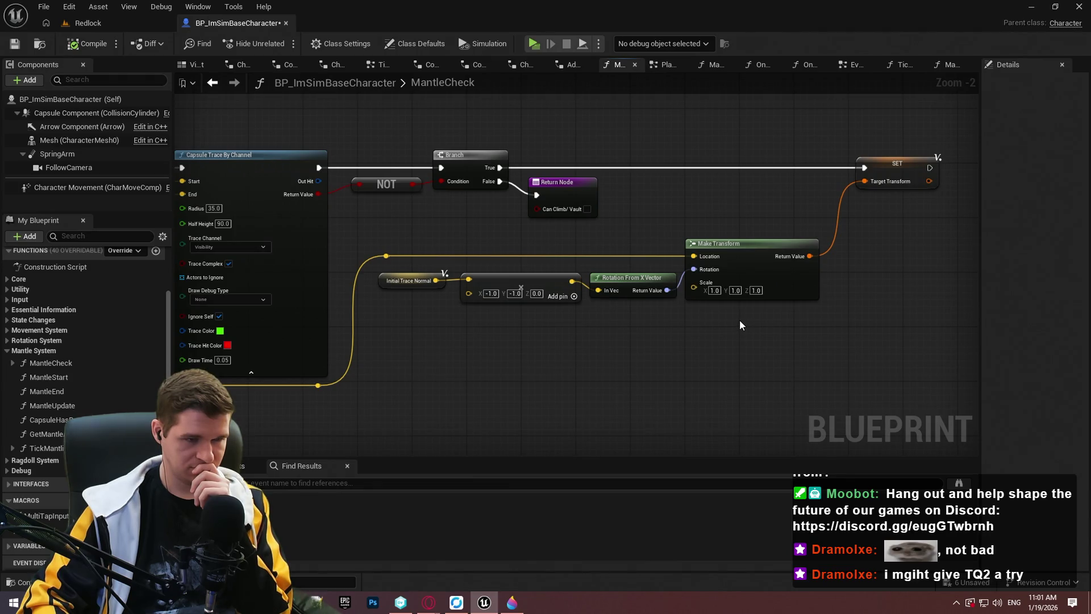
mouse_move(646, 334)
mouse_down()
mouse_move(573, 304)
mouse_move(401, 271)
mouse_move(580, 403)
mouse_move(694, 447)
mouse_move(853, 330)
mouse_up()
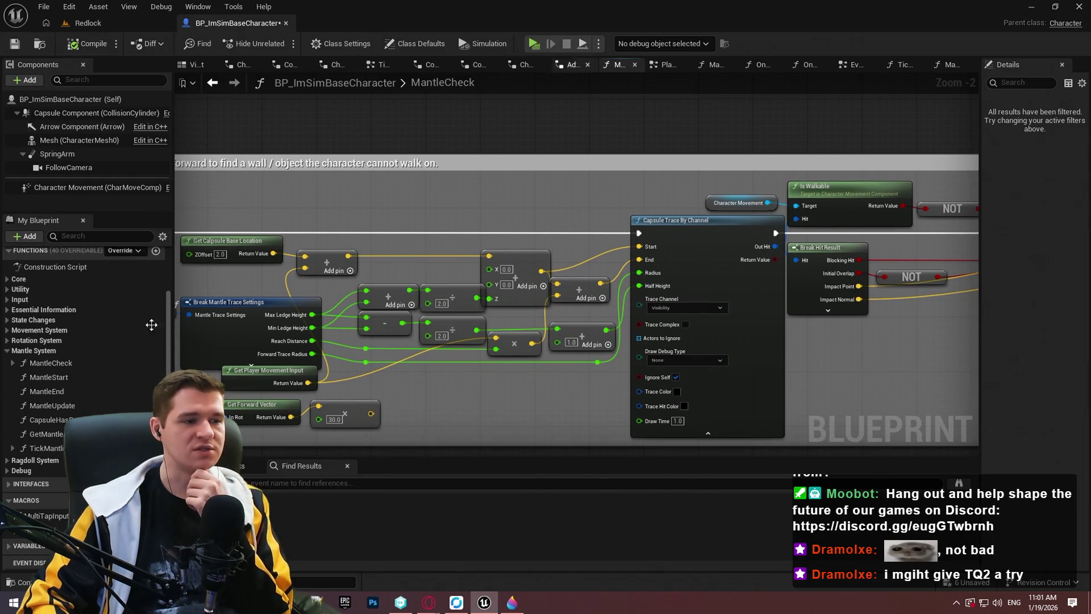
double_click(59, 448)
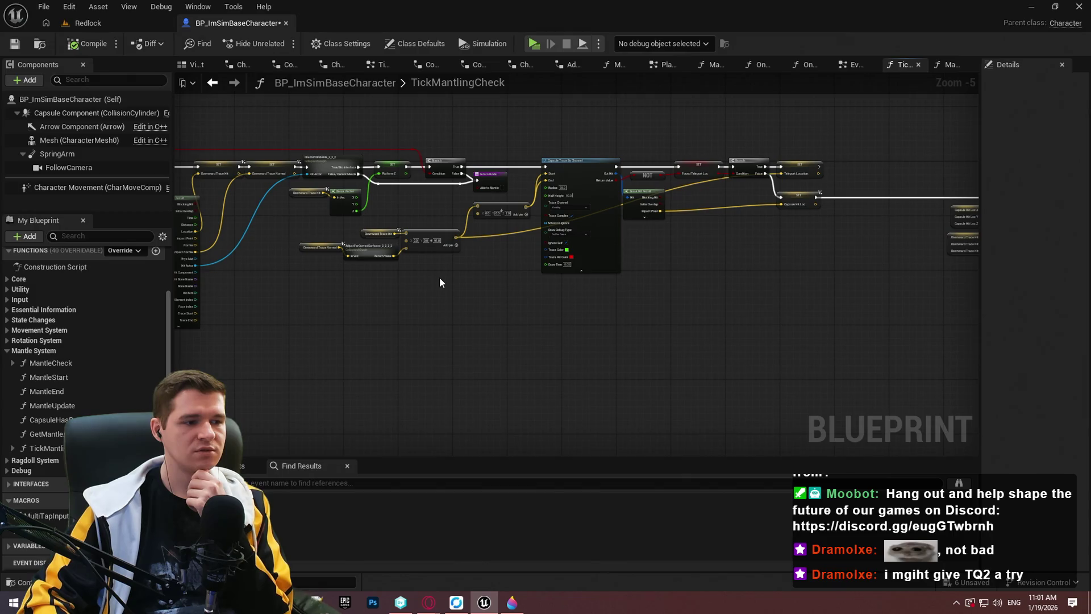
Step: List all references to MantleCheck and jump to its call in TickGraph
right_click(90, 366)
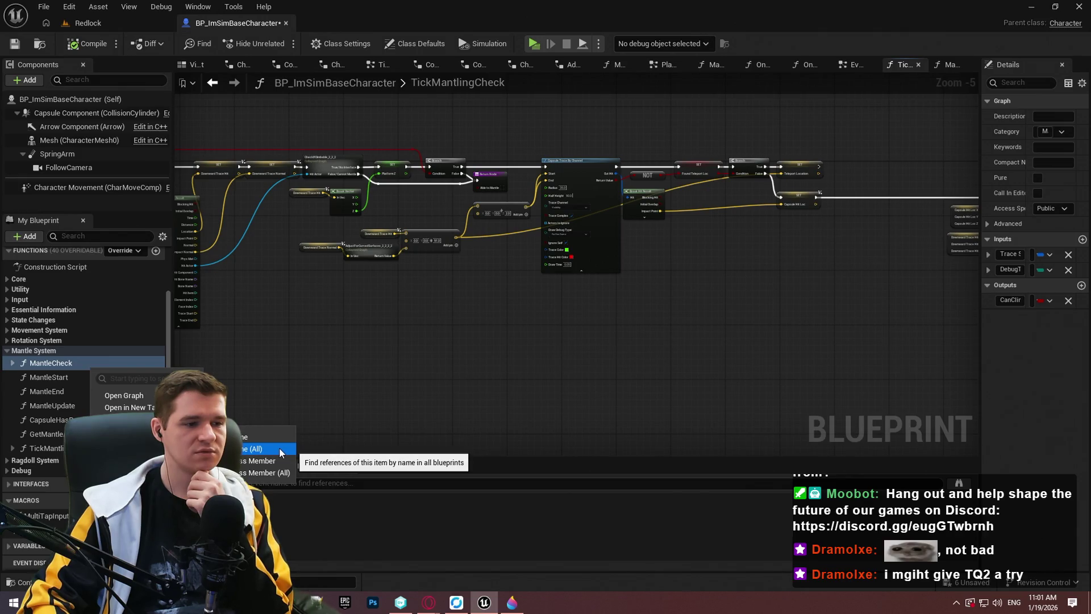
click(278, 448)
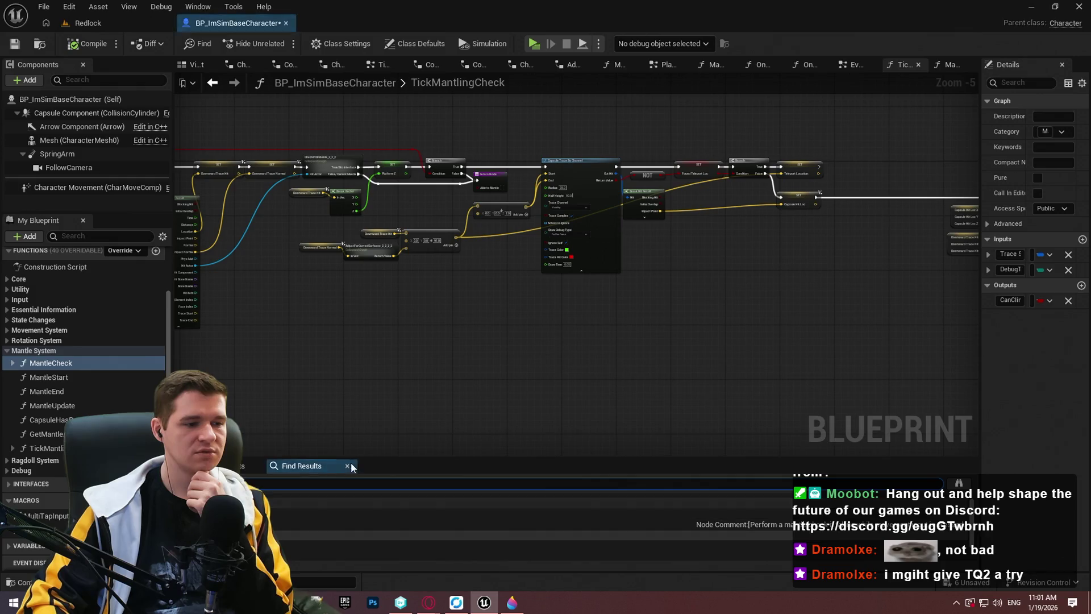
drag(355, 457, 360, 404)
double_click(291, 463)
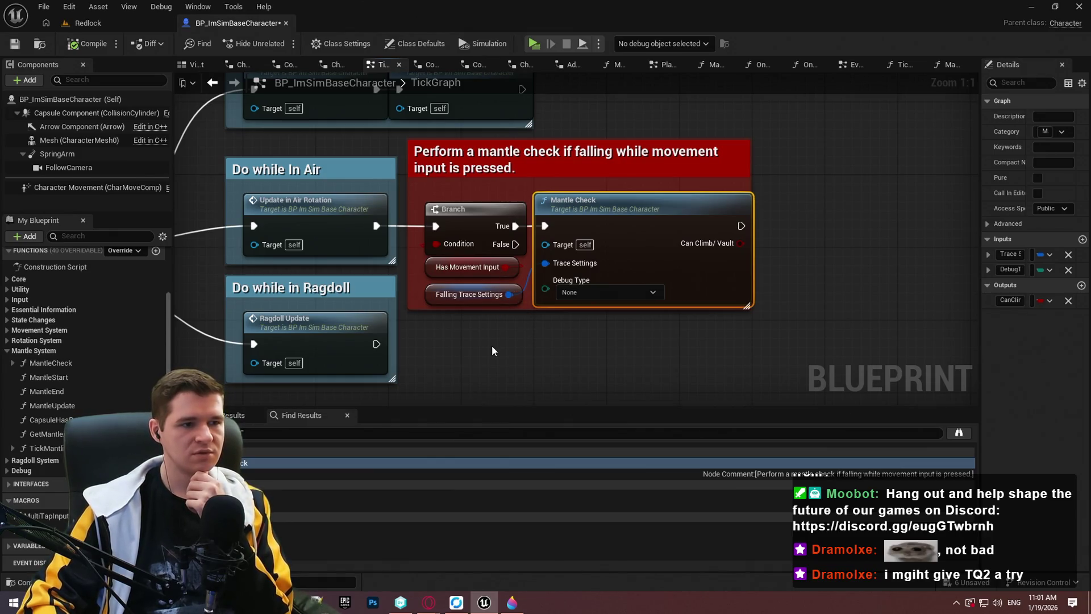
Step: Follow the Tick Mantling Check call after the Grounded state into the TickMantlingCheck graph
scroll(500, 367, down, 5)
scroll(670, 166, up, 3)
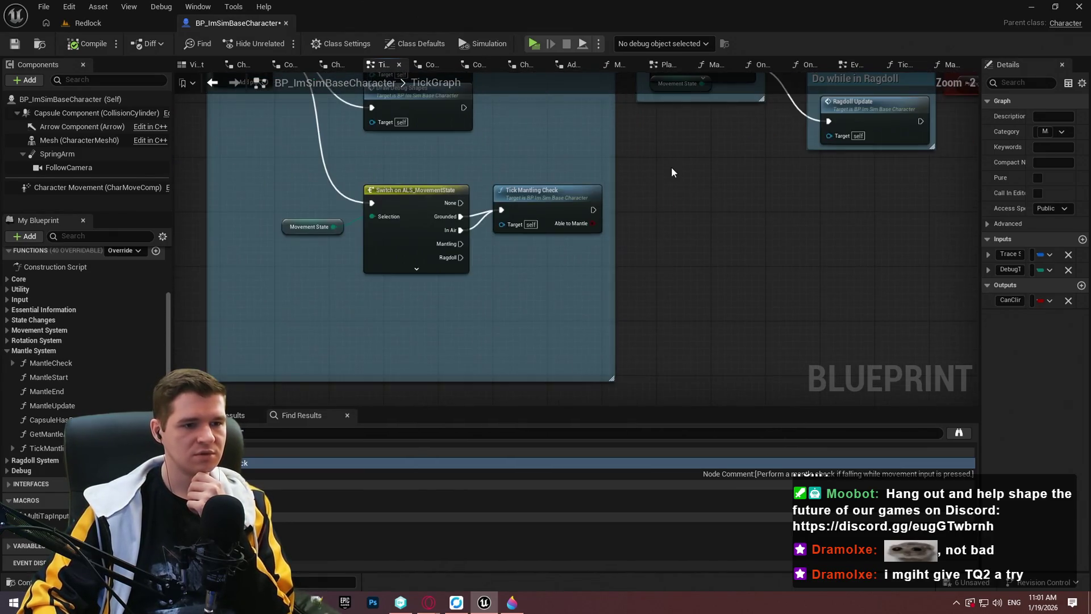
drag(672, 172, 755, 321)
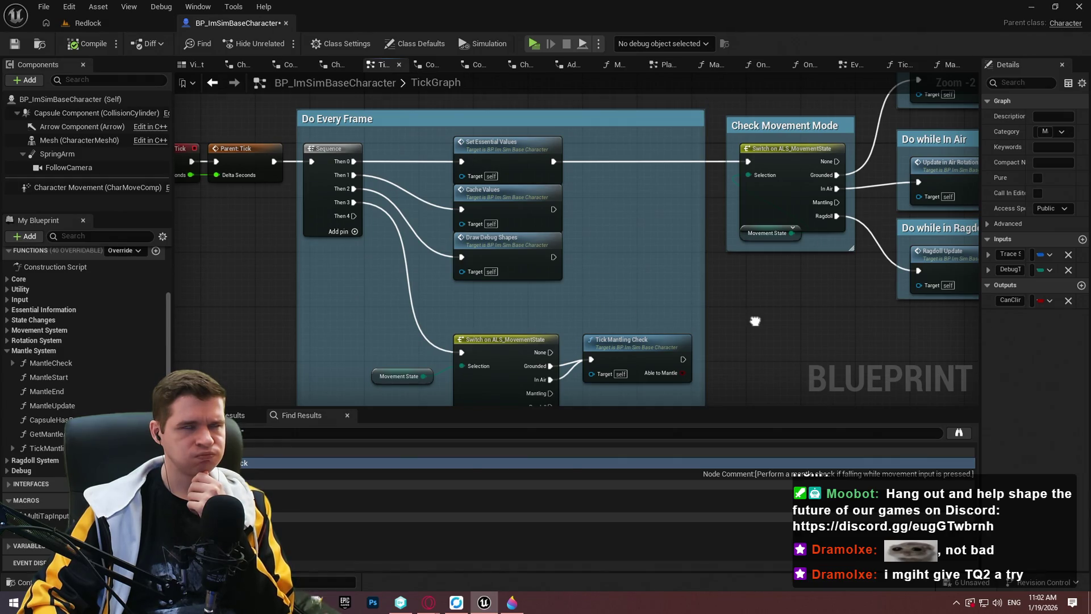
mouse_move(755, 321)
mouse_down()
mouse_move(102, 304)
mouse_move(505, 326)
mouse_move(407, 329)
mouse_up()
click(647, 322)
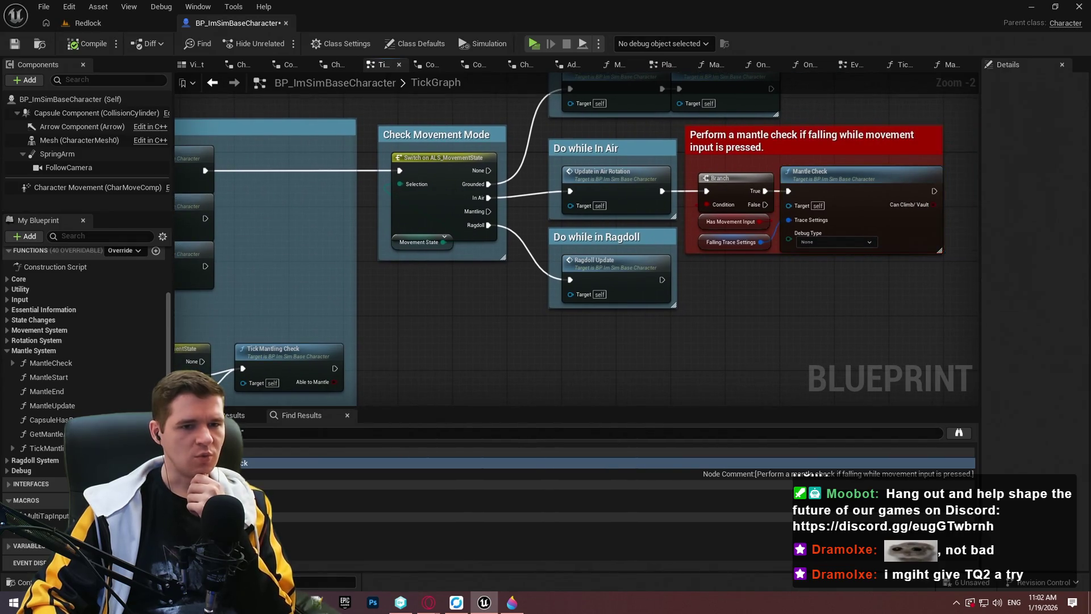
drag(760, 313, 651, 324)
mouse_move(880, 324)
mouse_down()
mouse_move(591, 226)
mouse_move(907, 94)
mouse_up()
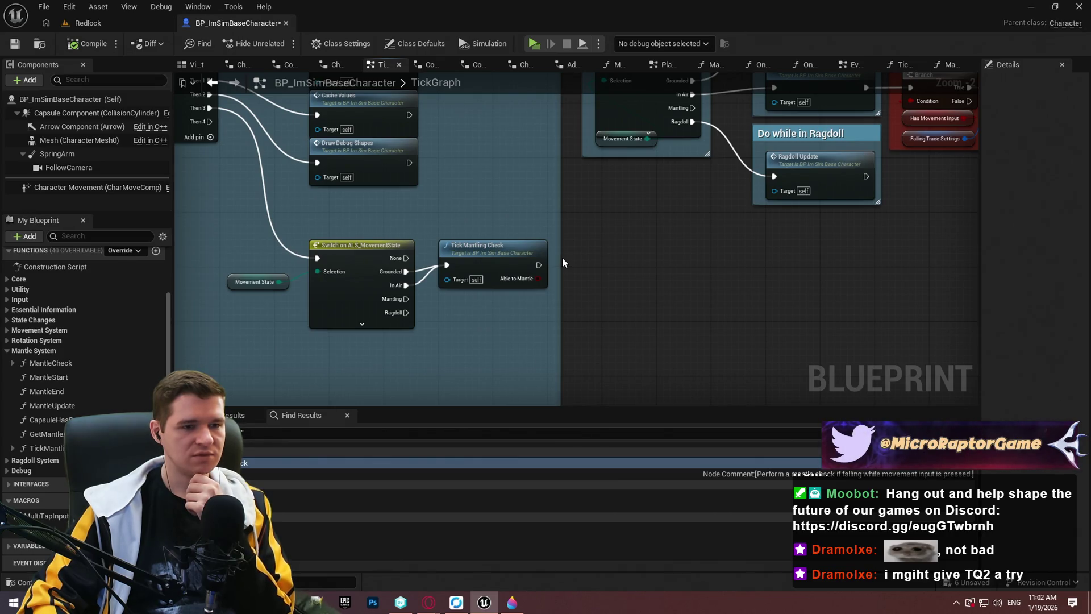
click(44, 448)
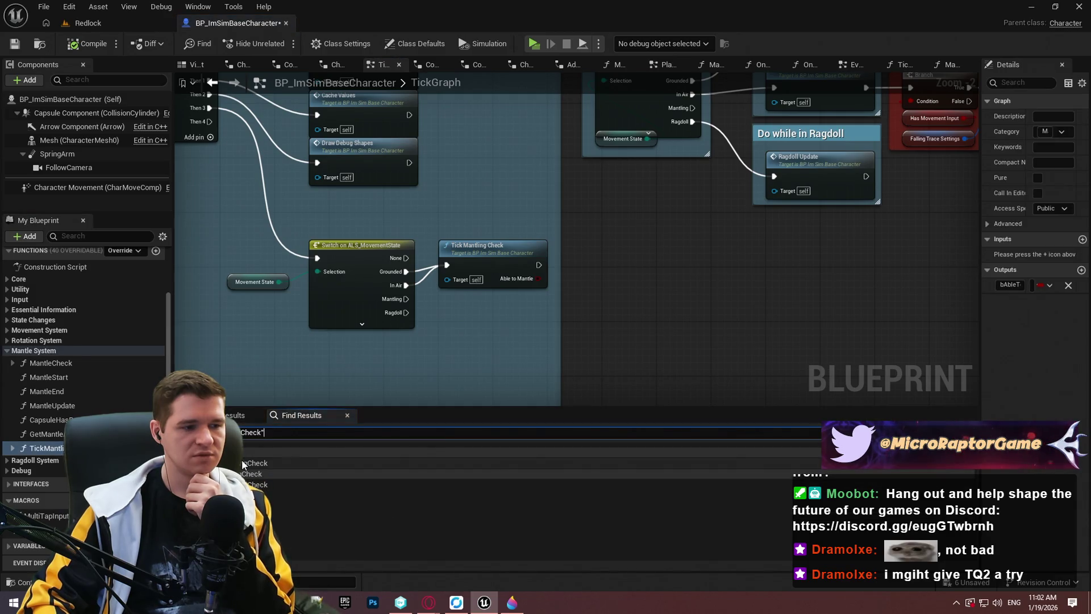
double_click(255, 462)
double_click(578, 264)
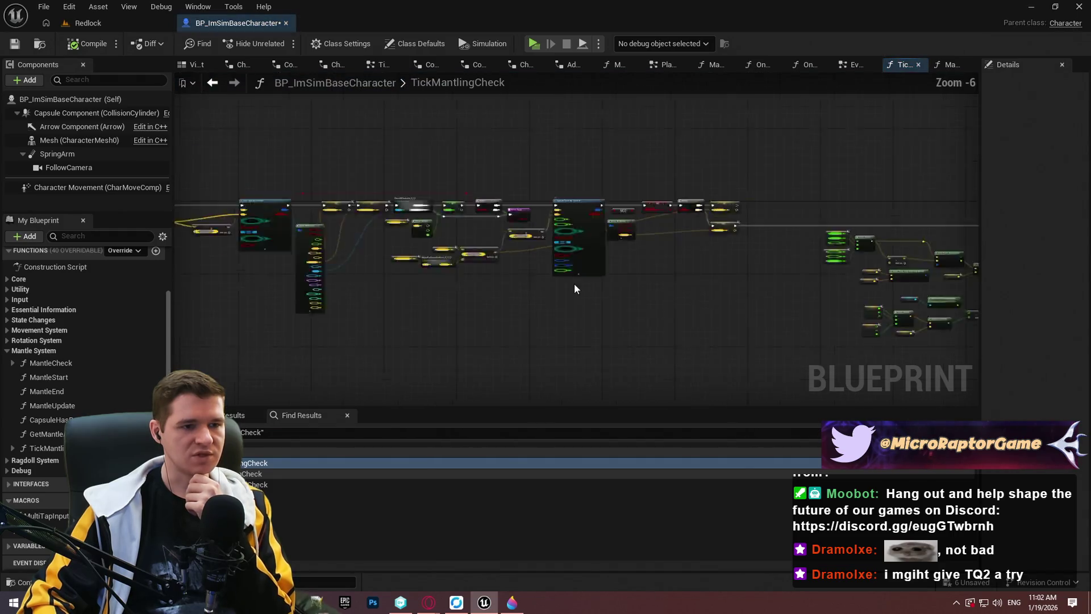
scroll(635, 280, up, 9)
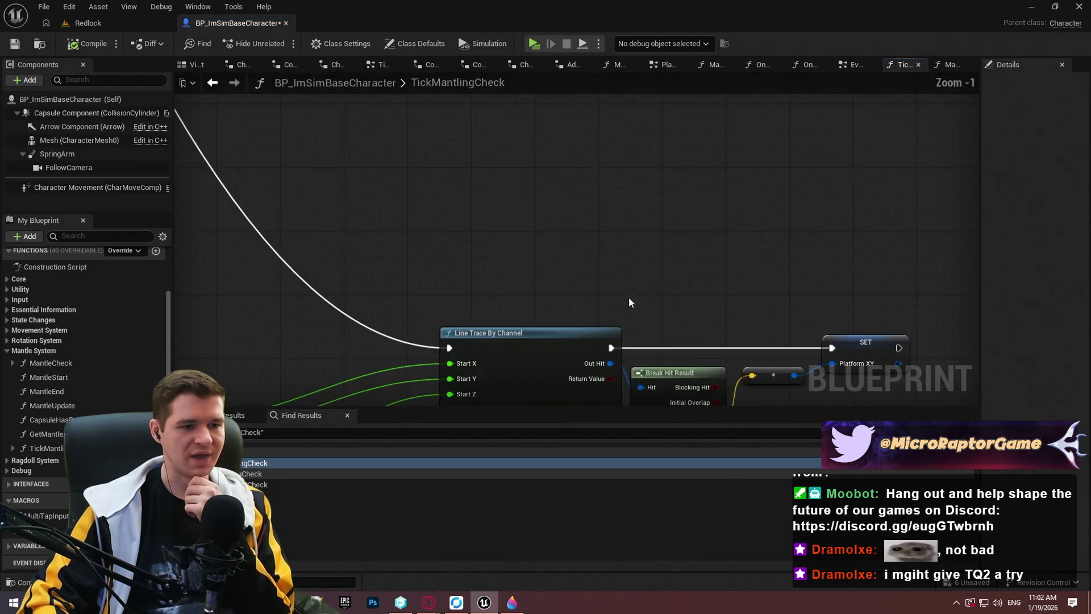
mouse_move(603, 75)
mouse_down()
mouse_move(825, 121)
mouse_move(620, 144)
mouse_move(711, 112)
mouse_move(933, 117)
mouse_move(975, 143)
mouse_move(878, 145)
mouse_move(549, 212)
mouse_up()
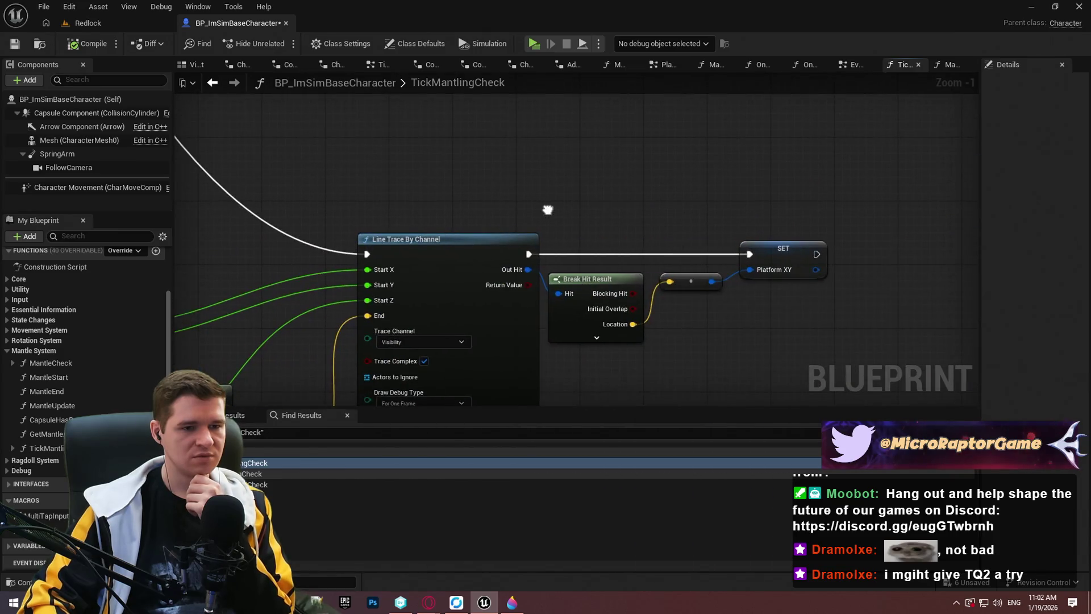
scroll(778, 185, down, 6)
drag(778, 185, 626, 239)
scroll(502, 283, up, 2)
mouse_move(502, 283)
mouse_down()
mouse_move(334, 310)
mouse_move(402, 255)
mouse_up()
scroll(651, 264, up, 2)
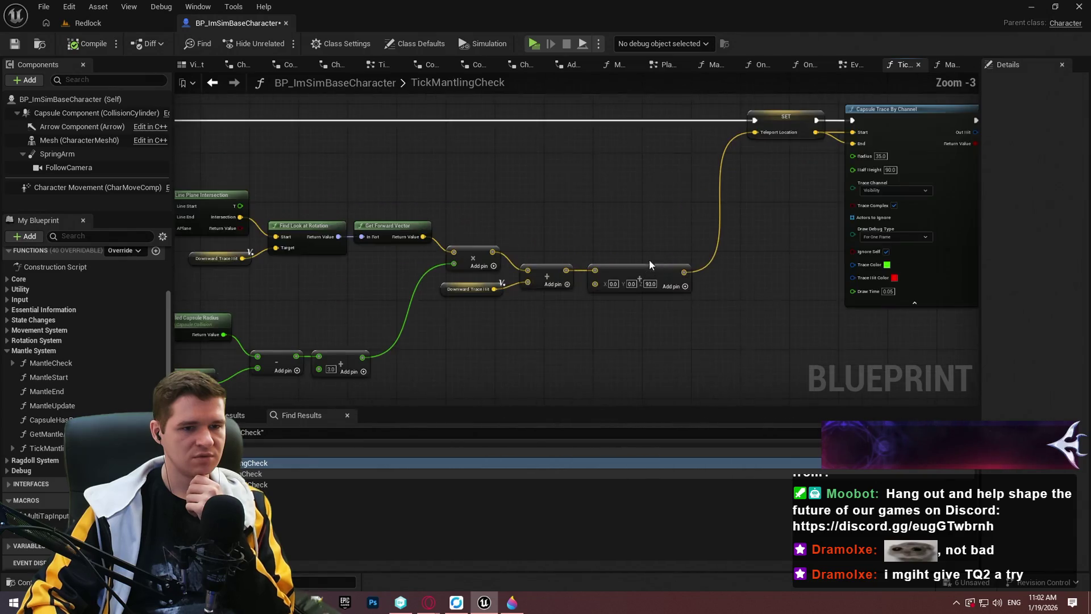
drag(651, 264, 372, 298)
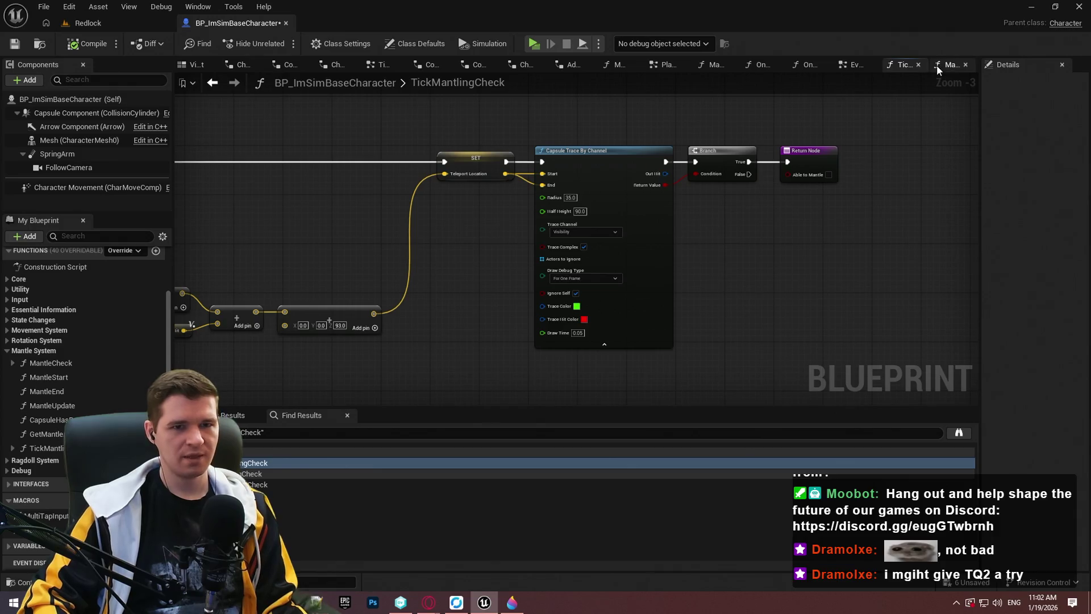
scroll(103, 294, up, 3)
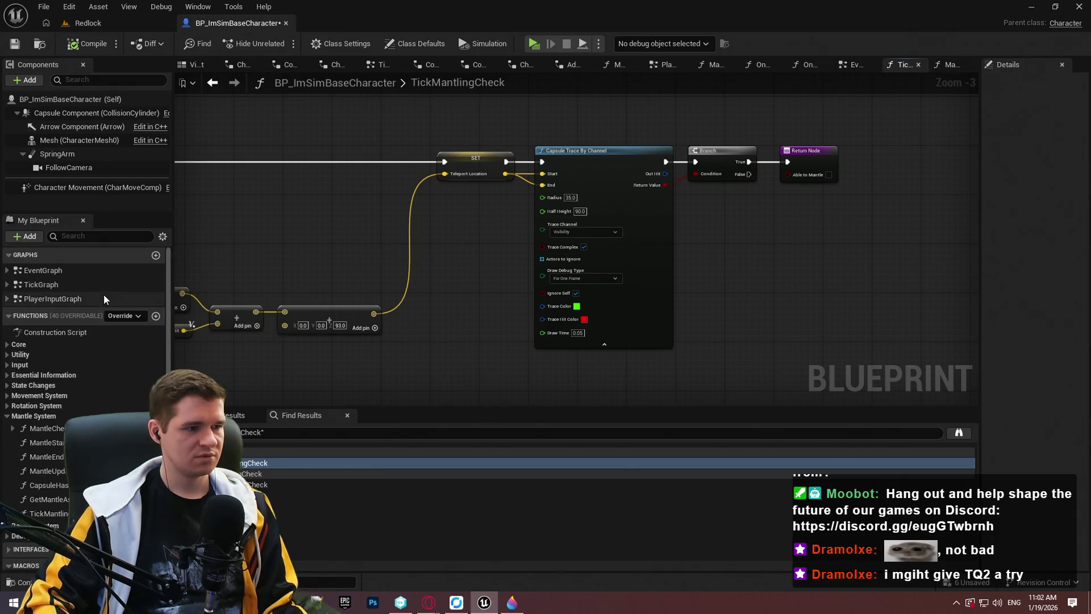
Step: Review the Debug Key Tab nodes in the character's EventGraph
double_click(52, 273)
scroll(479, 328, up, 6)
drag(537, 370, 576, 232)
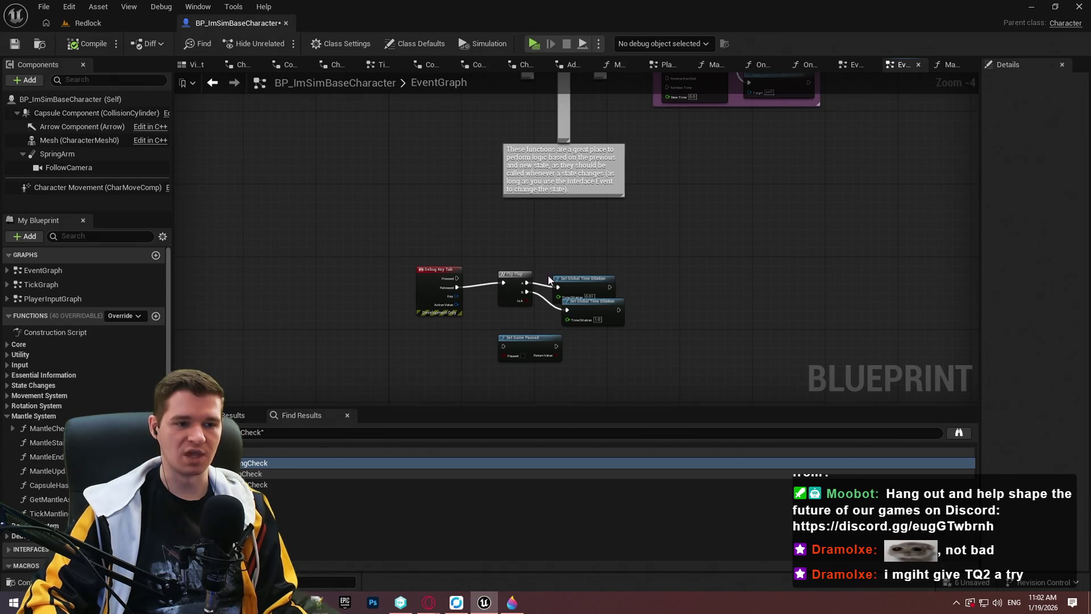
scroll(602, 234, up, 2)
scroll(442, 395, down, 2)
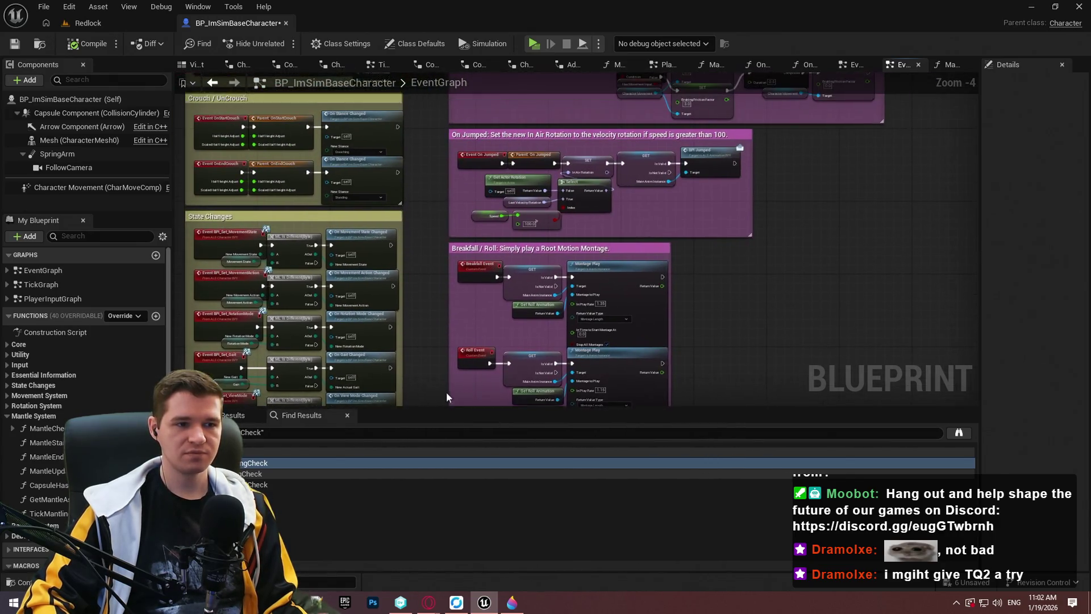
Step: Return to the TickGraph and compile BP_ImSimBaseCharacter
double_click(39, 284)
scroll(370, 170, up, 4)
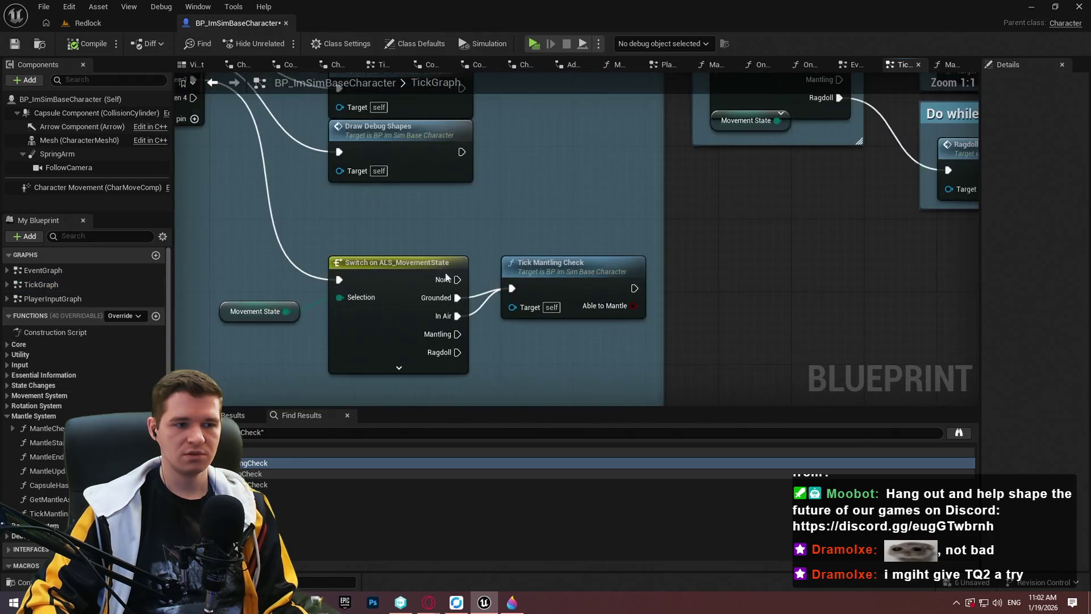
click(87, 48)
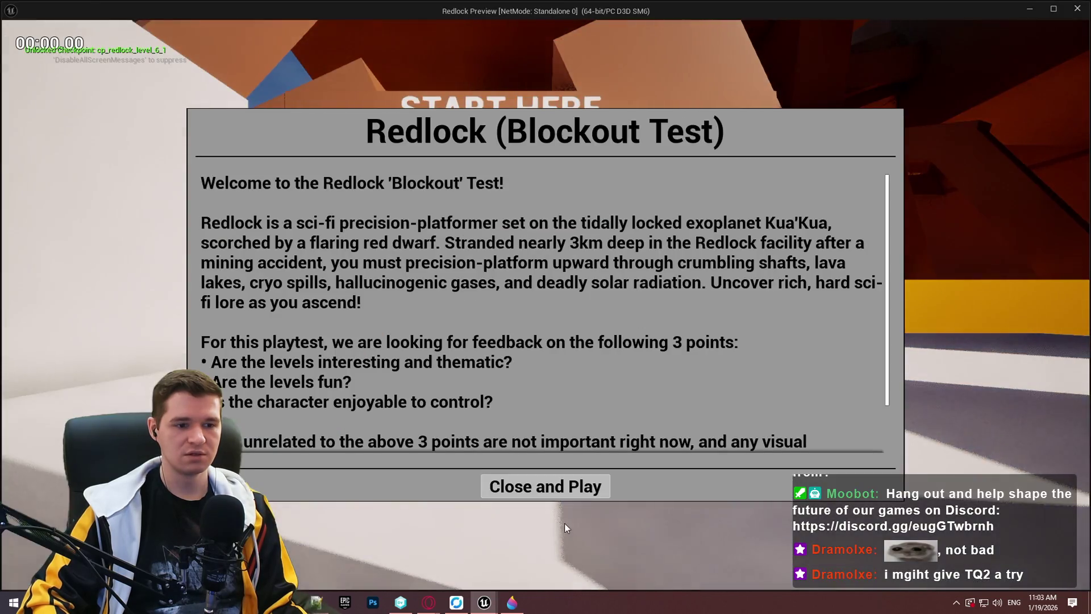
Step: Play-test Redlock, vaulting beams and wall-running along the white pillar, then stop
click(546, 485)
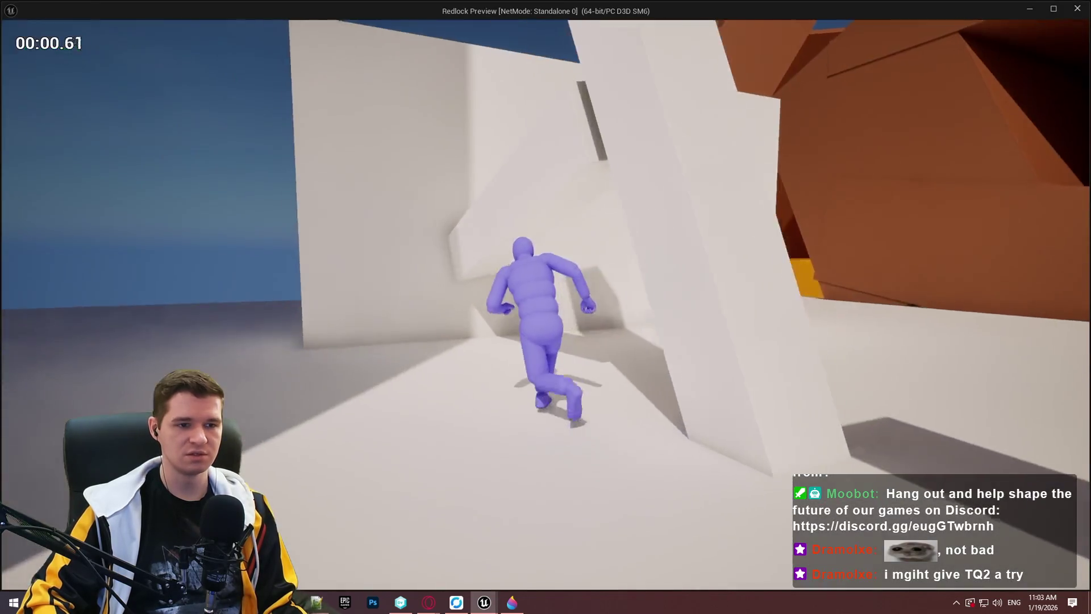
key(w)
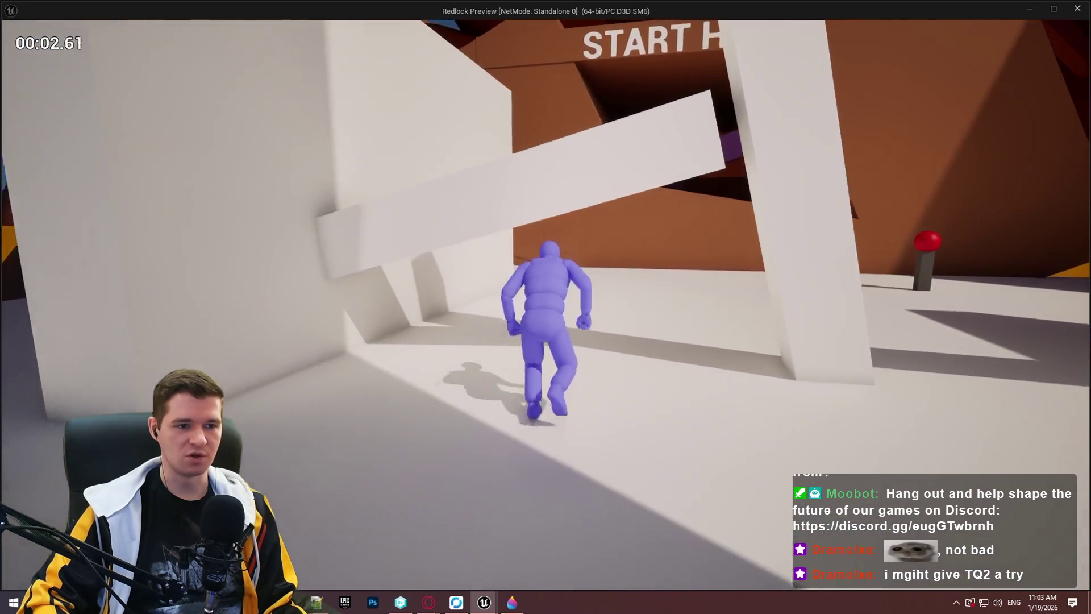
key(space)
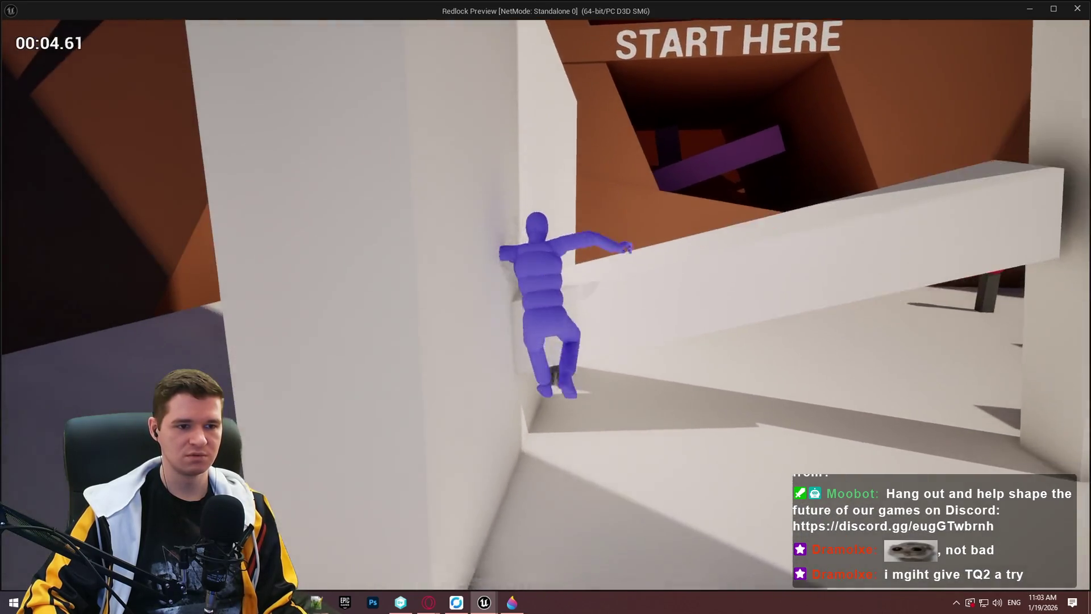
key(space)
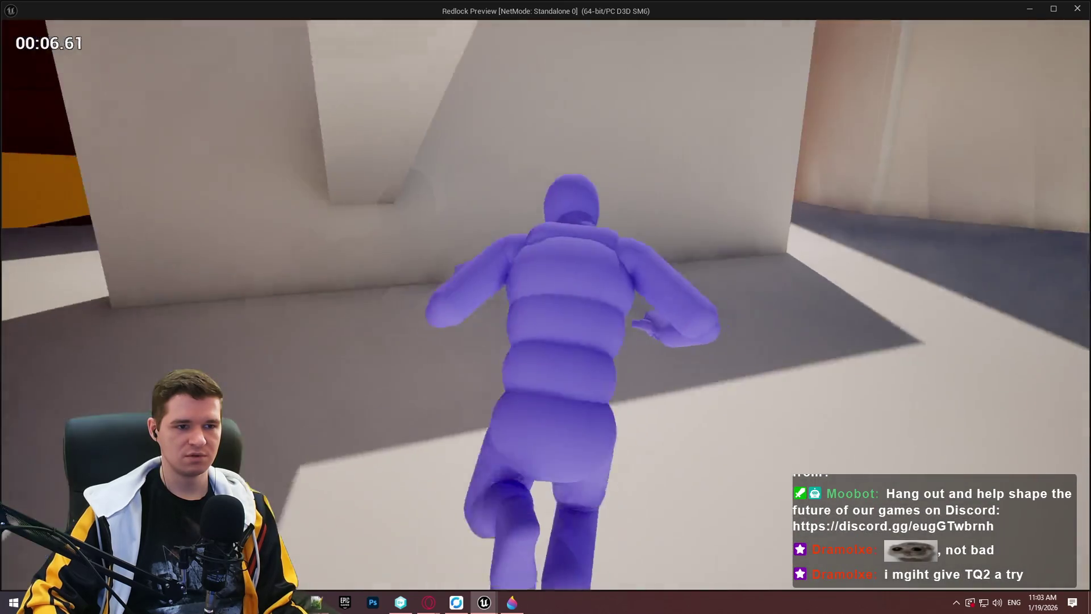
key(space)
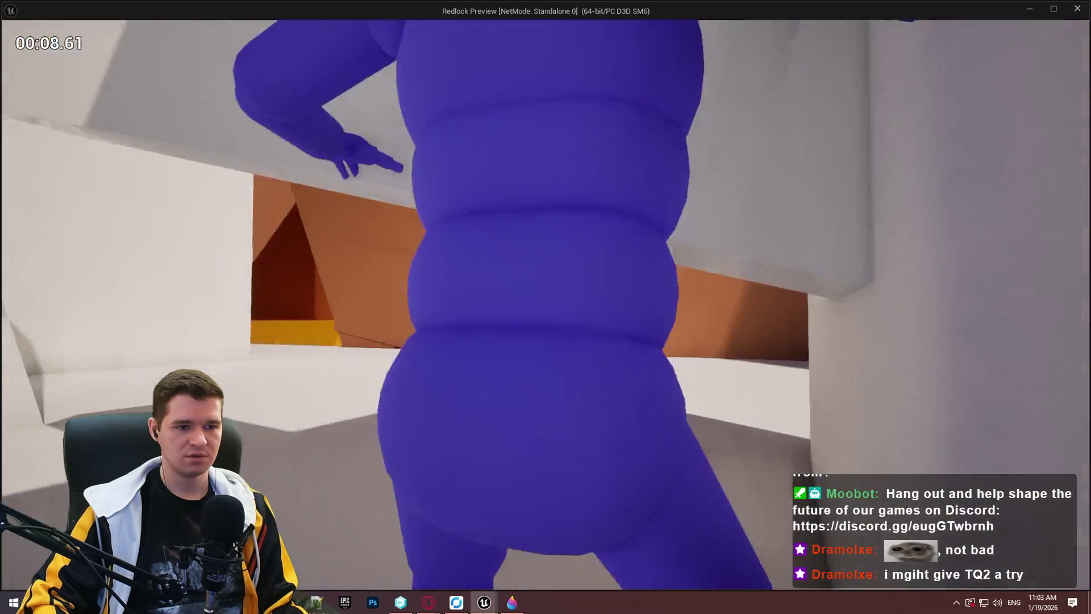
key(space)
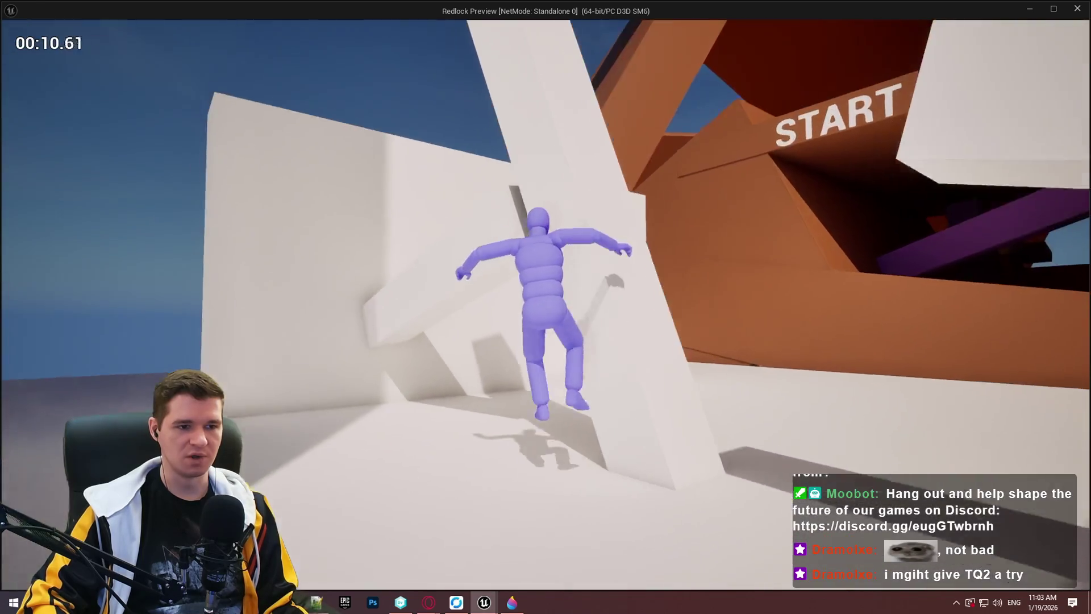
key(space)
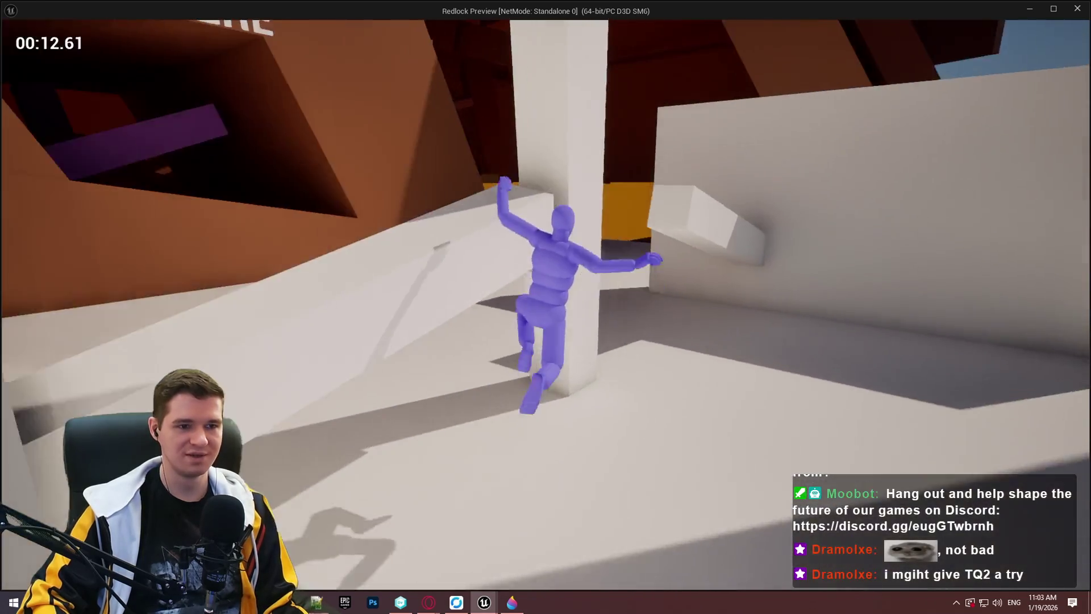
key(Escape)
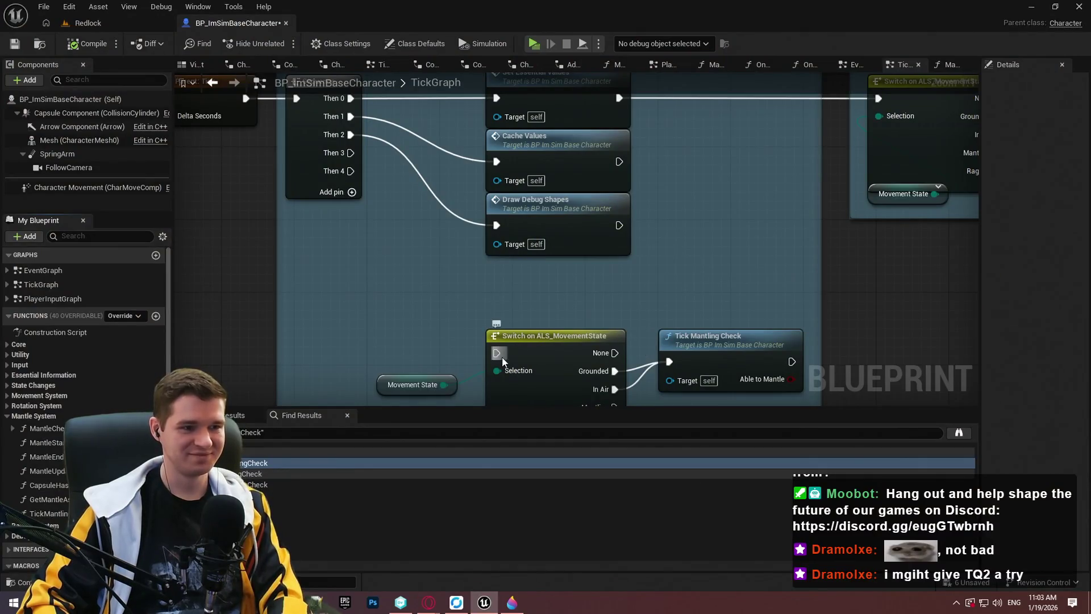
Step: Wire Sequence Then 3 into the movement-state switch, compile, and open TickMantlingCheck
drag(503, 358, 351, 153)
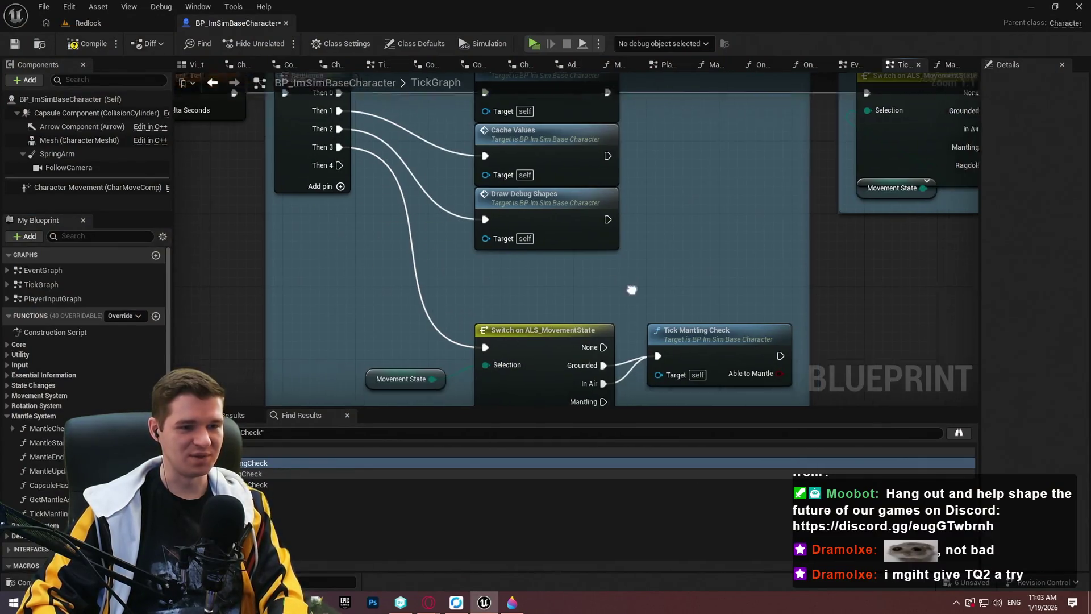
drag(632, 289, 490, 214)
click(68, 45)
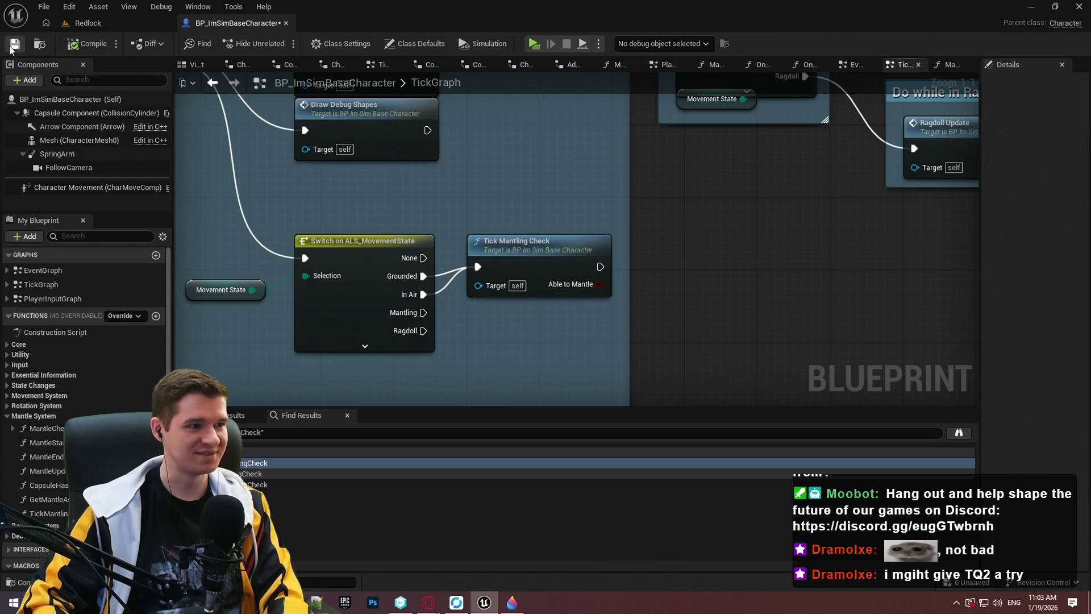
double_click(511, 243)
scroll(410, 254, up, 10)
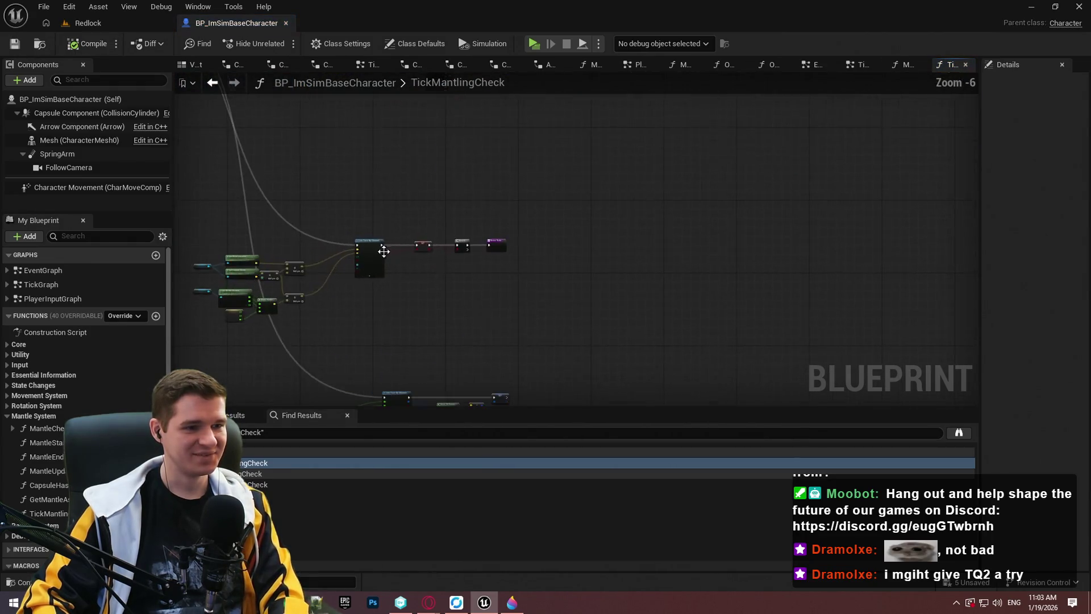
scroll(574, 319, down, 3)
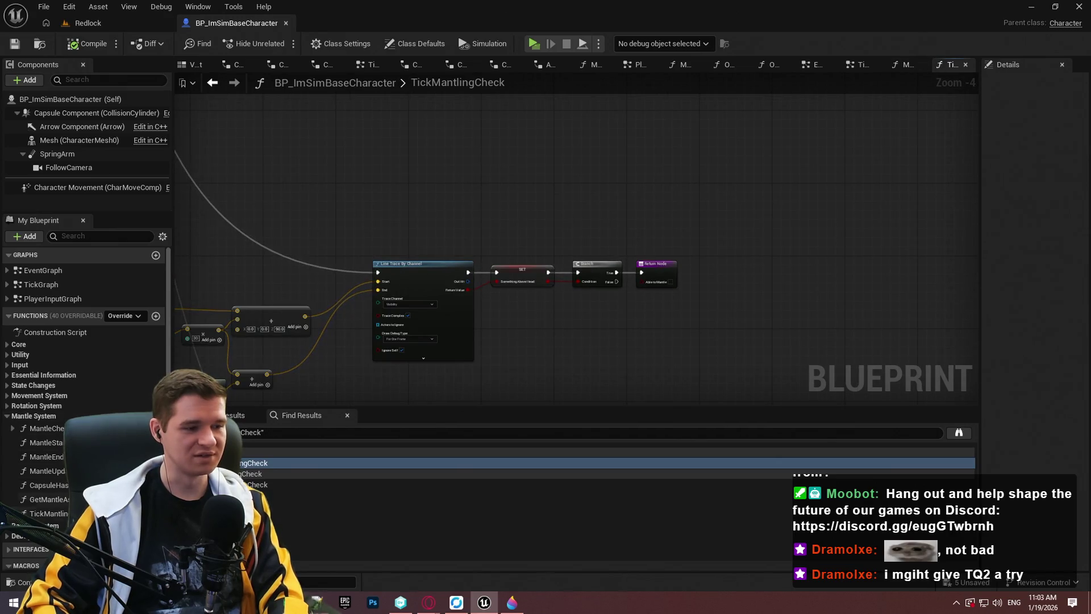
Step: Open MantleCheck and review its Is Walkable Branch, Break Hit Result outputs and Step 5 nodes
double_click(45, 428)
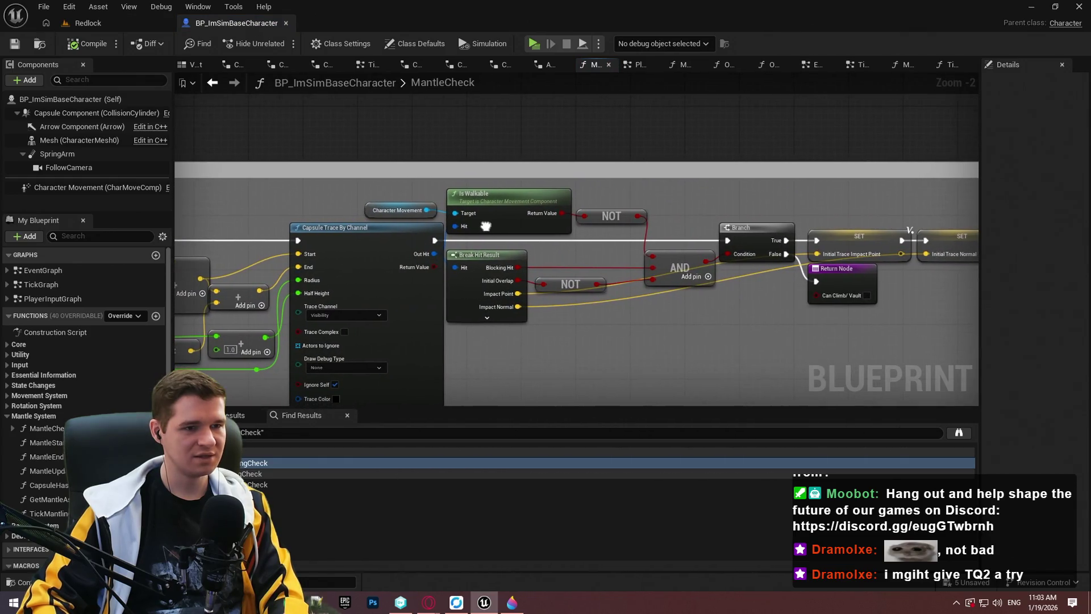
drag(484, 225, 264, 176)
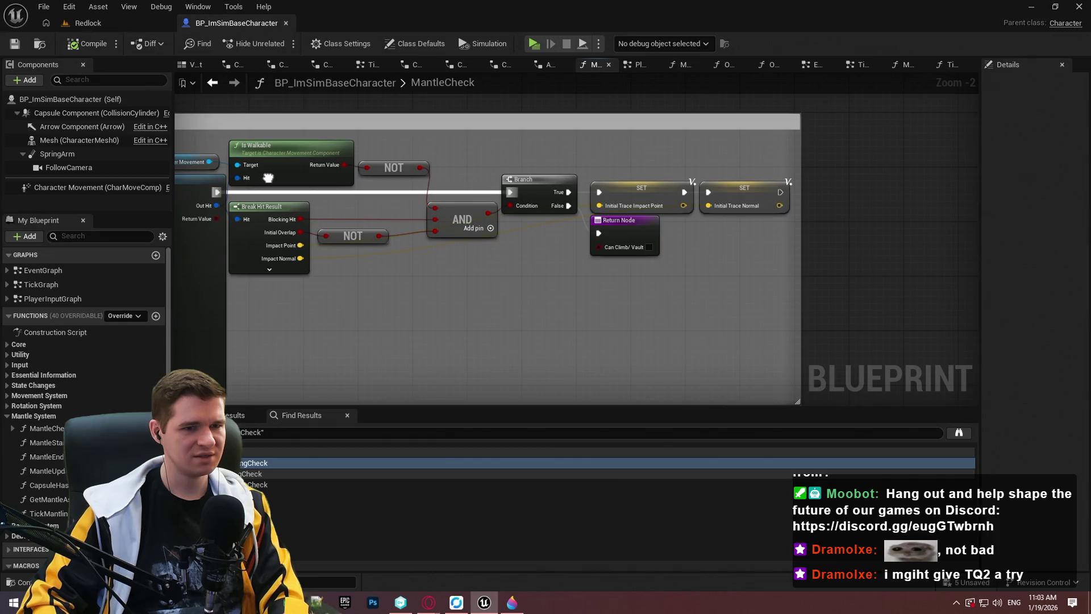
scroll(572, 323, down, 4)
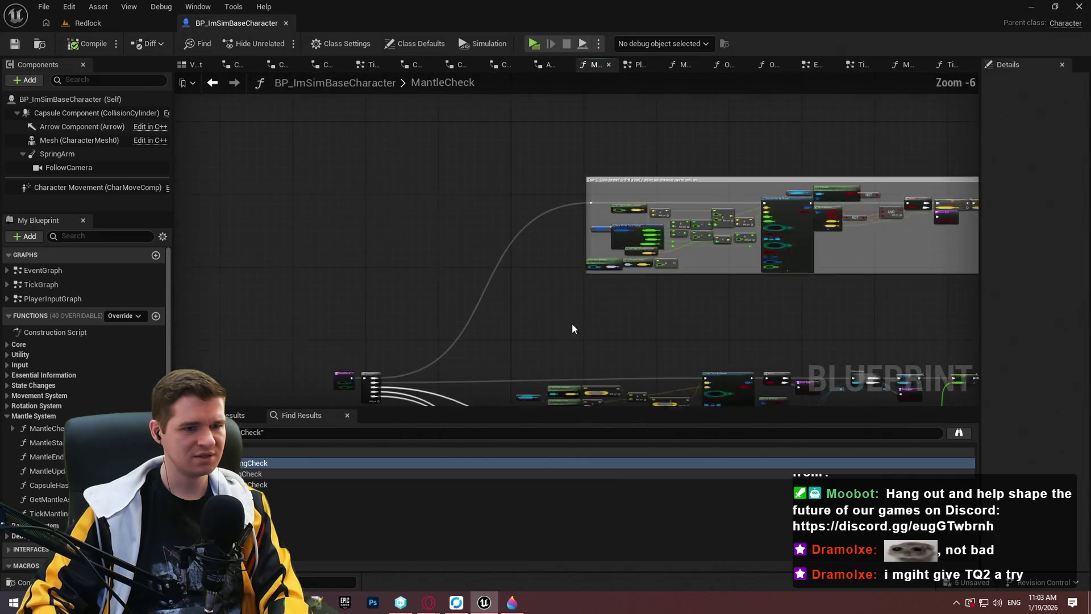
scroll(708, 203, up, 3)
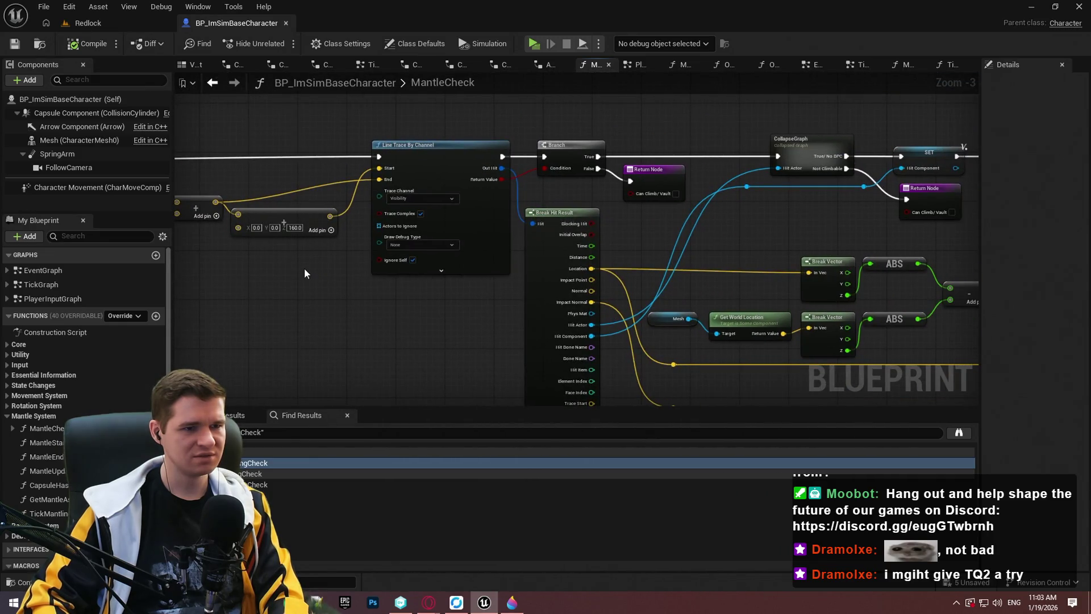
mouse_move(636, 260)
mouse_down()
mouse_move(407, 260)
mouse_move(867, 128)
mouse_move(558, 165)
mouse_up()
scroll(868, 128, down, 3)
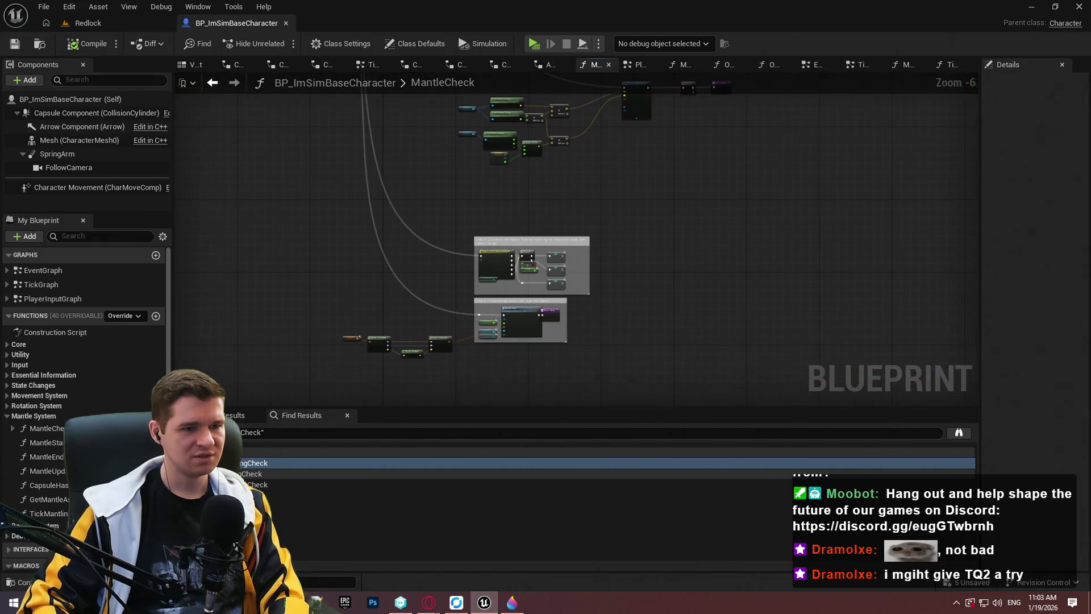
scroll(467, 330, up, 4)
mouse_move(466, 329)
mouse_down()
mouse_move(677, 118)
mouse_move(572, 274)
mouse_move(522, 308)
mouse_up()
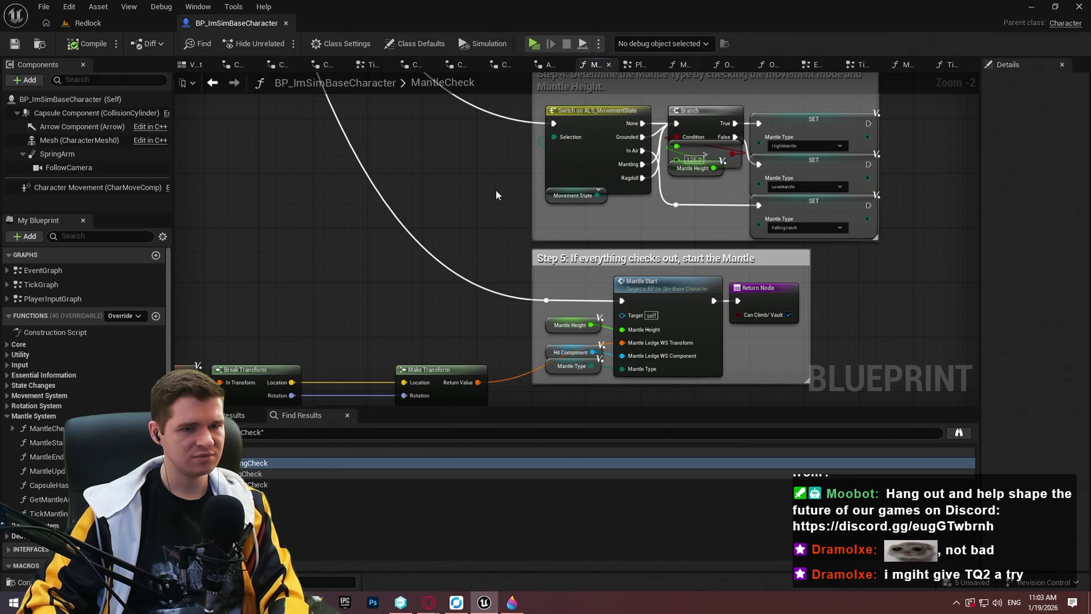
scroll(475, 322, down, 3)
scroll(447, 328, up, 3)
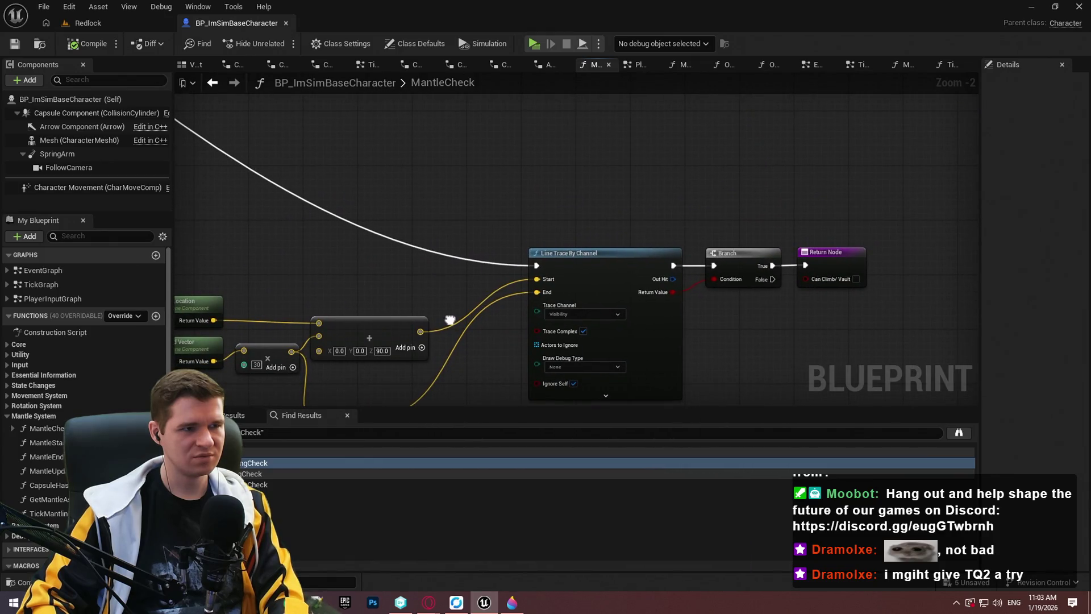
Step: Jump between the TickMantlingCheck definition and its TickGraph call via the Find Results
click(295, 484)
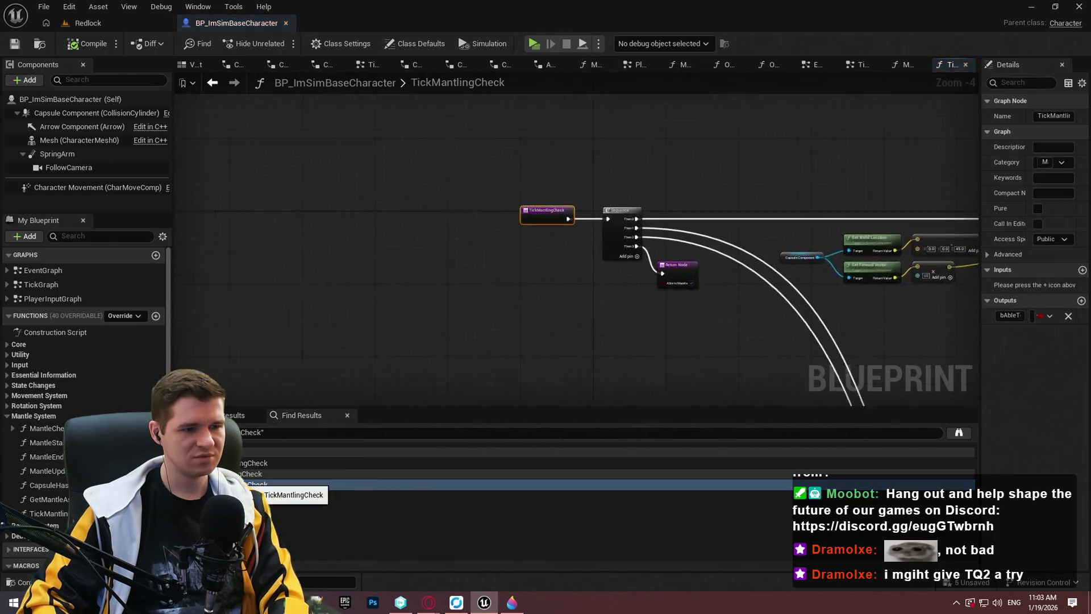
scroll(507, 309, down, 3)
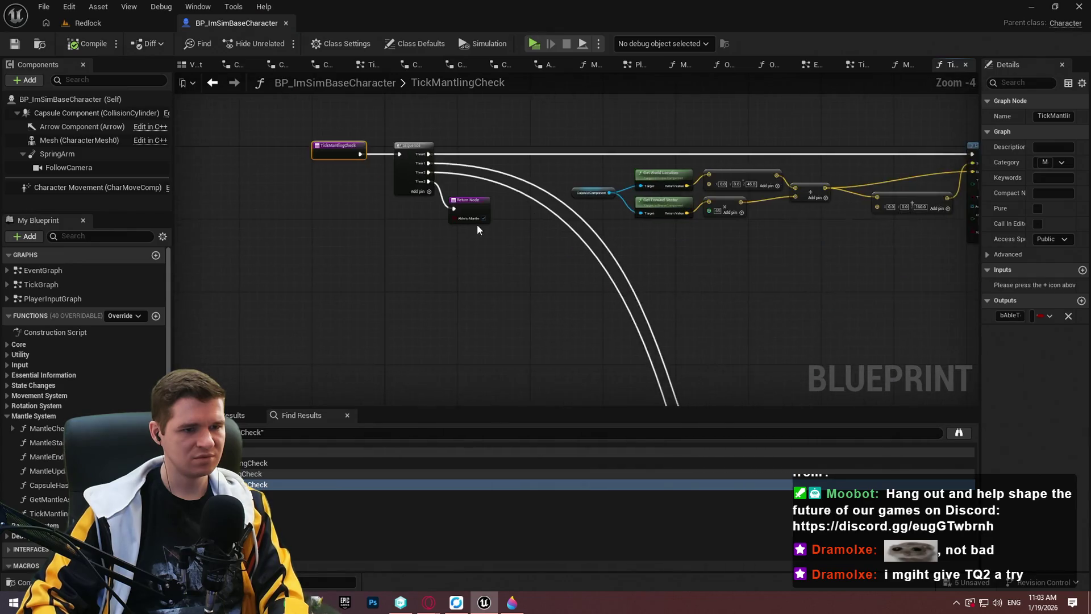
scroll(479, 227, up, 3)
click(264, 462)
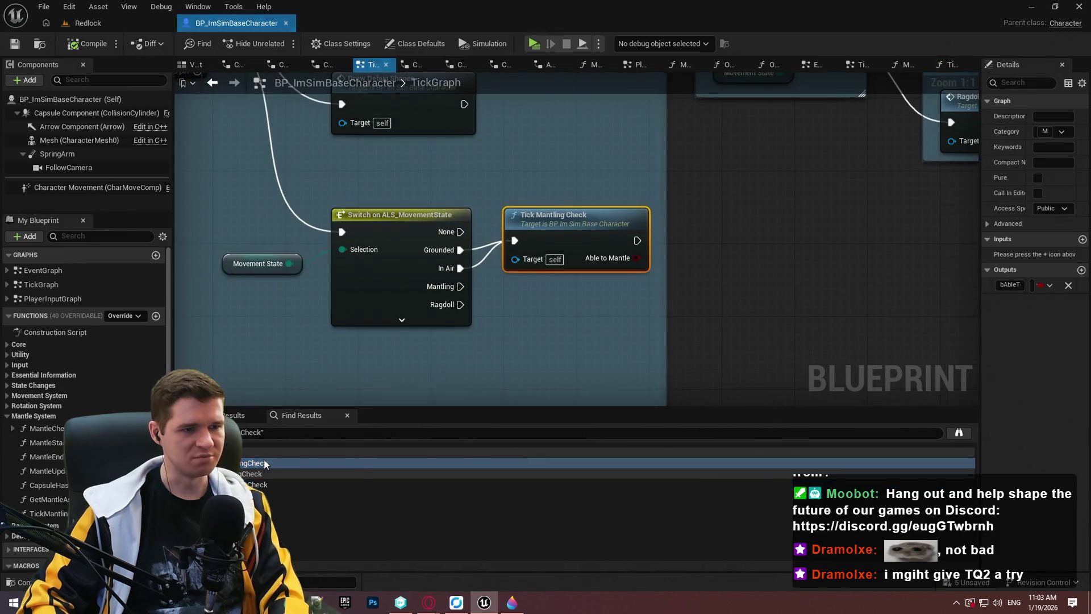
scroll(460, 255, down, 1)
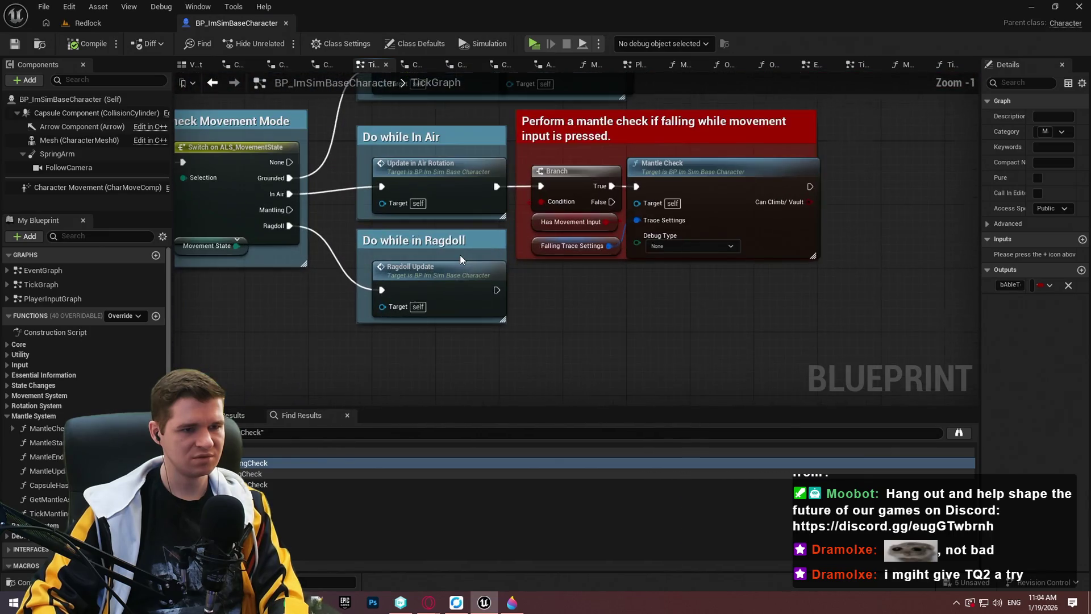
click(299, 485)
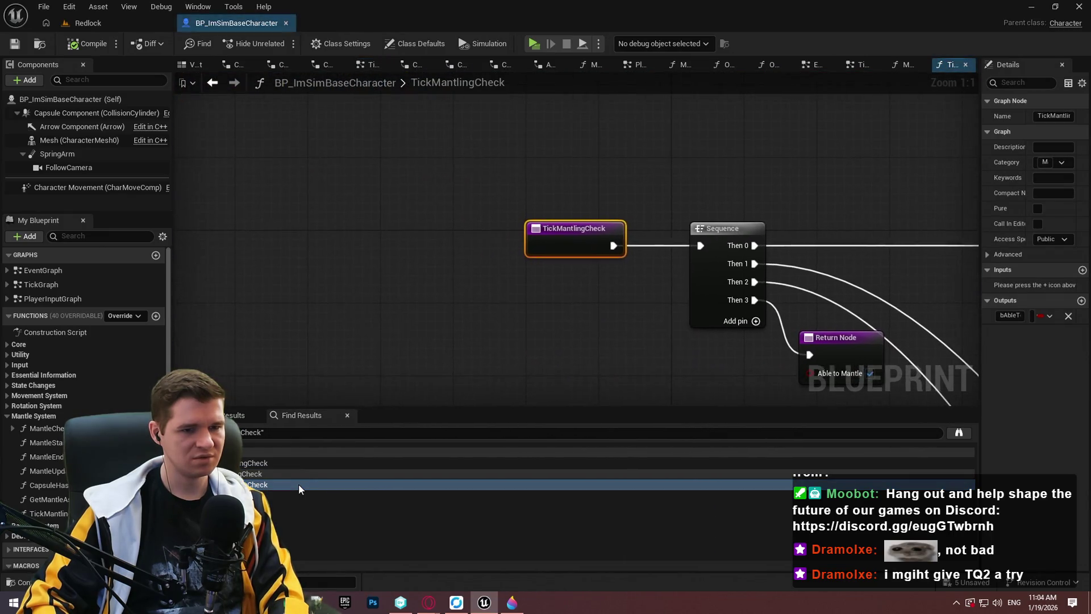
click(295, 463)
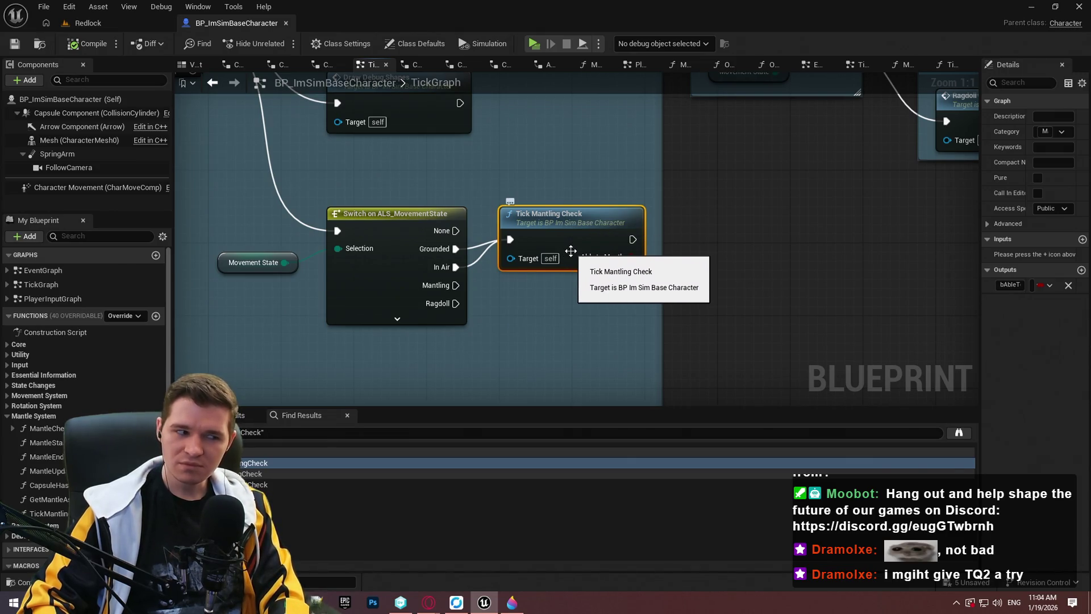
Step: Pan the TickGraph to the In Air mantle check and inspect Falling Trace Settings
drag(524, 223, 600, 377)
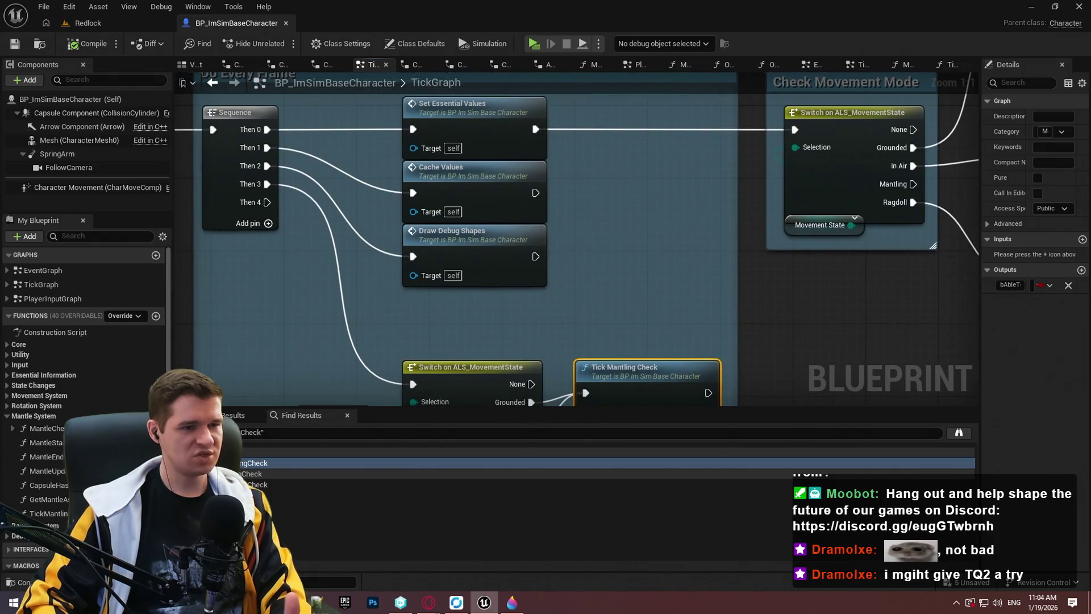
drag(887, 319, 233, 350)
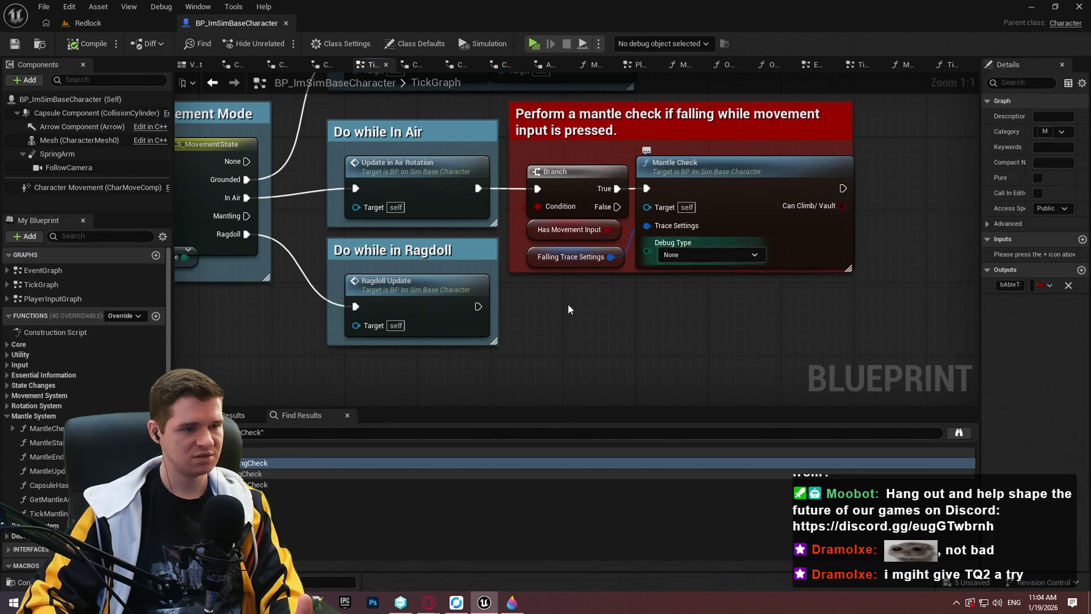
drag(568, 306, 993, 298)
mouse_move(568, 307)
mouse_down()
mouse_move(821, 307)
mouse_move(793, 145)
mouse_up()
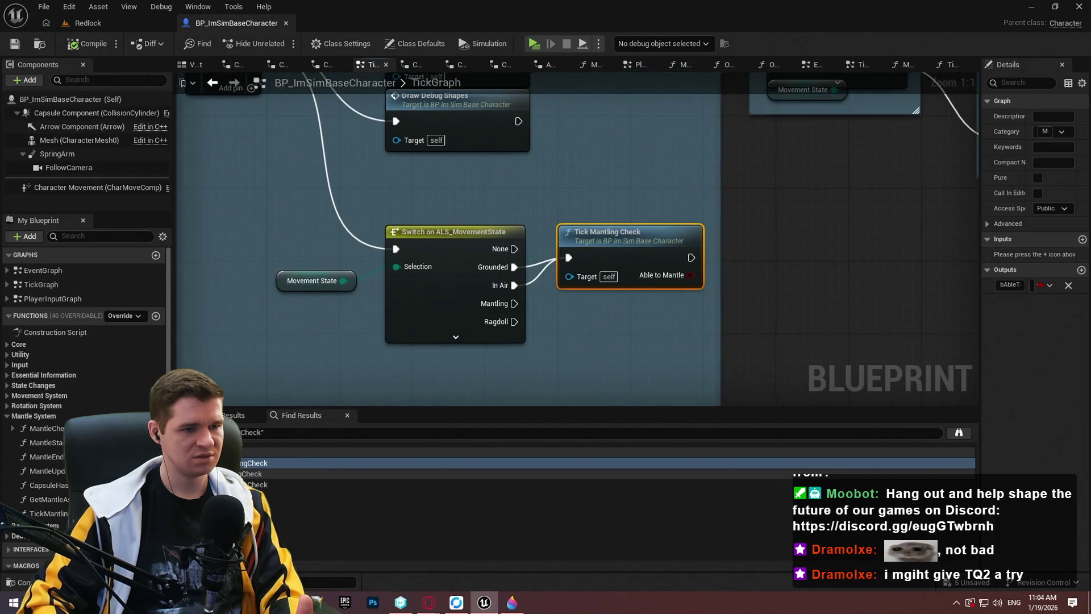
key(ctrl+z)
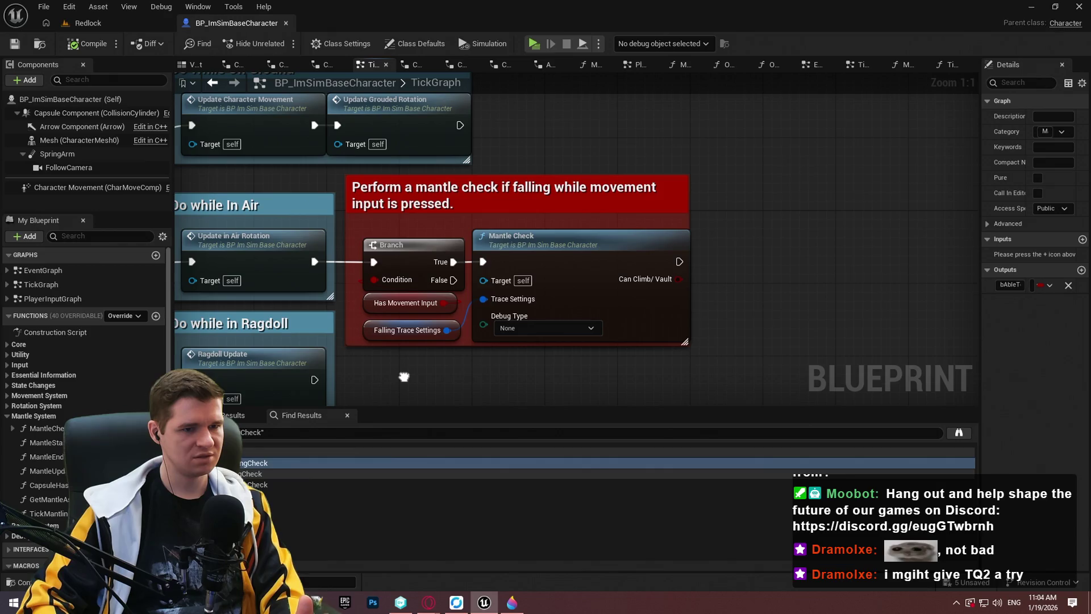
drag(767, 339, 772, 338)
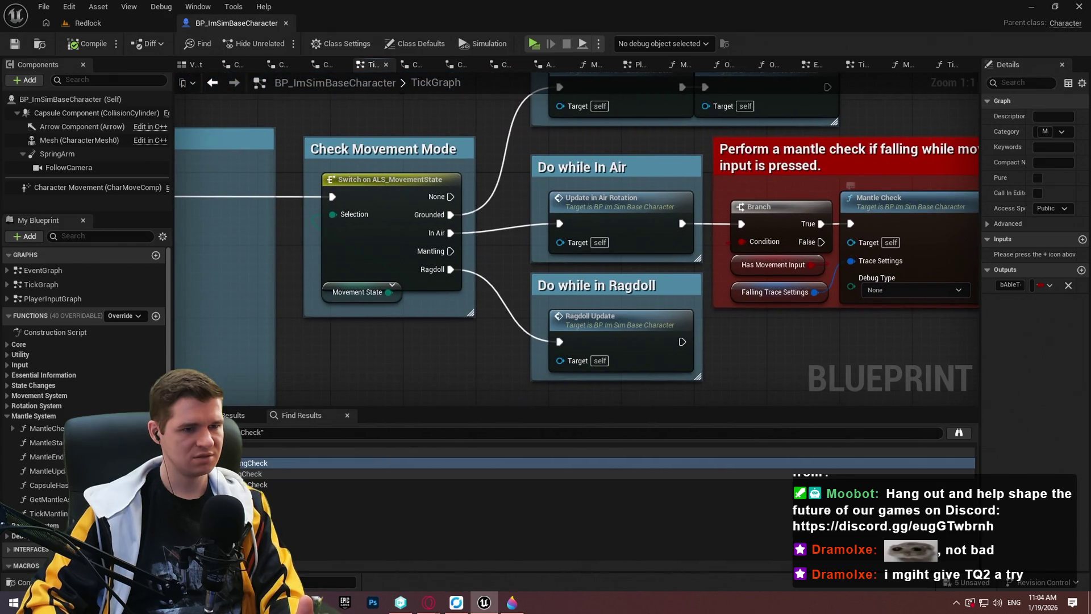
drag(931, 269, 805, 321)
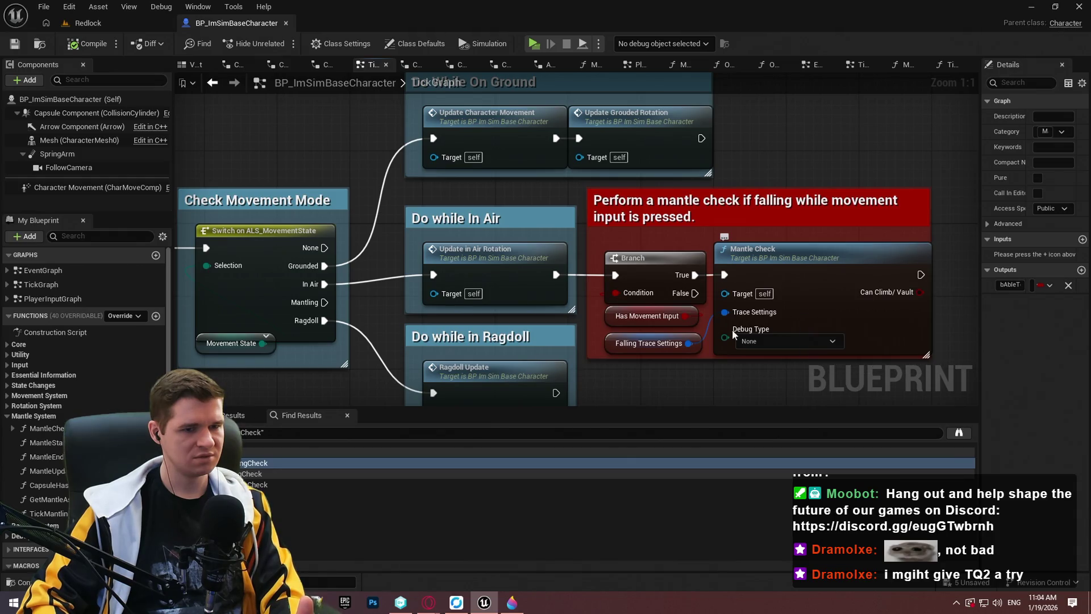
click(688, 336)
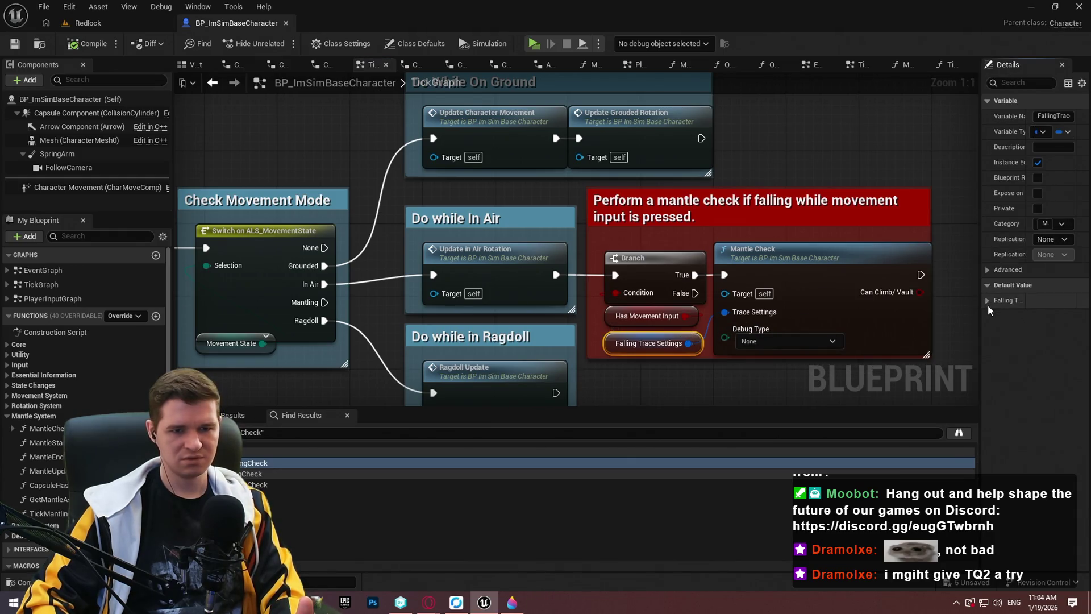
click(987, 302)
mouse_move(979, 302)
mouse_down()
mouse_move(781, 320)
mouse_move(1006, 299)
mouse_up()
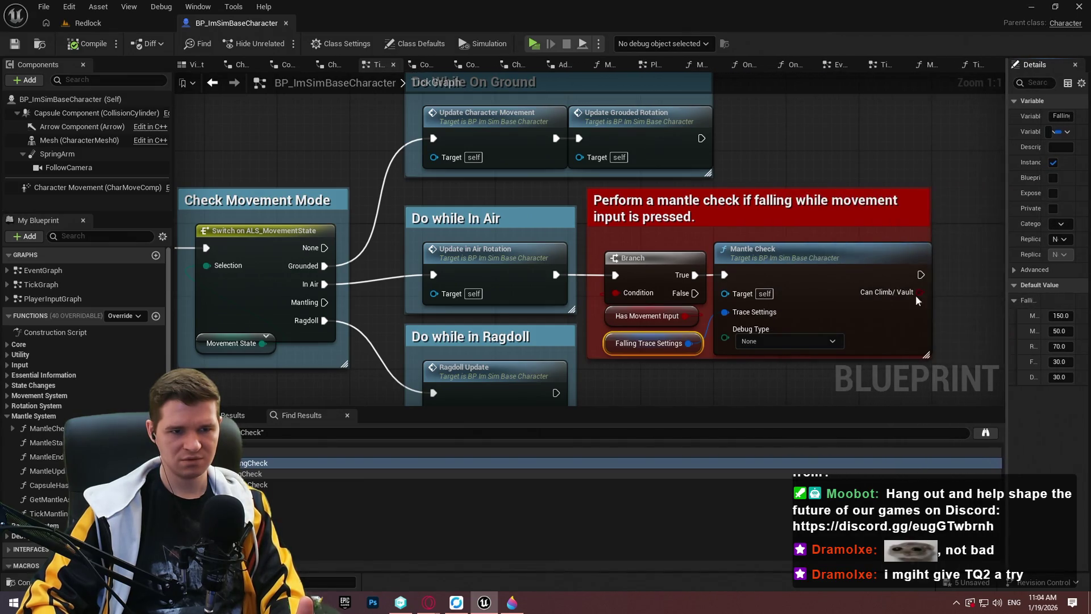
double_click(800, 292)
scroll(771, 300, down, 3)
drag(772, 300, 534, 208)
scroll(499, 366, up, 4)
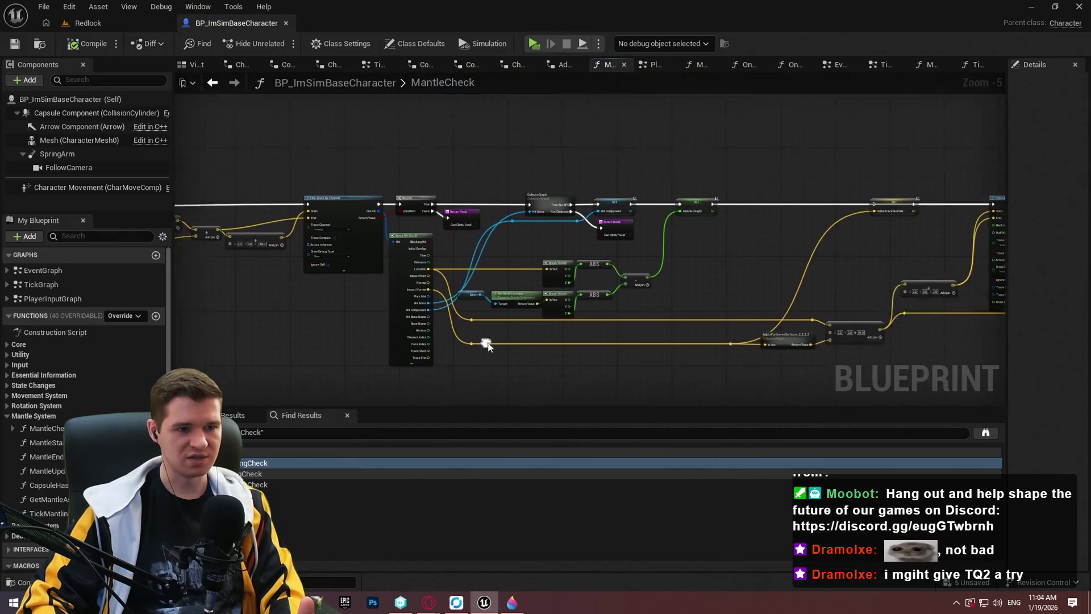
mouse_move(792, 258)
mouse_down()
mouse_move(373, 241)
mouse_move(233, 91)
mouse_up()
mouse_move(852, 256)
mouse_down()
mouse_move(458, 324)
mouse_move(352, 368)
mouse_move(814, 260)
mouse_move(570, 237)
mouse_move(810, 299)
mouse_up()
scroll(463, 343, down, 1)
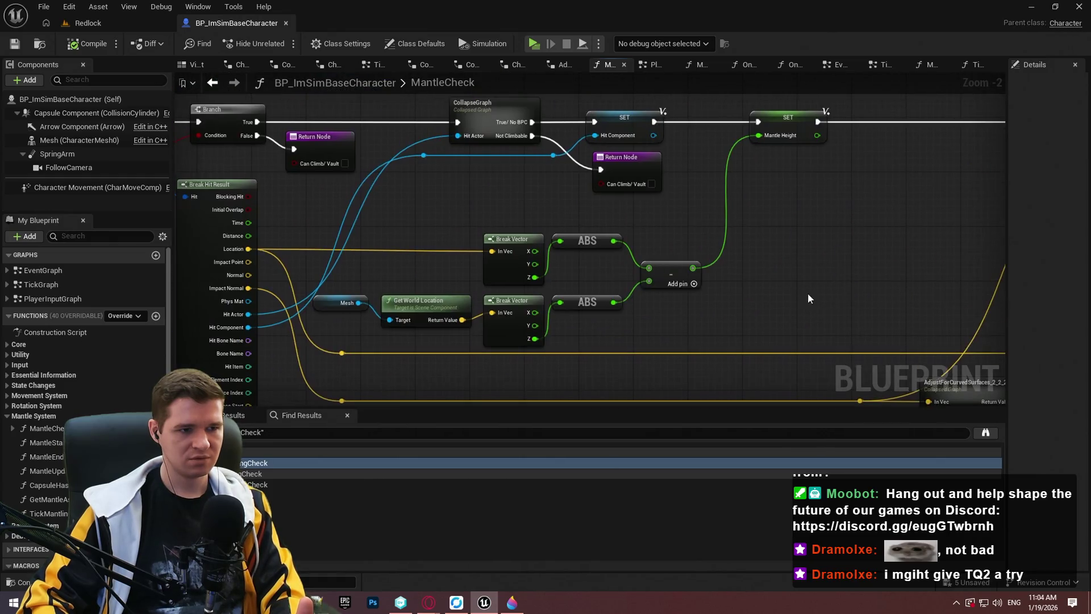
mouse_move(328, 231)
mouse_down()
mouse_move(897, 253)
mouse_move(603, 254)
mouse_up()
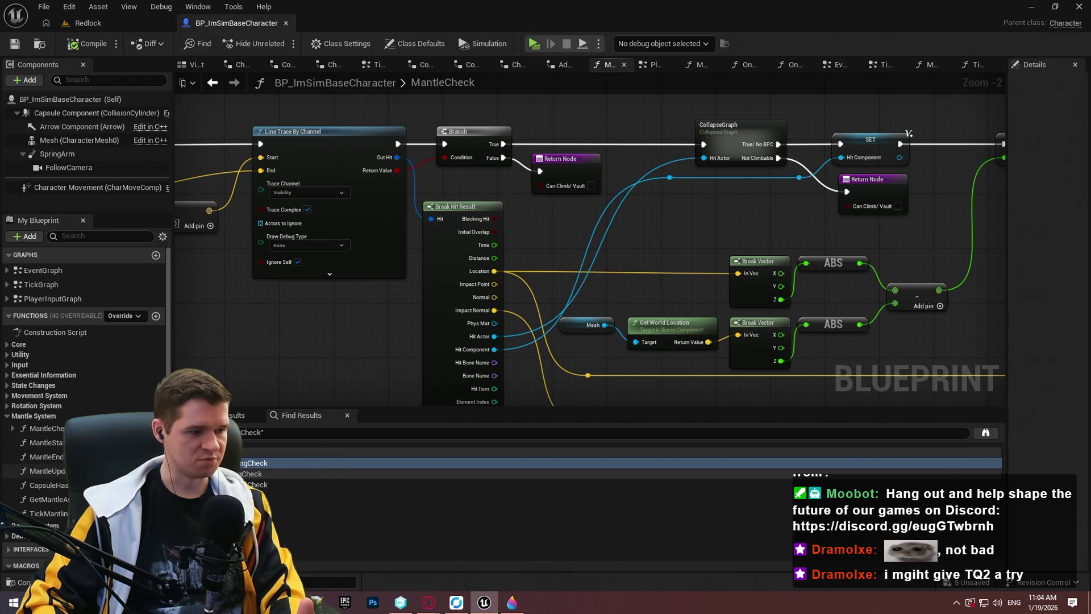
Step: Delete the unused test variable from the variable list
scroll(8, 553, down, 2)
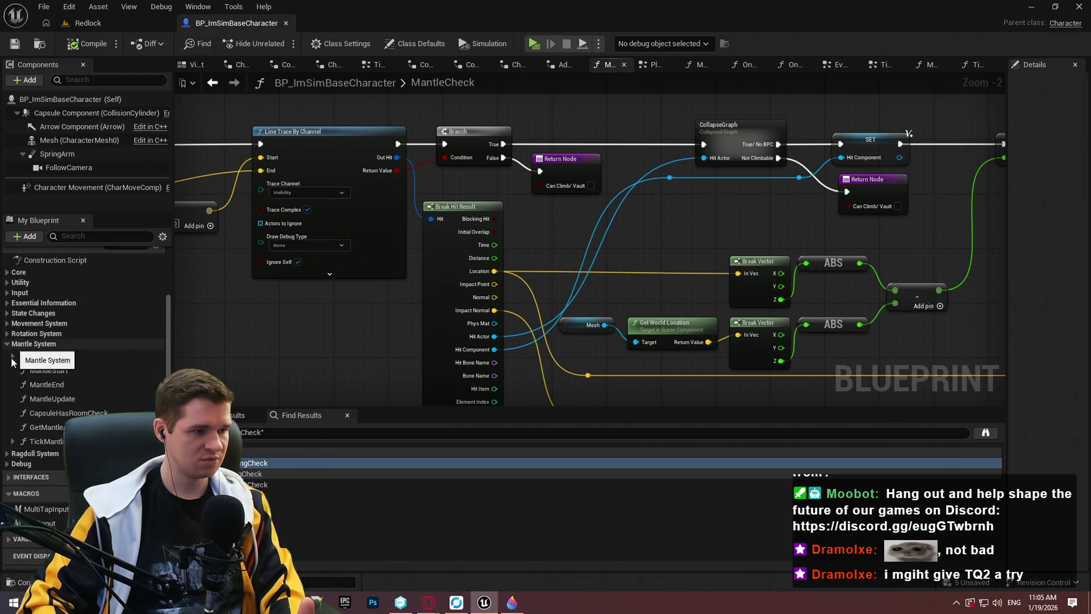
scroll(7, 552, down, 2)
scroll(65, 493, down, 10)
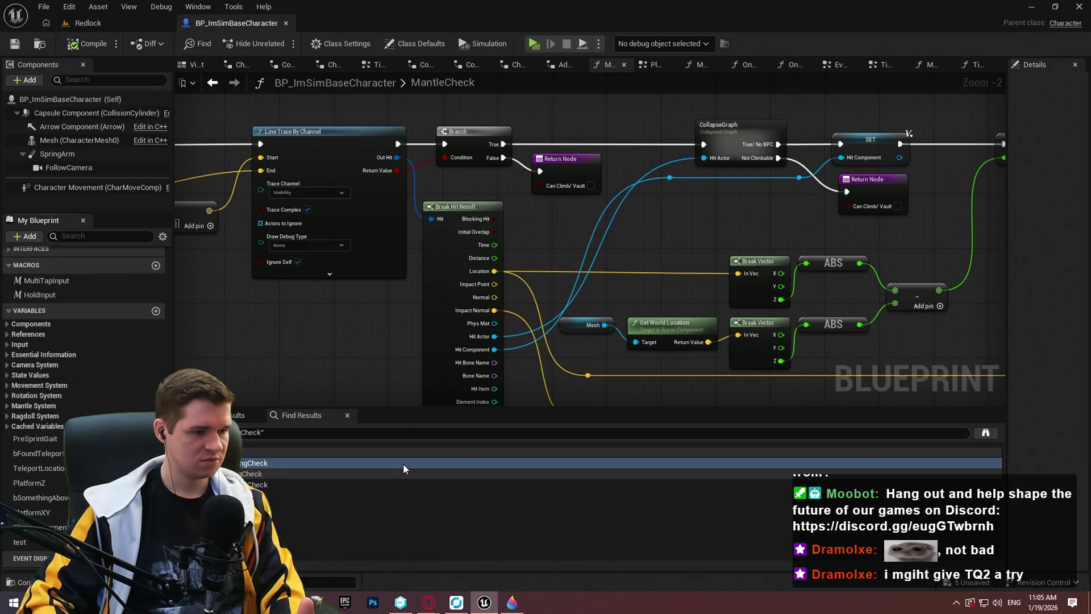
key(Delete)
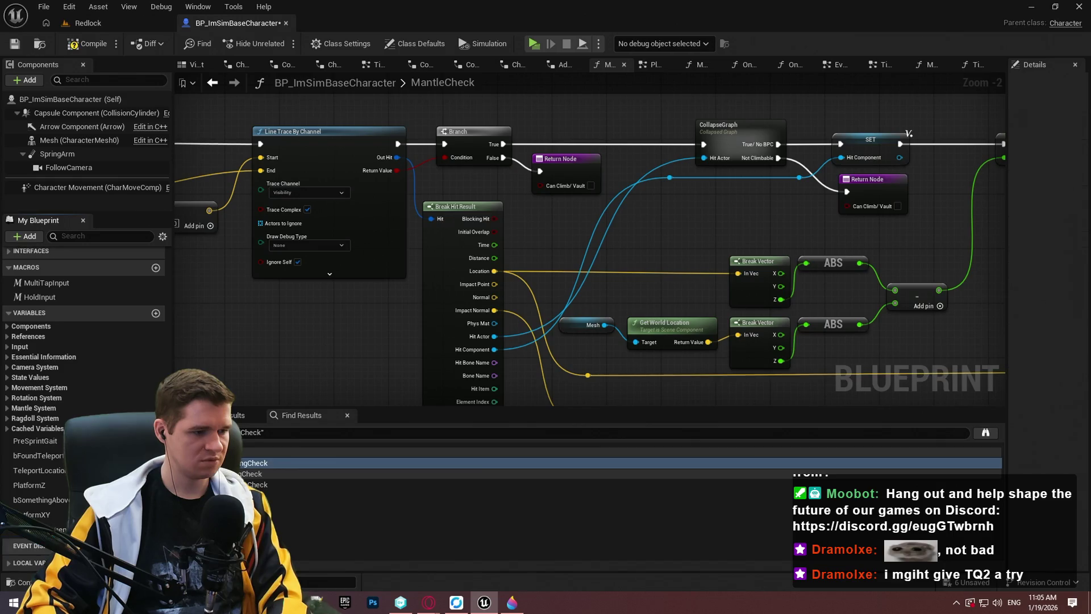
Step: Find all PlatformXY references and jump to its SET Platform XY node
right_click(53, 513)
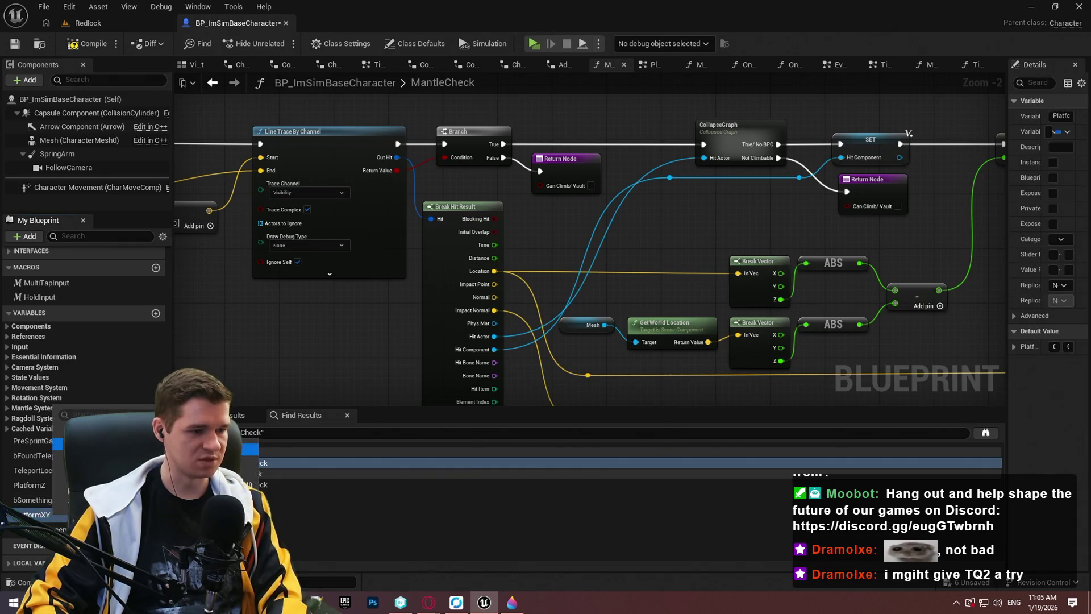
click(250, 449)
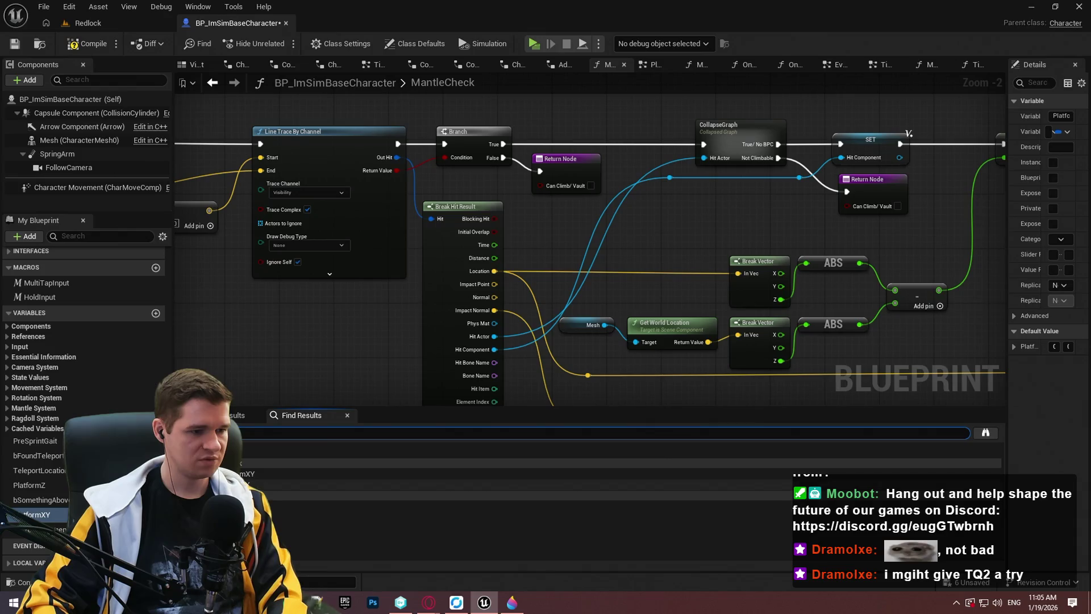
click(250, 474)
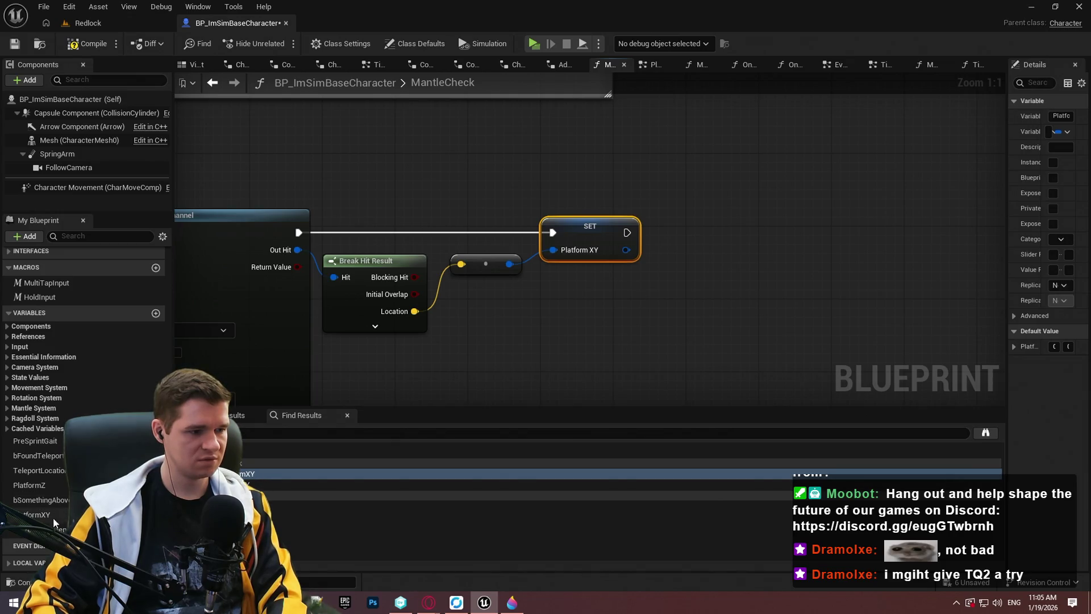
click(34, 530)
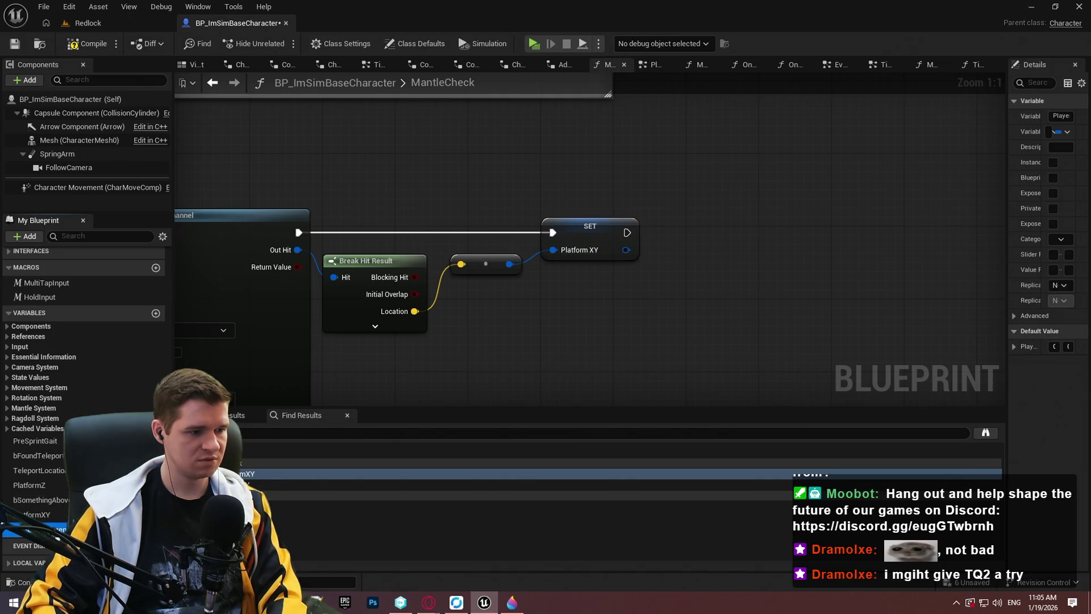
scroll(664, 367, down, 6)
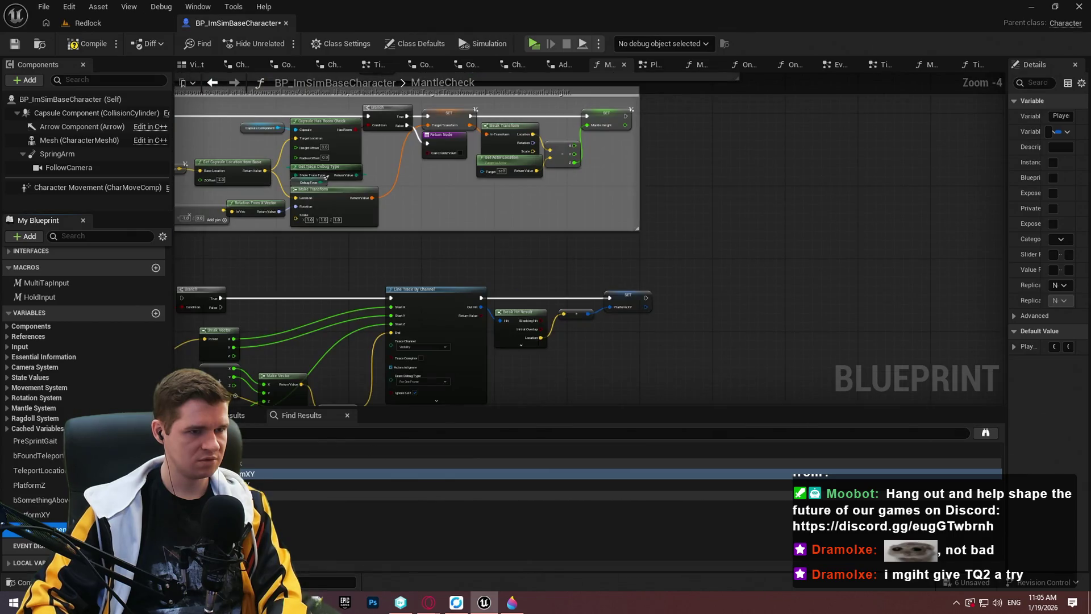
Step: Survey the whole MantleCheck node network, from the Sequence node to the step comments
scroll(664, 367, up, 2)
mouse_move(545, 353)
mouse_down()
mouse_move(563, 381)
mouse_move(863, 237)
mouse_move(848, 169)
mouse_up()
drag(512, 227, 870, 368)
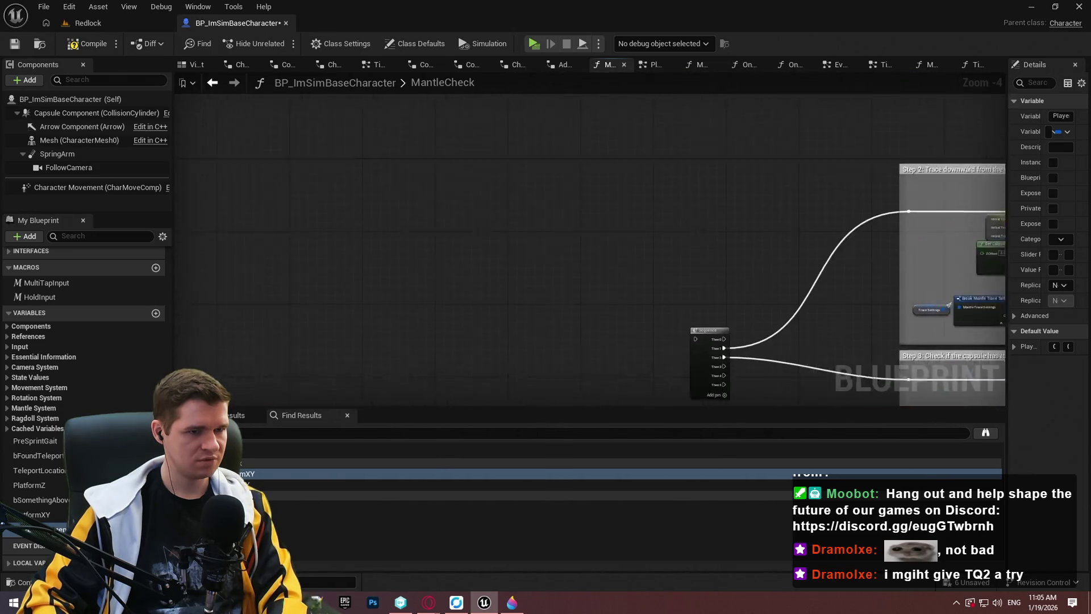
scroll(500, 254, down, 8)
drag(499, 253, 273, 124)
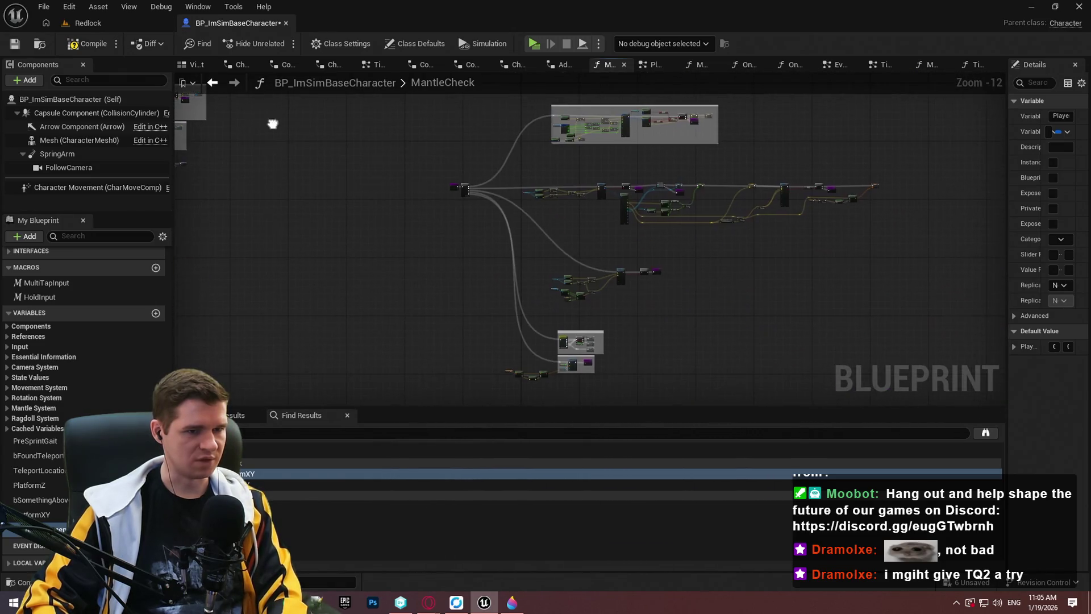
scroll(580, 190, up, 6)
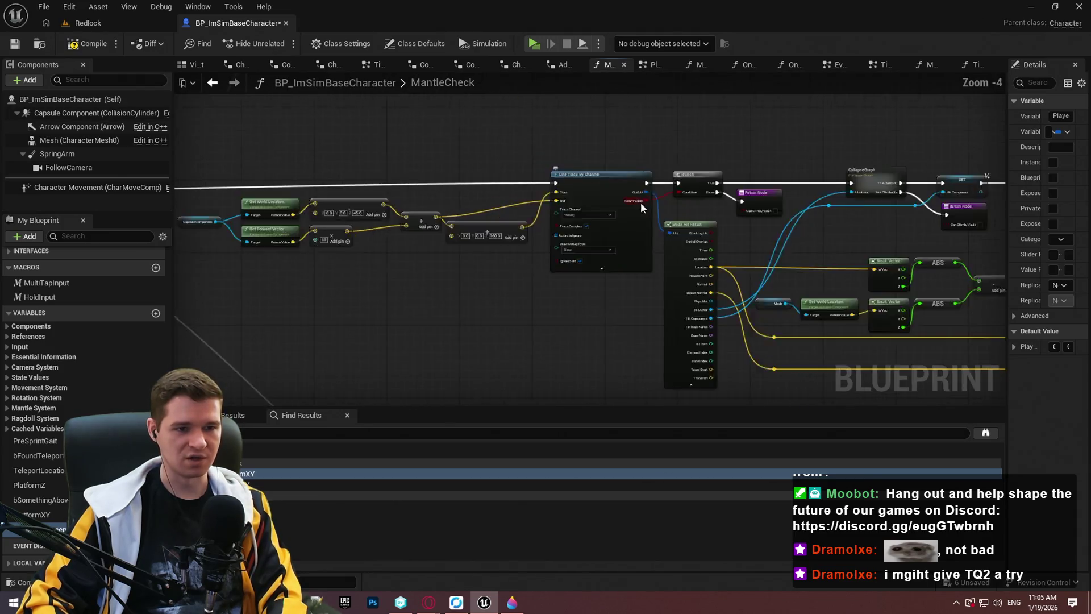
scroll(755, 264, down, 6)
drag(755, 265, 815, 300)
drag(383, 151, 443, 179)
scroll(460, 283, up, 5)
scroll(462, 221, up, 3)
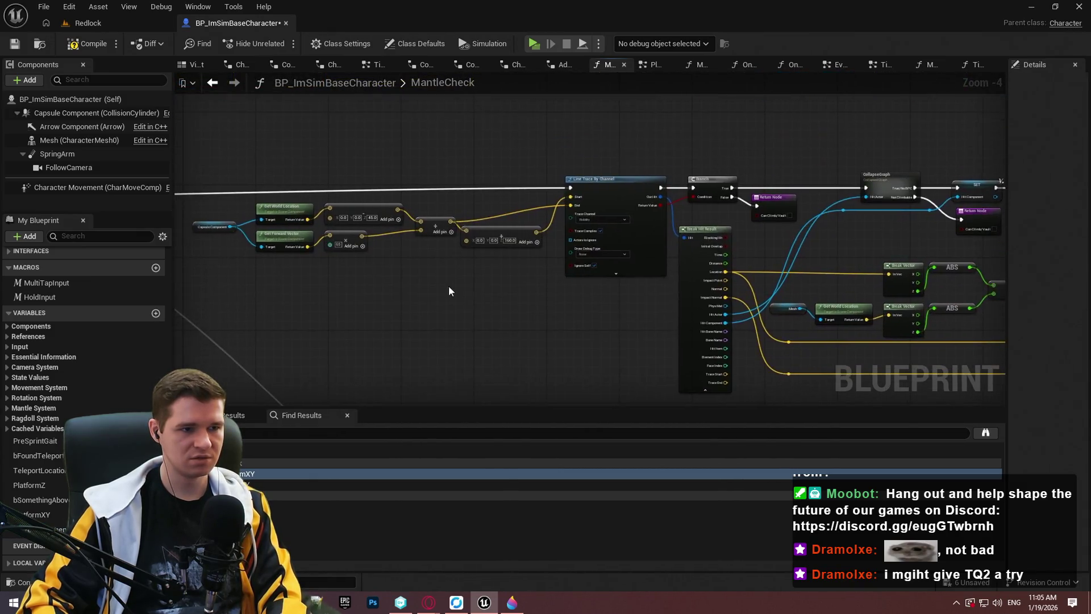
scroll(448, 292, up, 4)
Step: Pan through the Line Trace, Capsule Trace, Branch and vector-math nodes to Teleport Location
drag(541, 302, 231, 307)
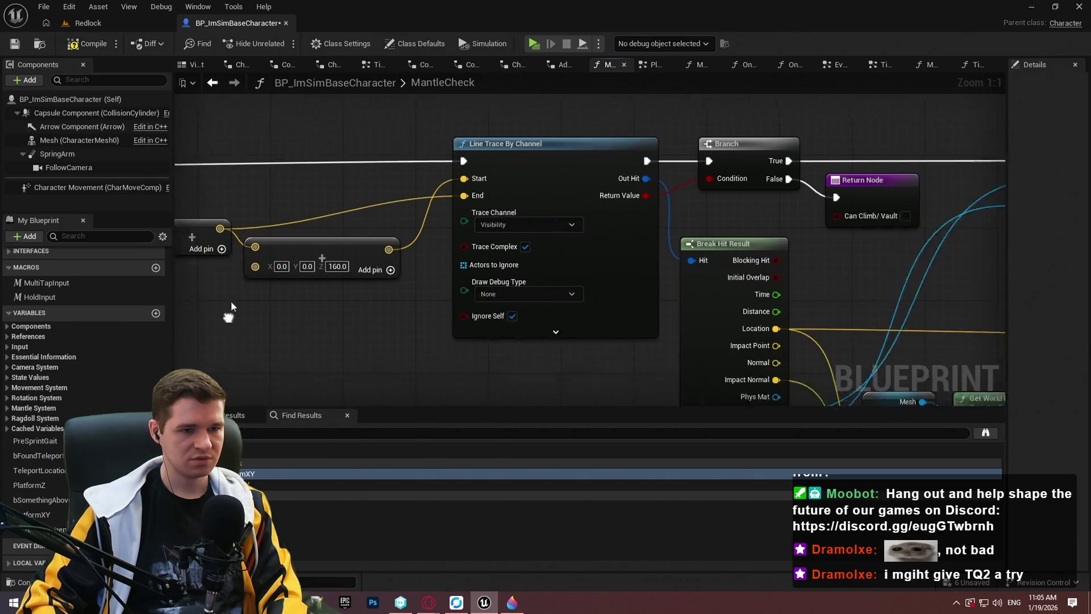
mouse_move(750, 284)
mouse_down()
mouse_move(1000, 188)
mouse_move(599, 169)
mouse_move(504, 216)
mouse_up()
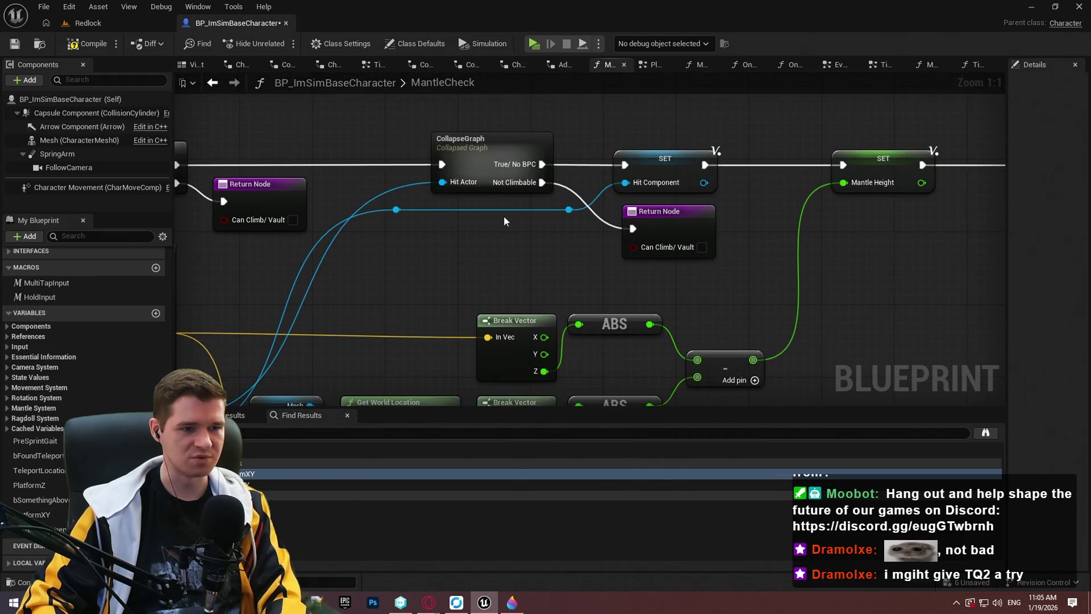
scroll(745, 250, down, 3)
mouse_move(745, 250)
mouse_down()
mouse_move(636, 260)
mouse_move(533, 246)
mouse_move(447, 252)
mouse_up()
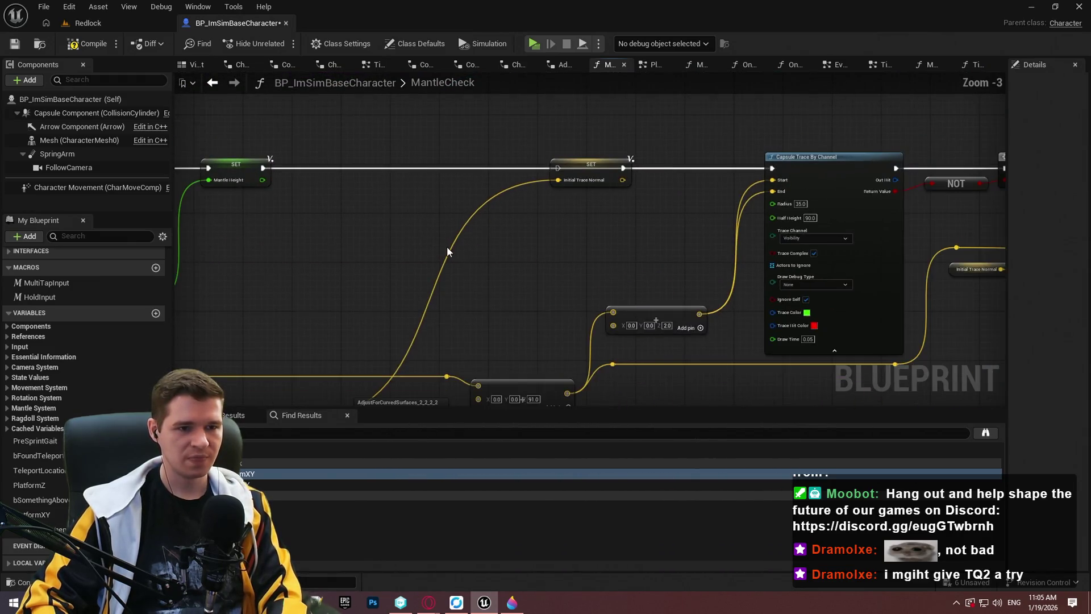
mouse_move(541, 271)
mouse_down()
mouse_move(440, 125)
mouse_move(74, 306)
mouse_up()
mouse_move(569, 255)
mouse_down()
mouse_move(423, 238)
mouse_move(579, 227)
mouse_move(725, 168)
mouse_up()
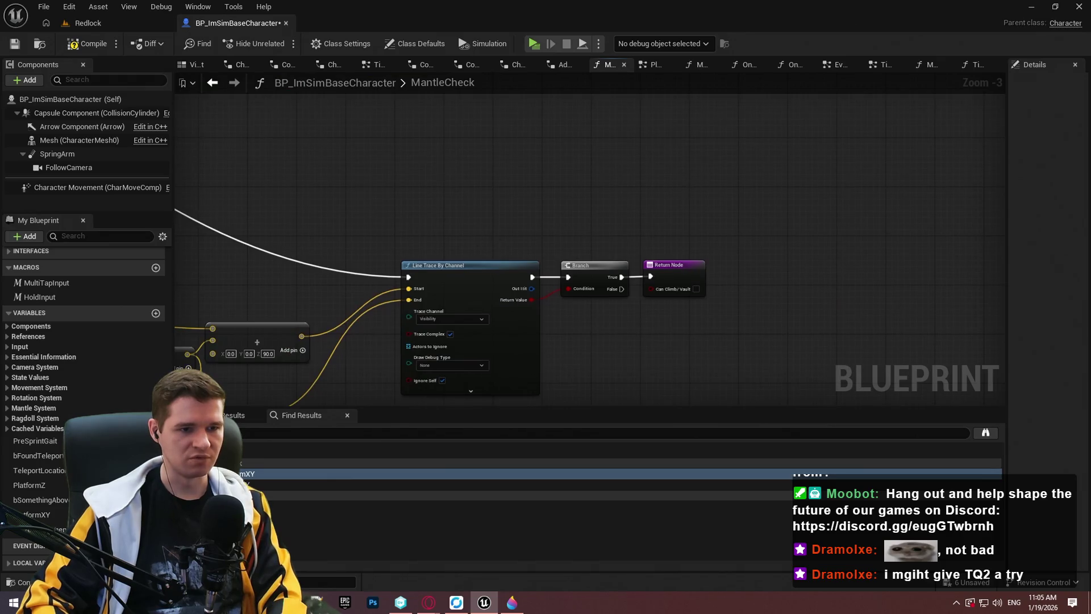
drag(252, 285, 603, 97)
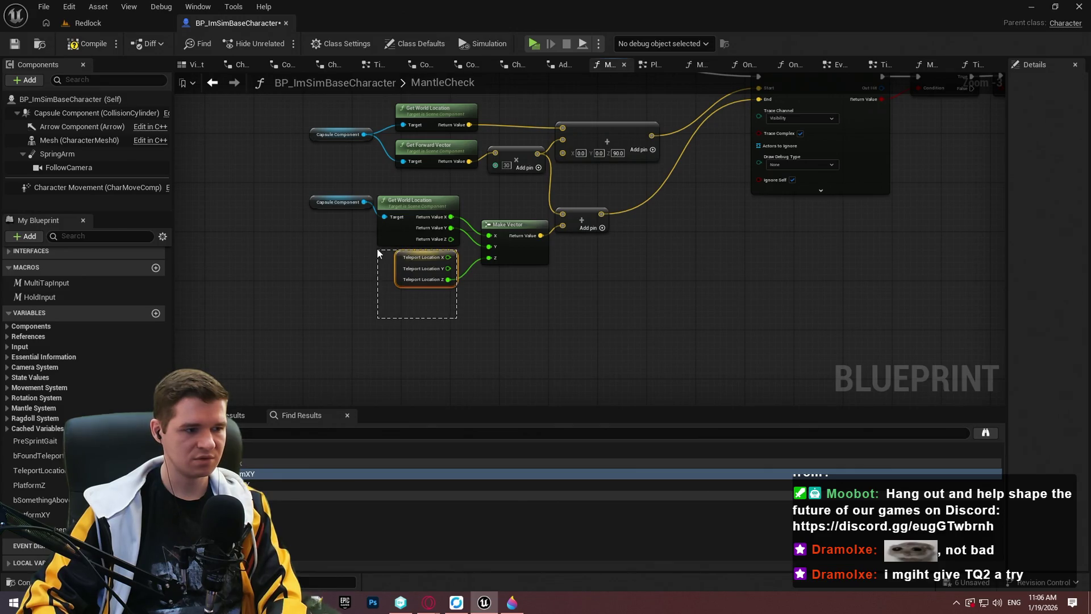
drag(377, 248, 377, 248)
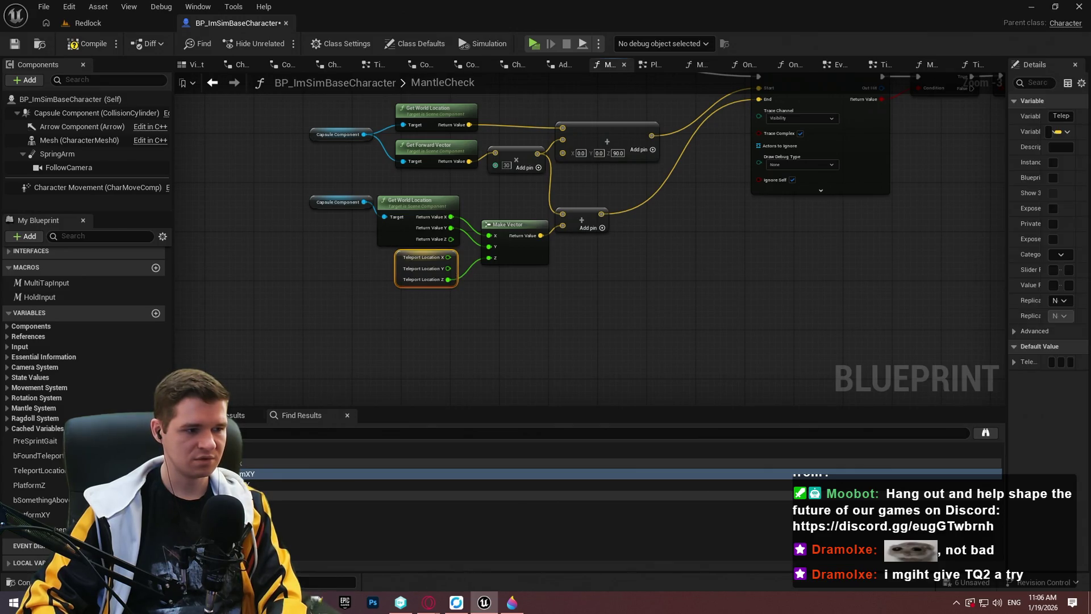
Step: List every PlatformZ reference and jump to its node in MantleCheck
right_click(43, 483)
click(261, 518)
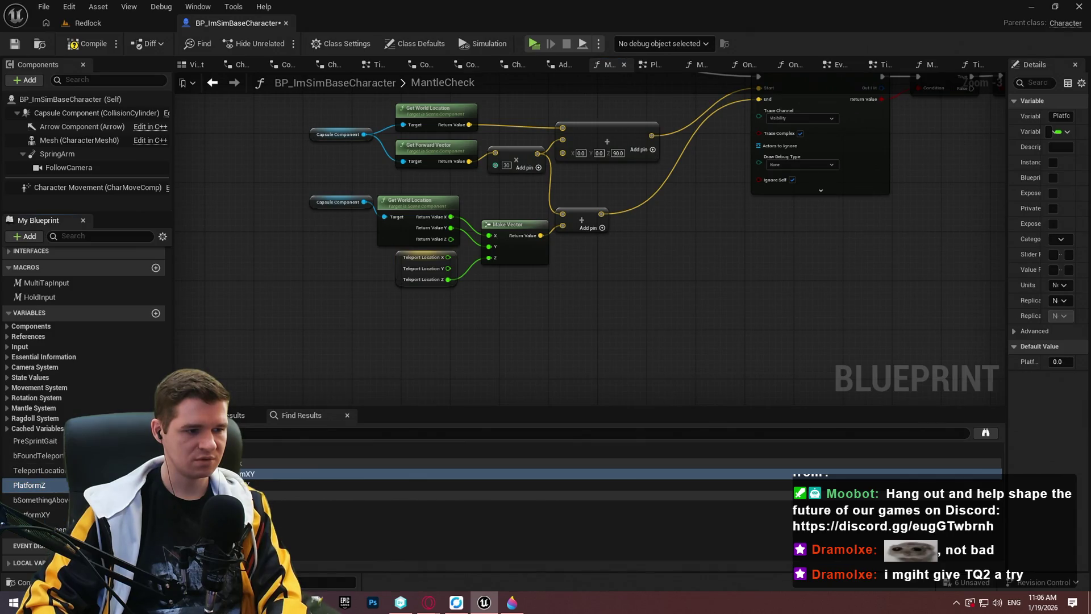
click(263, 476)
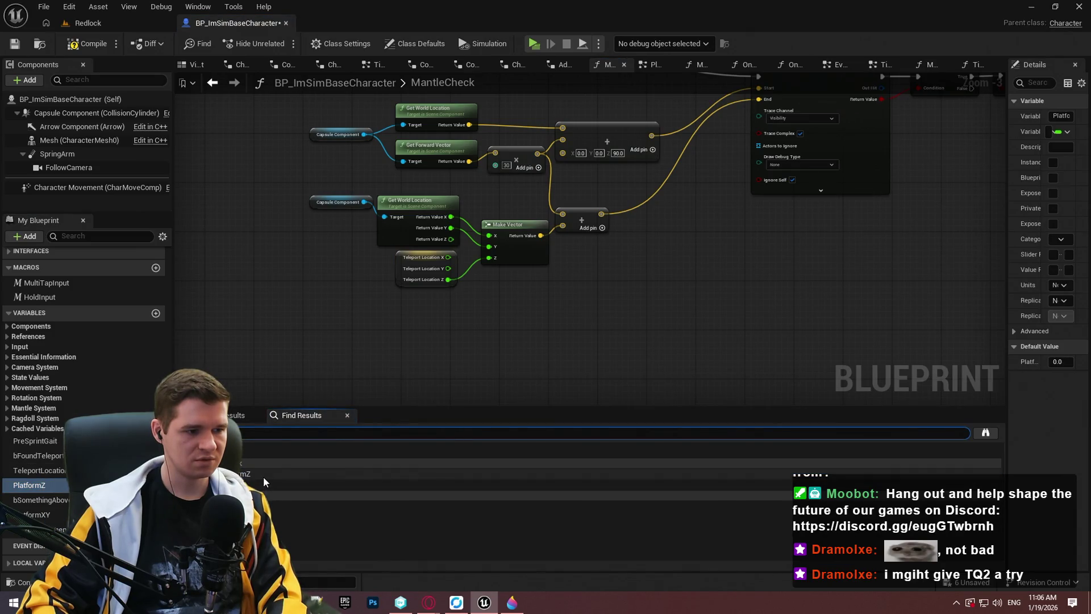
scroll(706, 282, down, 5)
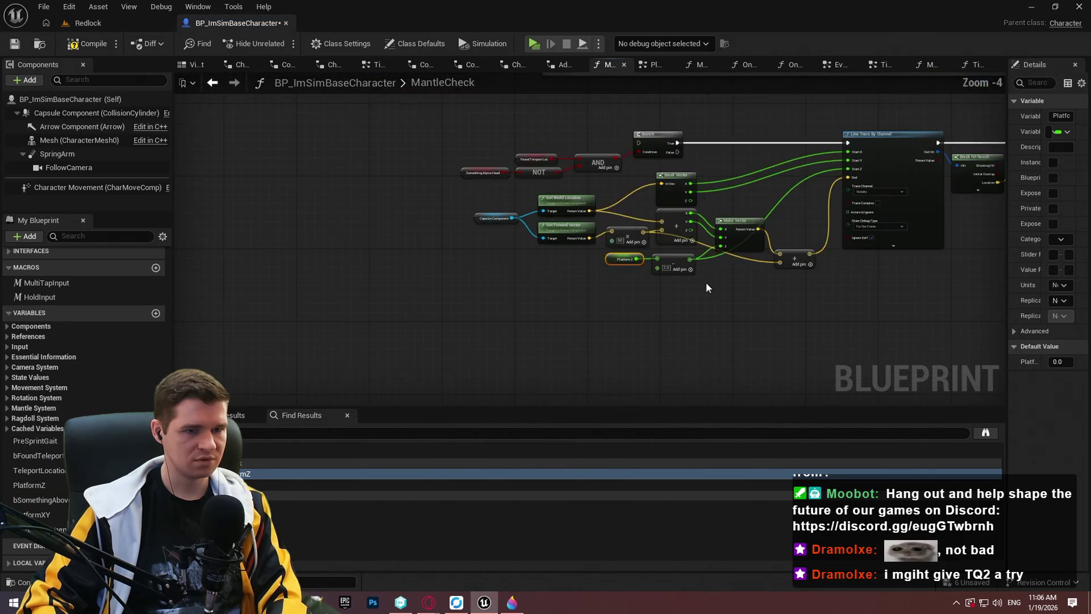
drag(568, 421, 551, 247)
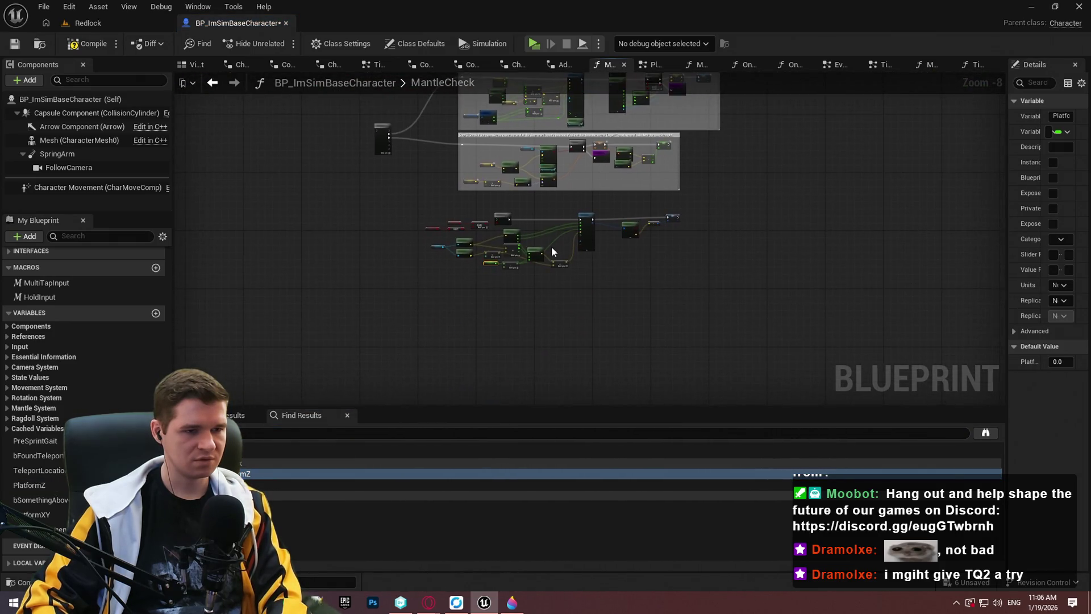
scroll(547, 244, up, 1)
scroll(556, 250, down, 2)
Step: Delete the old PlatformZ nodes and comment boxes, then rerun the reference search
mouse_move(718, 293)
mouse_down()
mouse_move(303, 137)
mouse_move(355, 189)
mouse_move(337, 380)
mouse_up()
key(Delete)
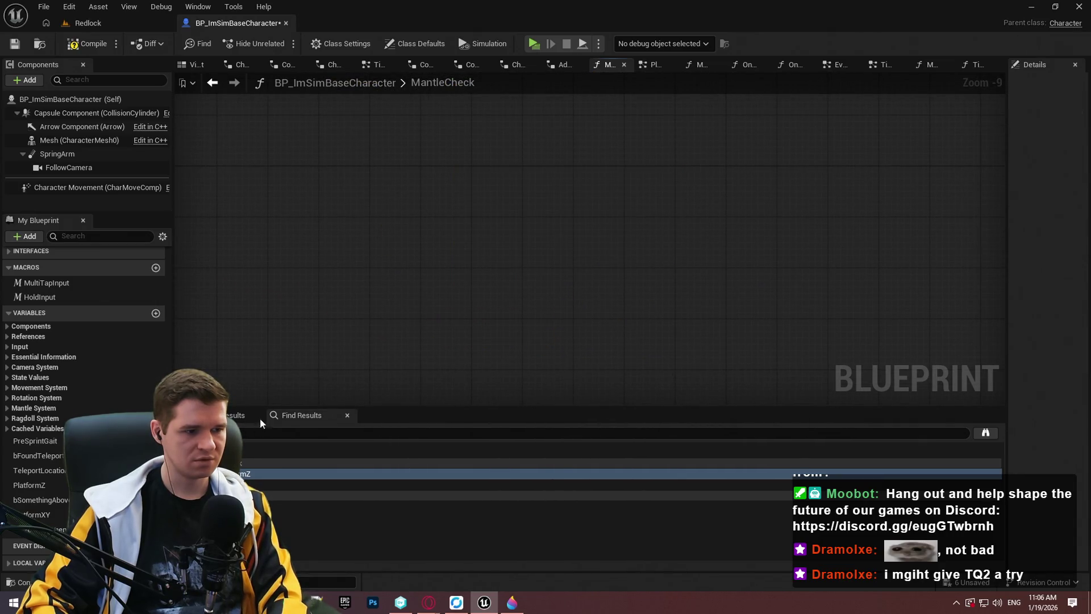
click(921, 433)
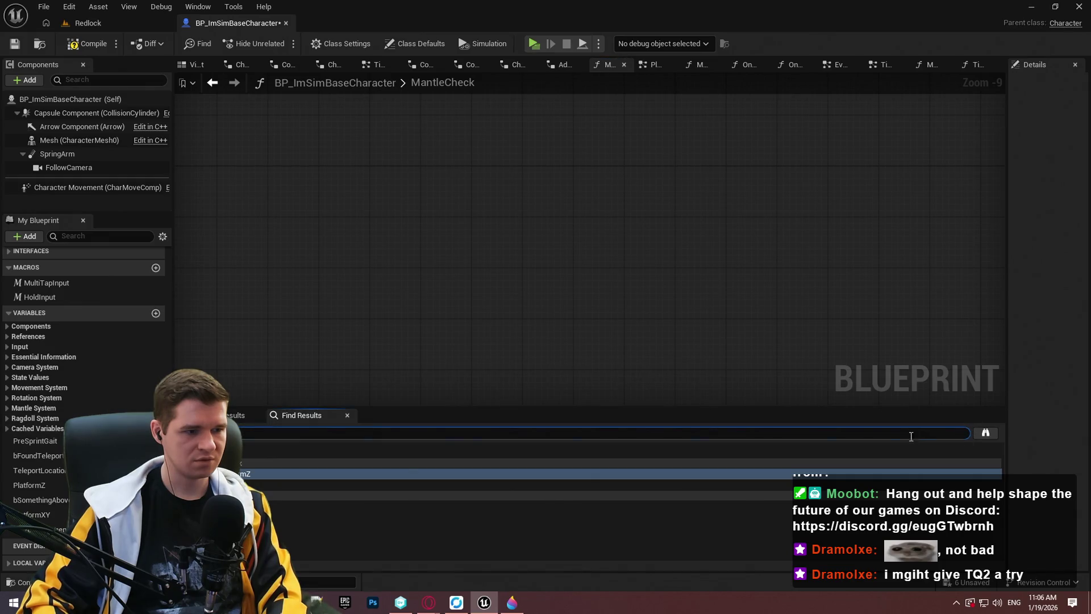
key(Return)
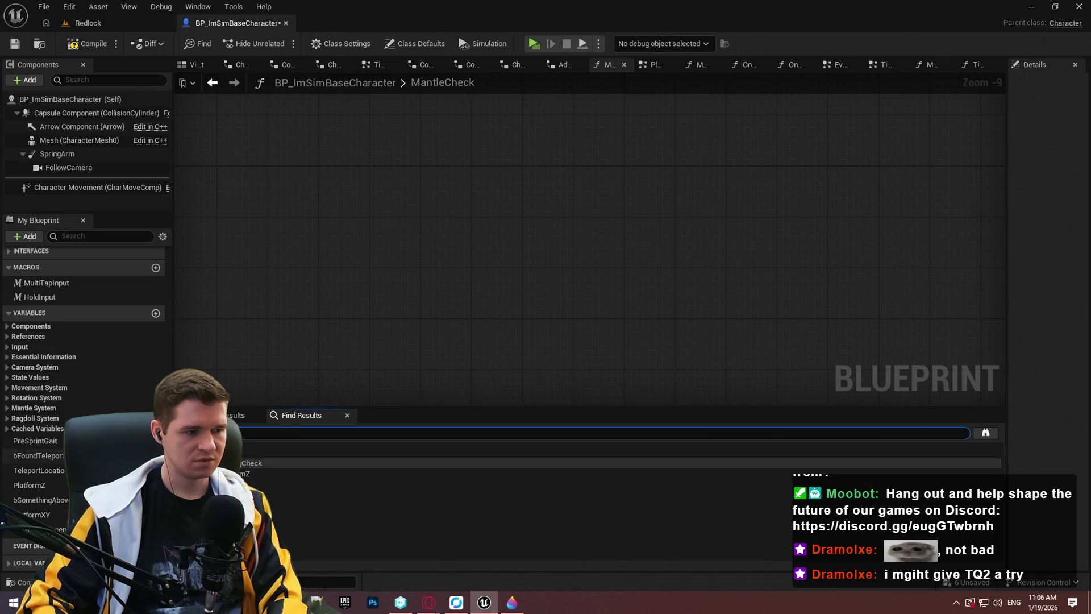
click(39, 500)
right_click(40, 501)
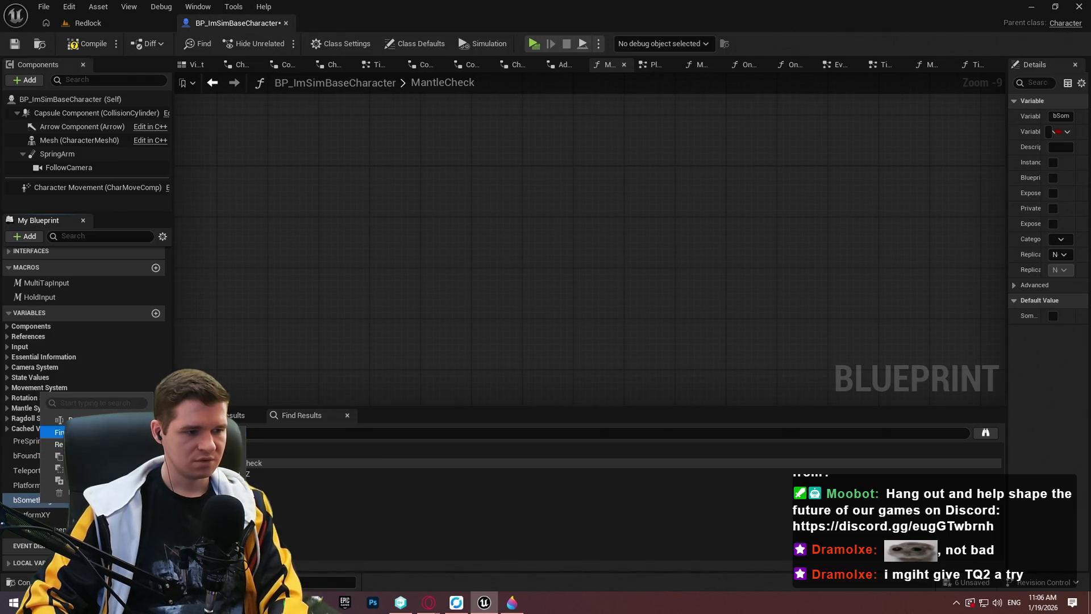
click(57, 432)
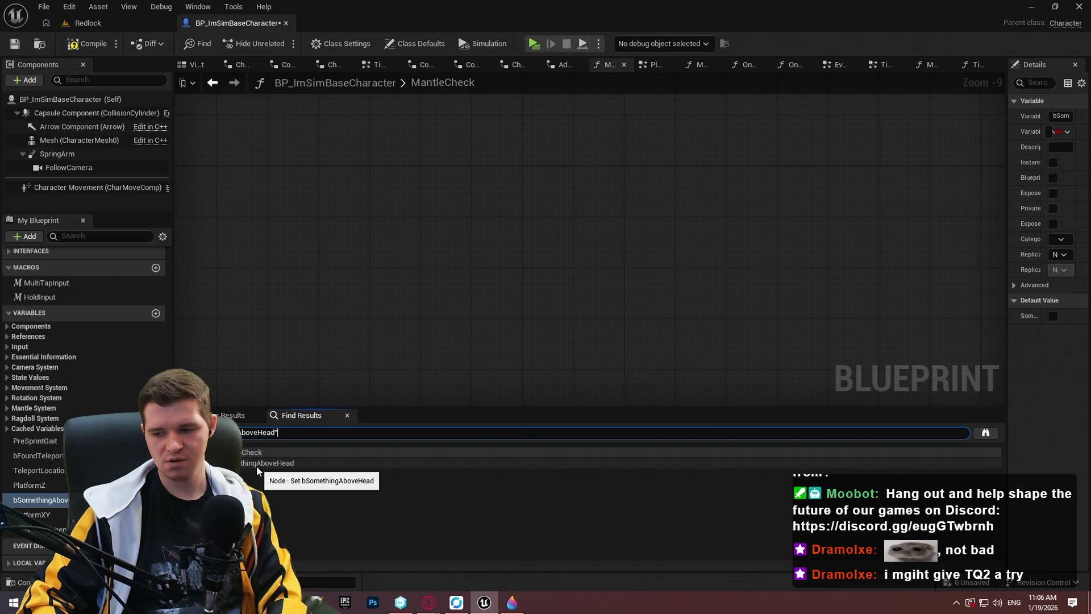
scroll(797, 280, down, 3)
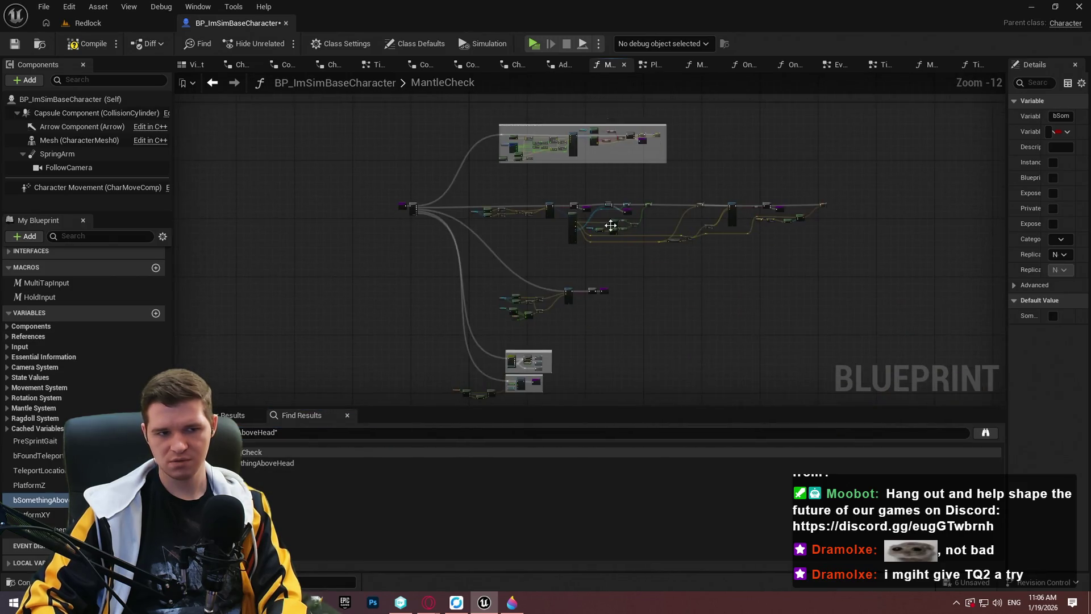
scroll(610, 225, up, 4)
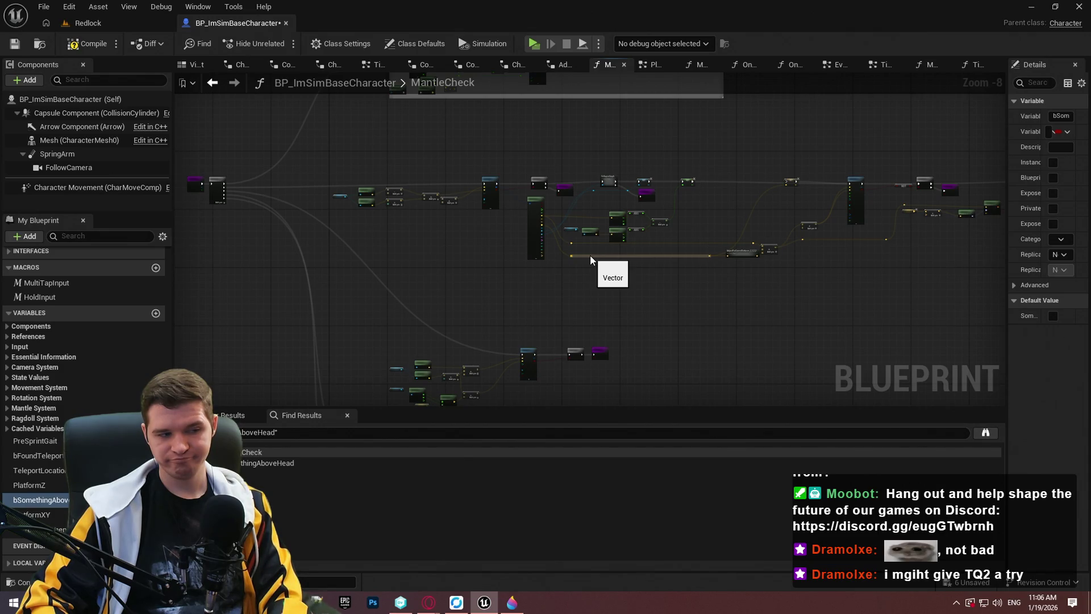
scroll(258, 273, up, 3)
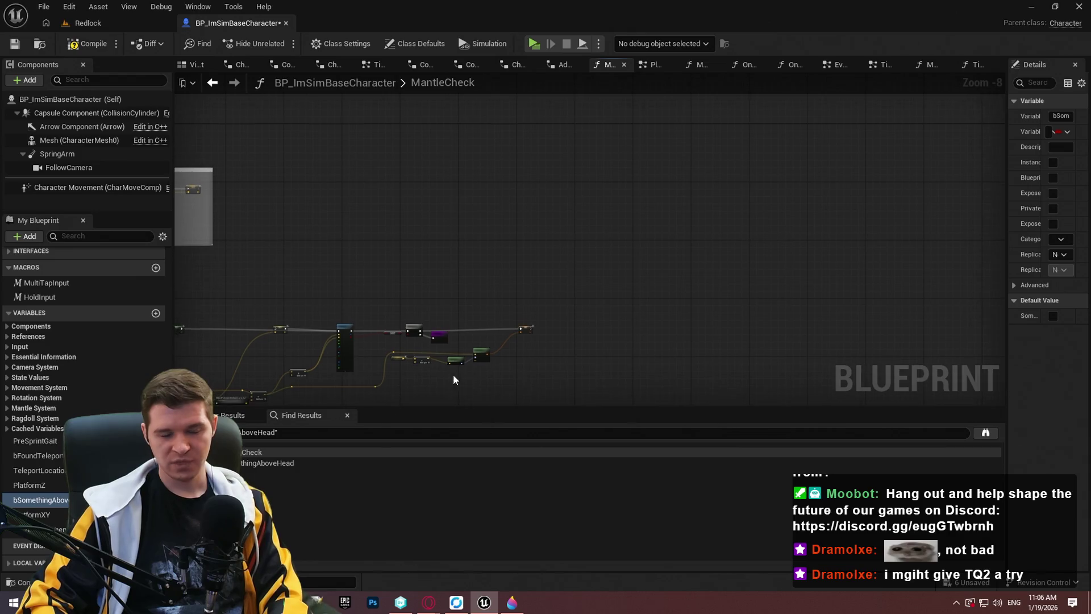
scroll(452, 343, up, 3)
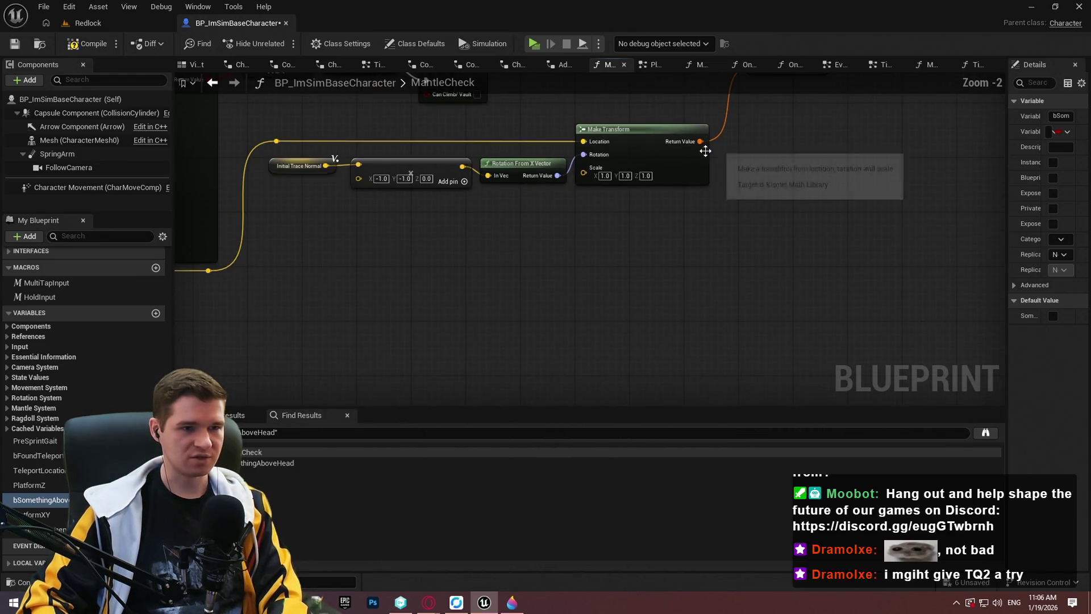
scroll(652, 205, down, 3)
scroll(743, 287, up, 4)
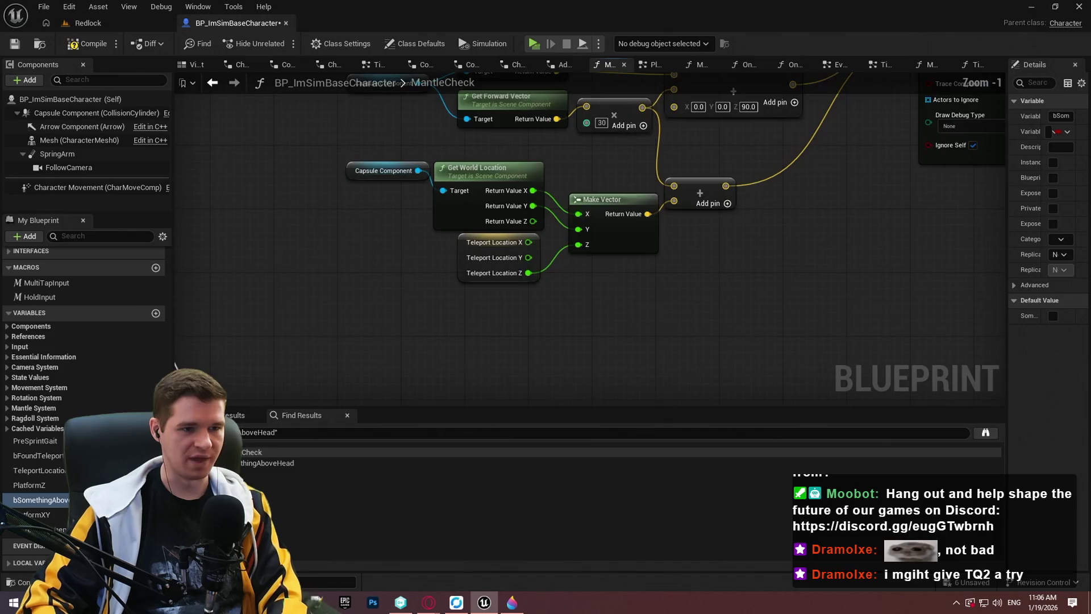
mouse_move(743, 287)
mouse_down()
mouse_move(478, 124)
mouse_move(506, 222)
mouse_up()
scroll(475, 247, up, 1)
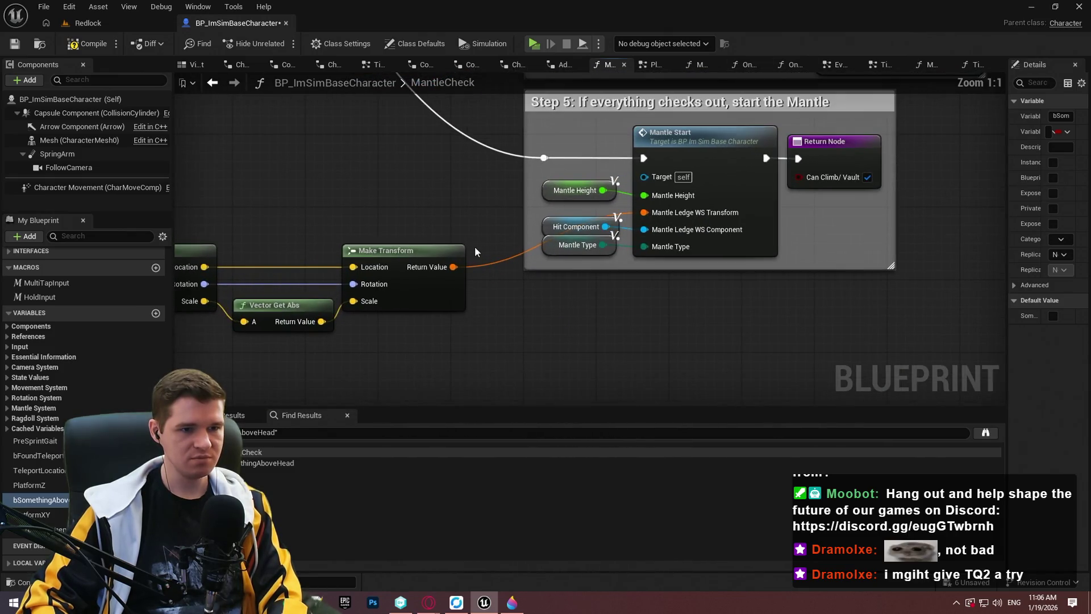
scroll(469, 221, down, 2)
drag(445, 202, 523, 227)
scroll(523, 226, down, 1)
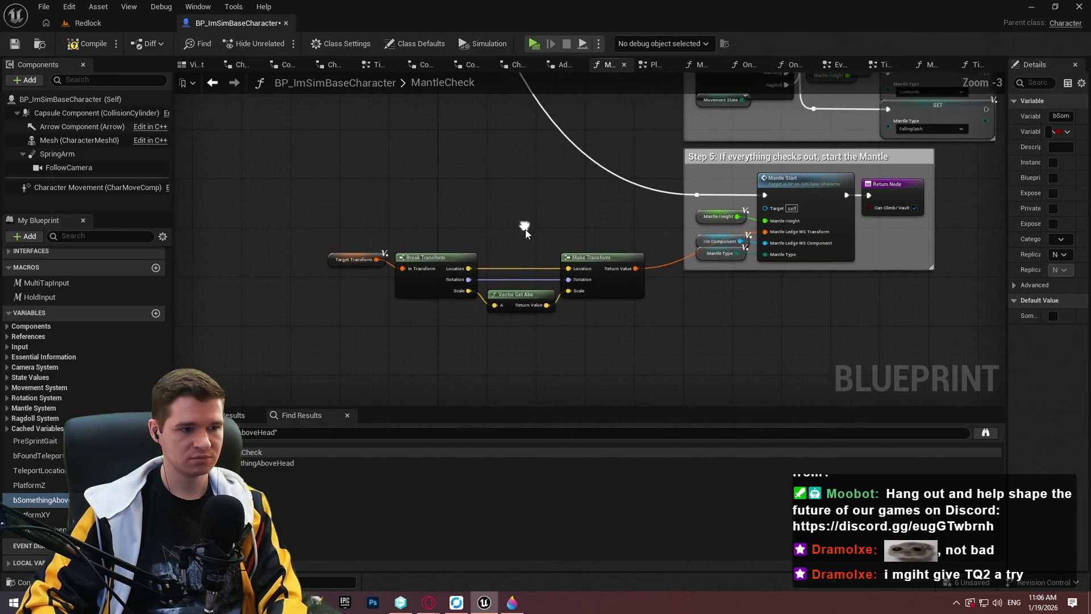
scroll(372, 300, up, 2)
scroll(420, 284, down, 3)
scroll(583, 194, down, 1)
scroll(536, 197, up, 1)
drag(612, 157, 407, 367)
scroll(547, 261, up, 4)
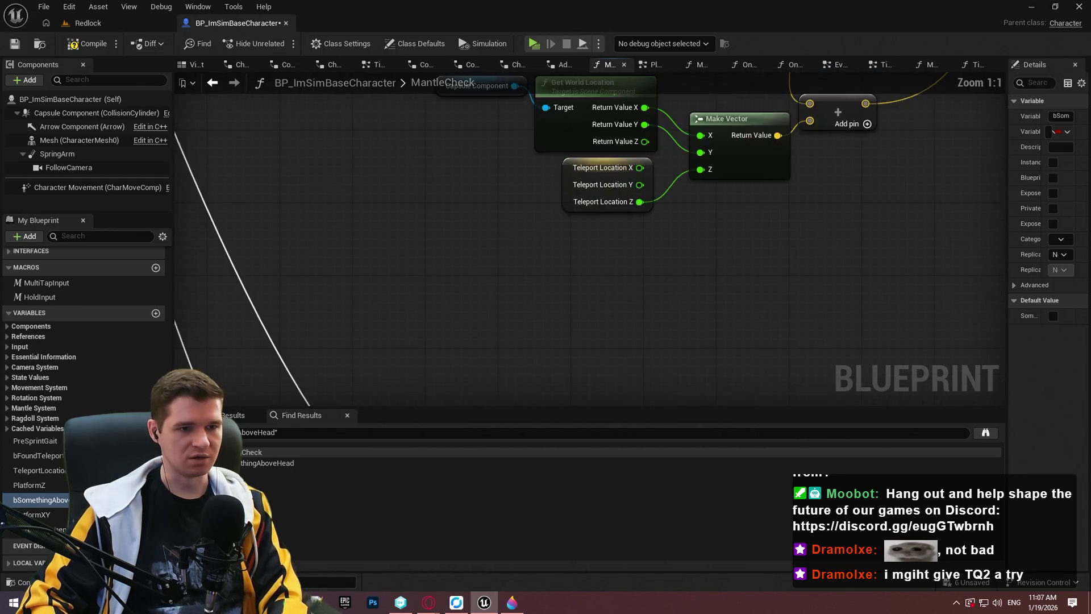
drag(547, 262, 431, 356)
scroll(682, 348, down, 1)
drag(682, 348, 539, 315)
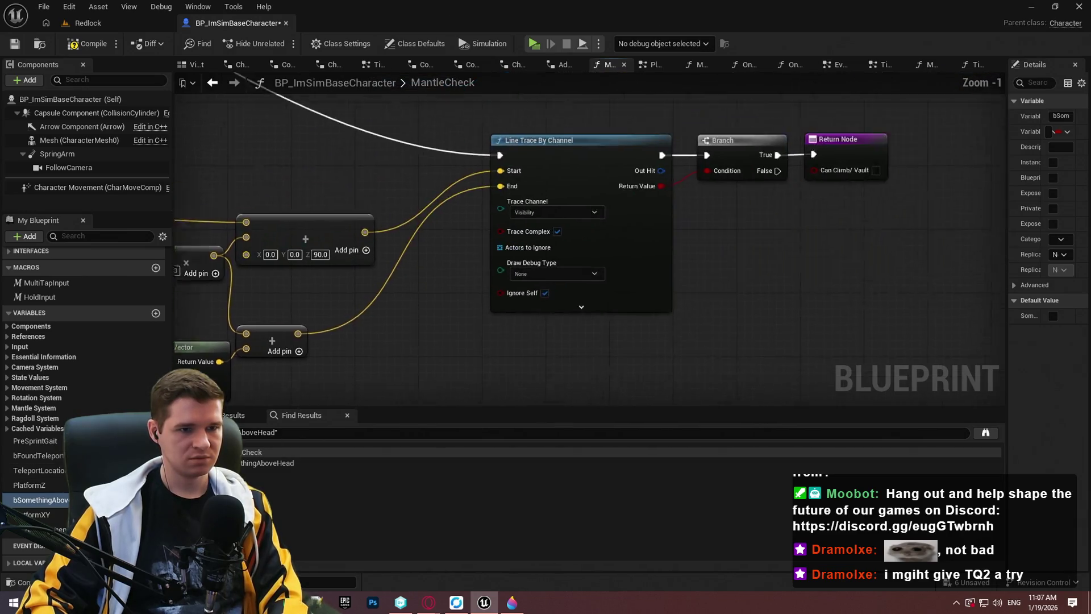
scroll(538, 315, down, 3)
scroll(455, 299, up, 3)
drag(415, 311, 1041, 227)
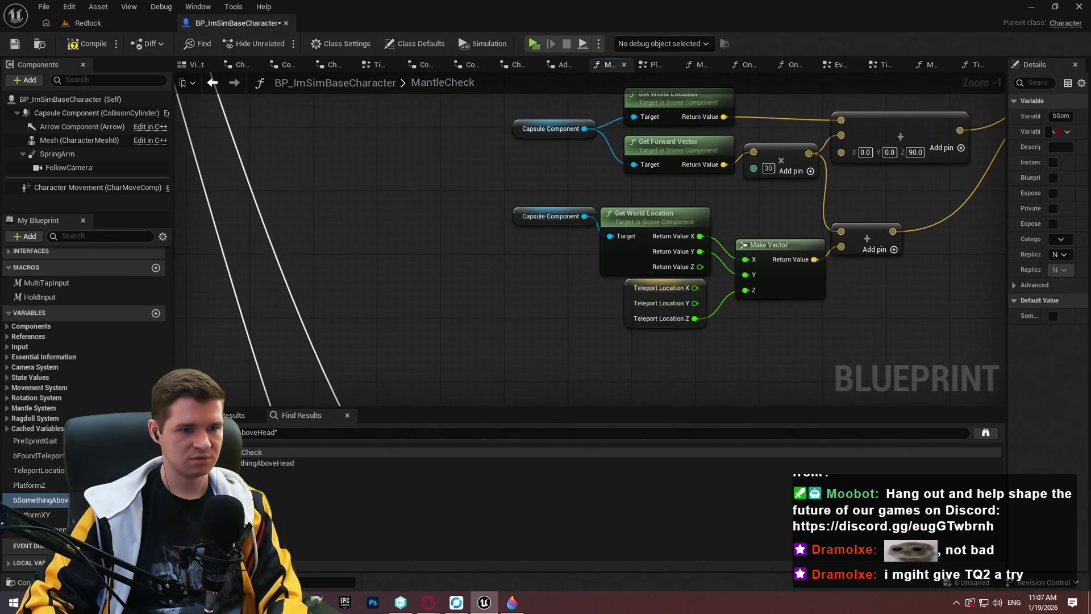
Step: Add a Target Transform getter, split it to Location XYZ, and wire Location Z into Make Vector Z
right_click(450, 368)
text(target transfo)
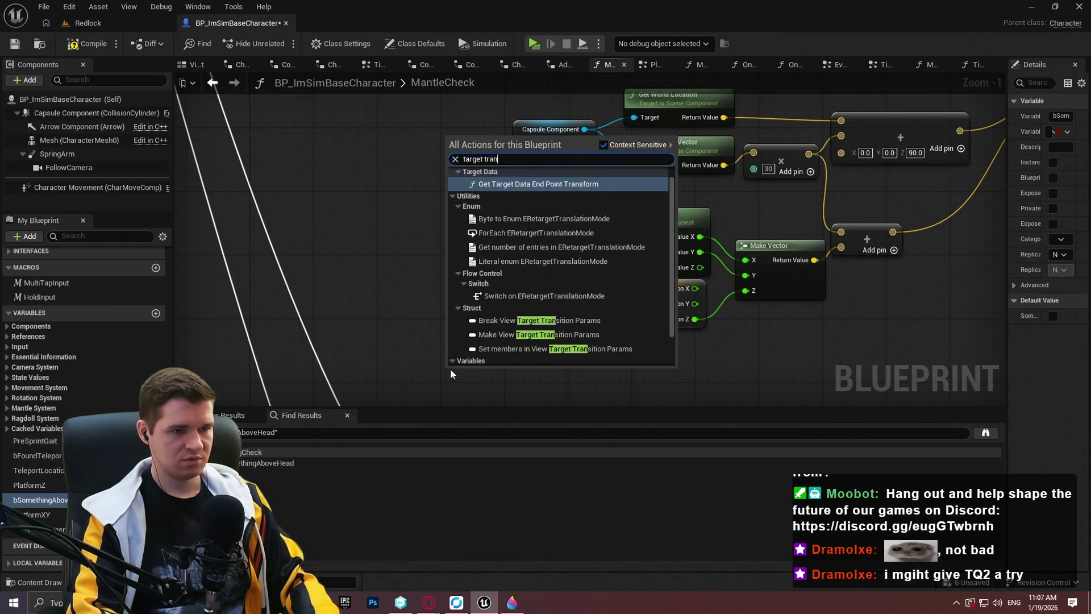
key(Down)
key(Return)
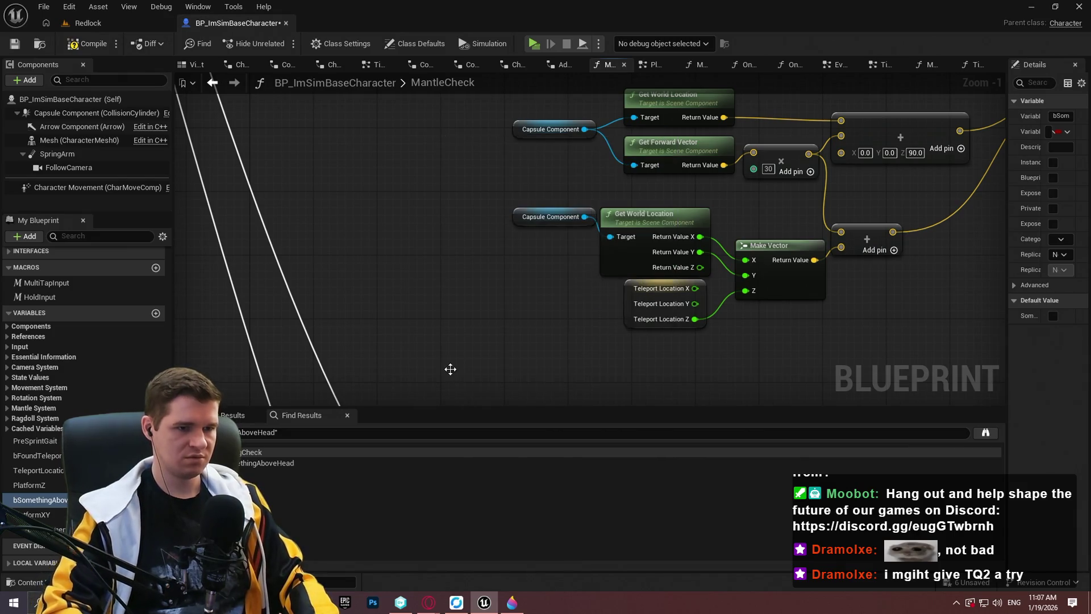
right_click(507, 376)
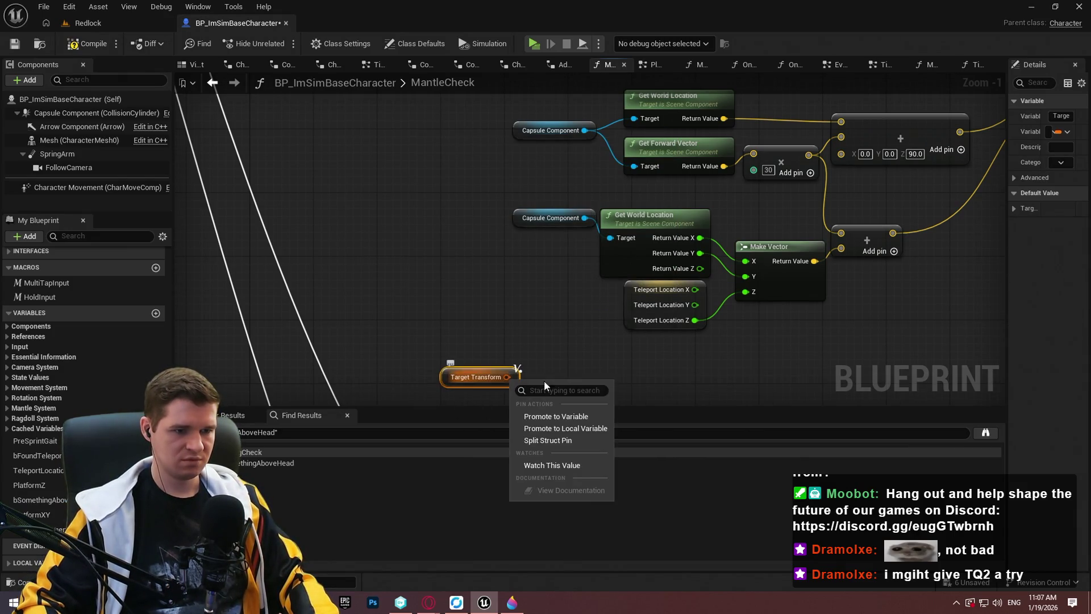
click(549, 440)
drag(539, 383, 479, 275)
right_click(478, 265)
click(523, 334)
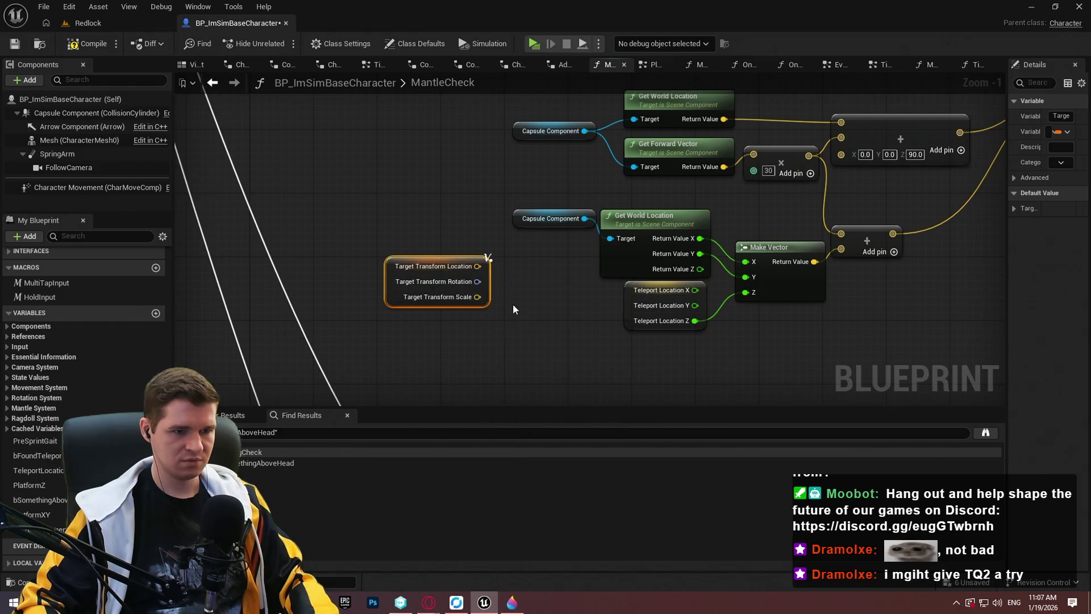
drag(483, 297, 745, 293)
Step: In TickGraph, disconnect the execution wire into the movement-state switch
drag(680, 345, 663, 324)
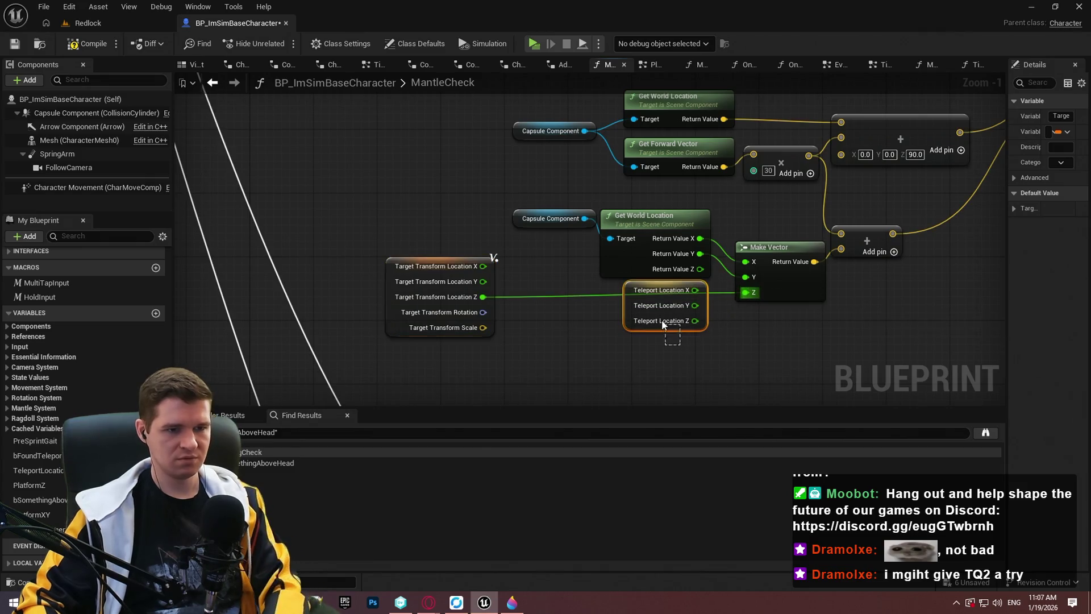
click(555, 364)
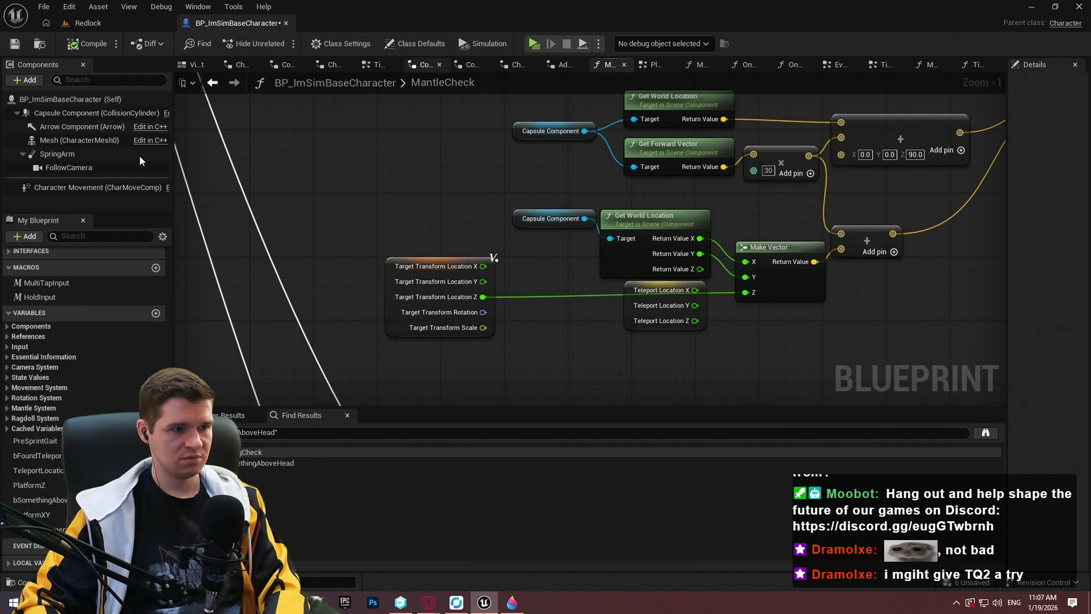
scroll(56, 301, up, 10)
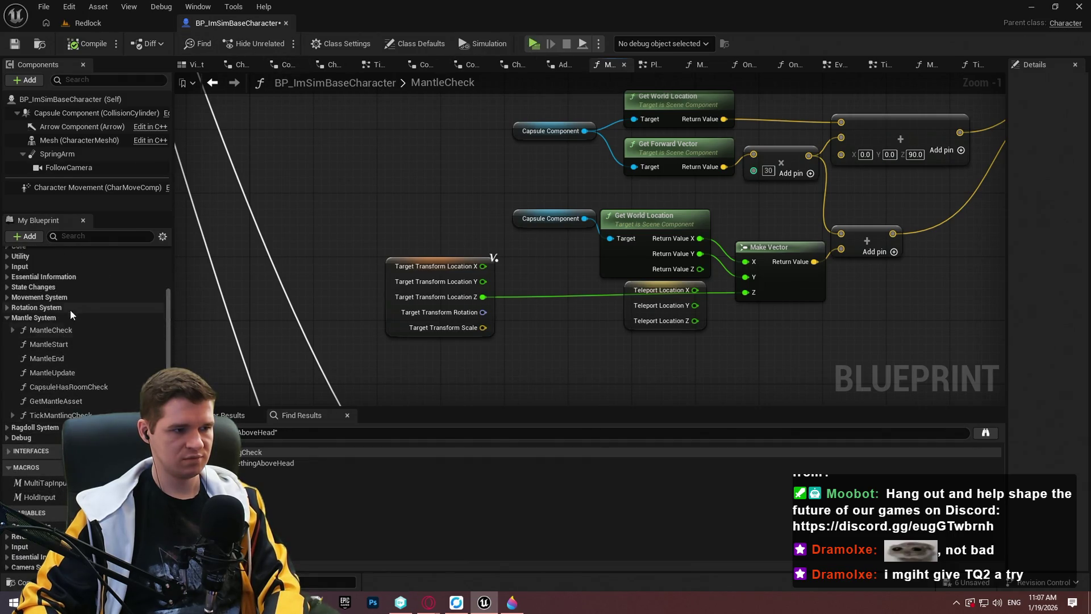
double_click(36, 271)
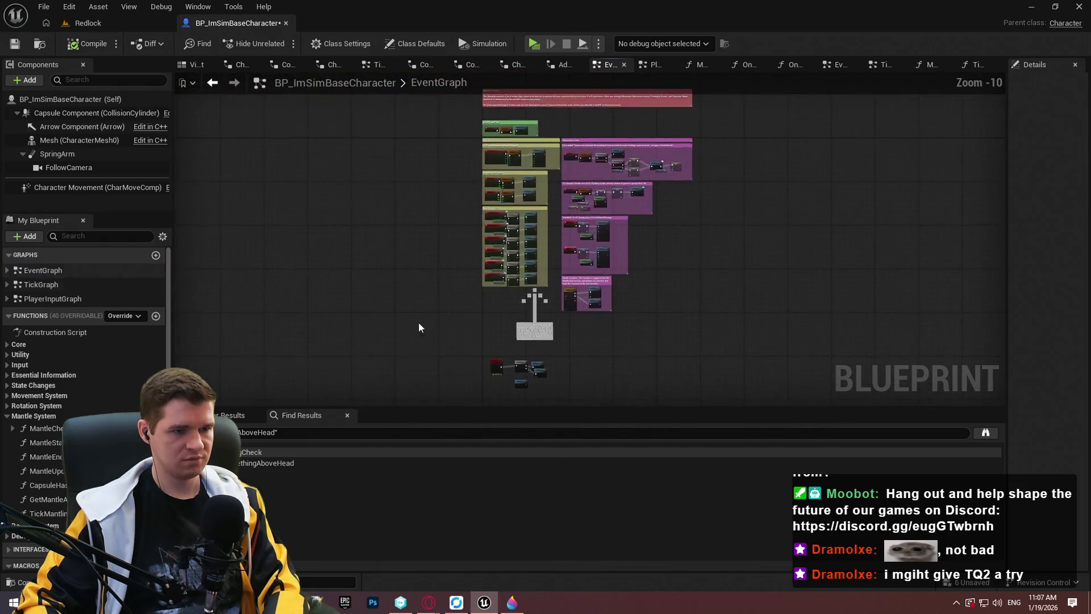
double_click(41, 284)
scroll(432, 265, up, 4)
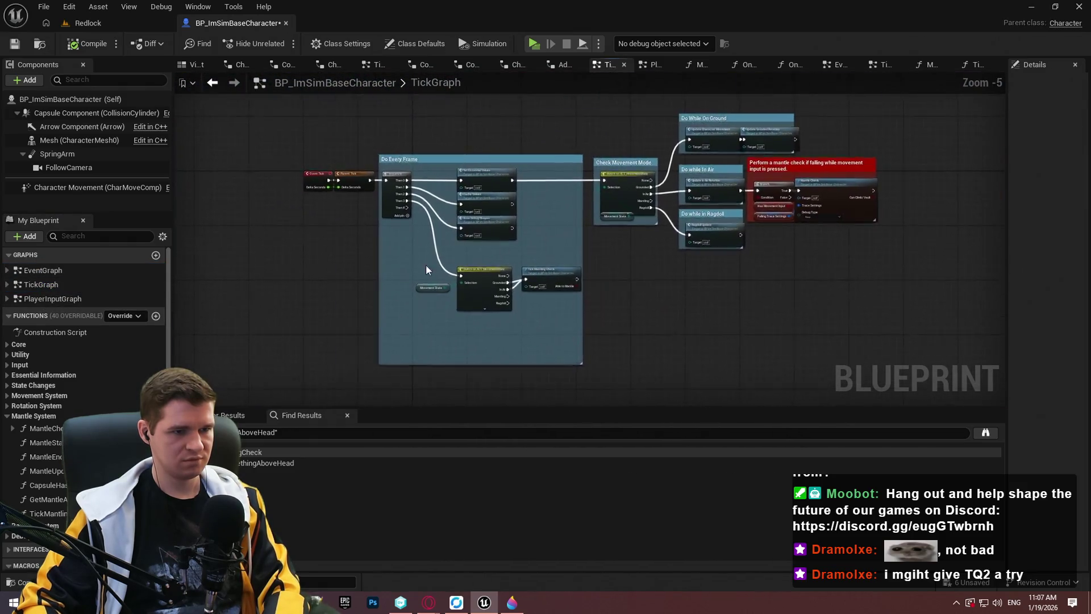
alt+click(443, 276)
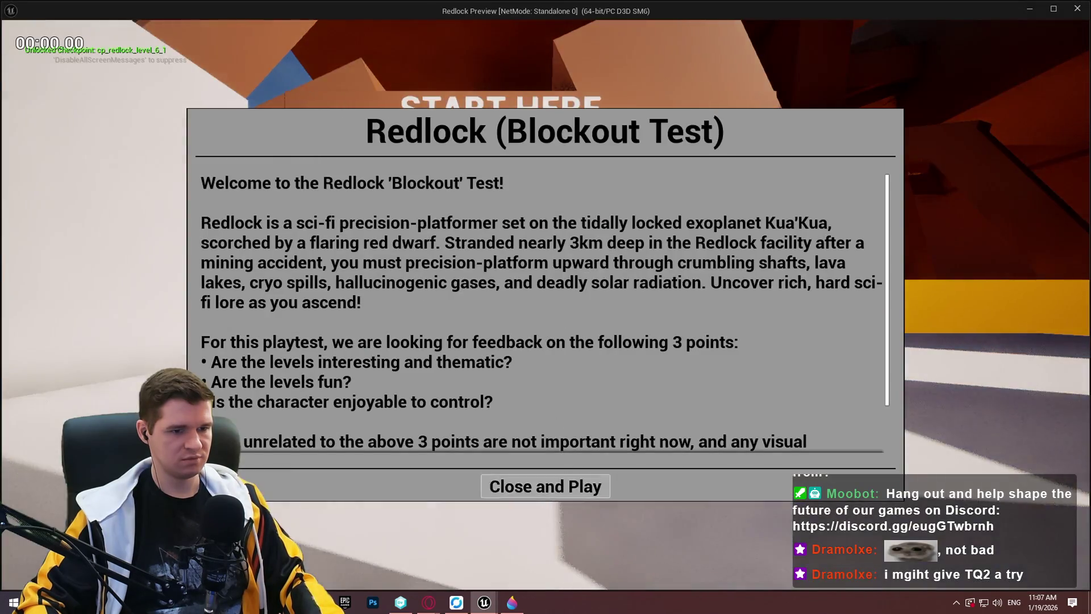
Step: Close the Blockout Test dialog, then run, jump and mantle onto ledges and white walls
click(546, 484)
key(w)
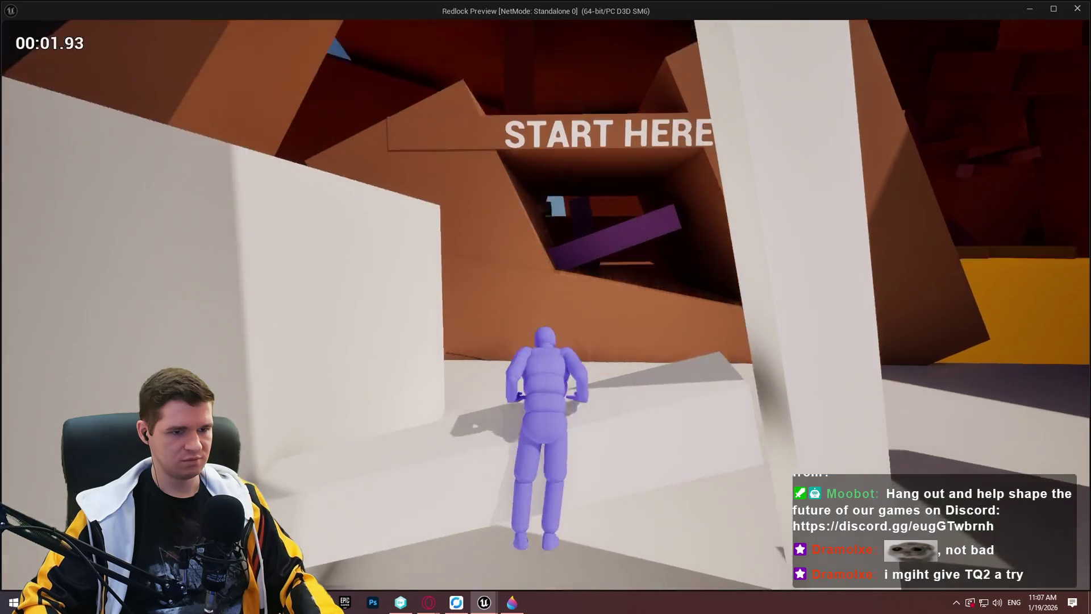
key(space)
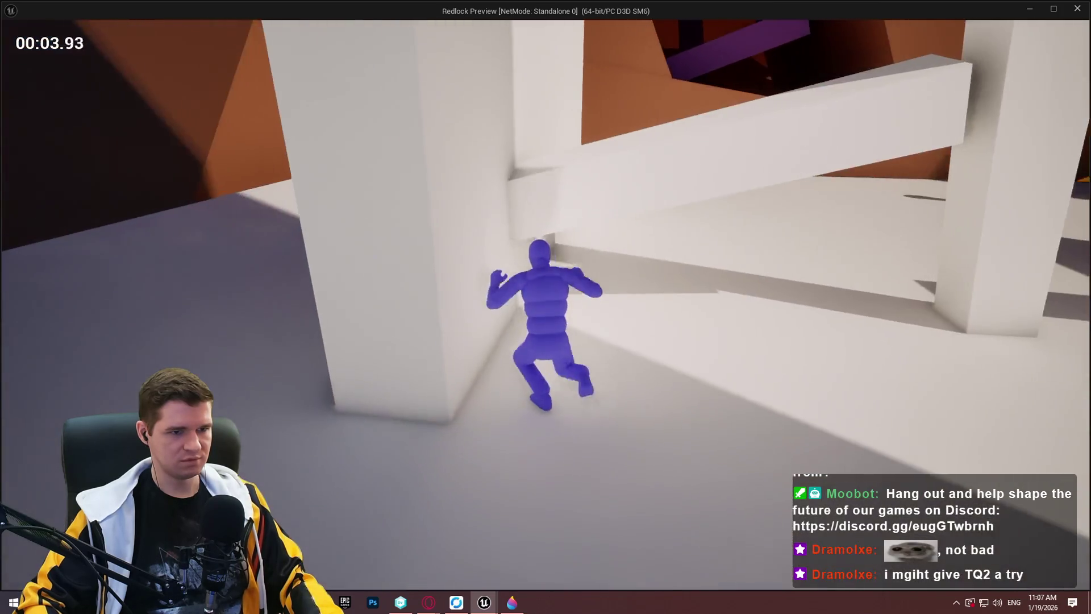
key(space)
key(w)
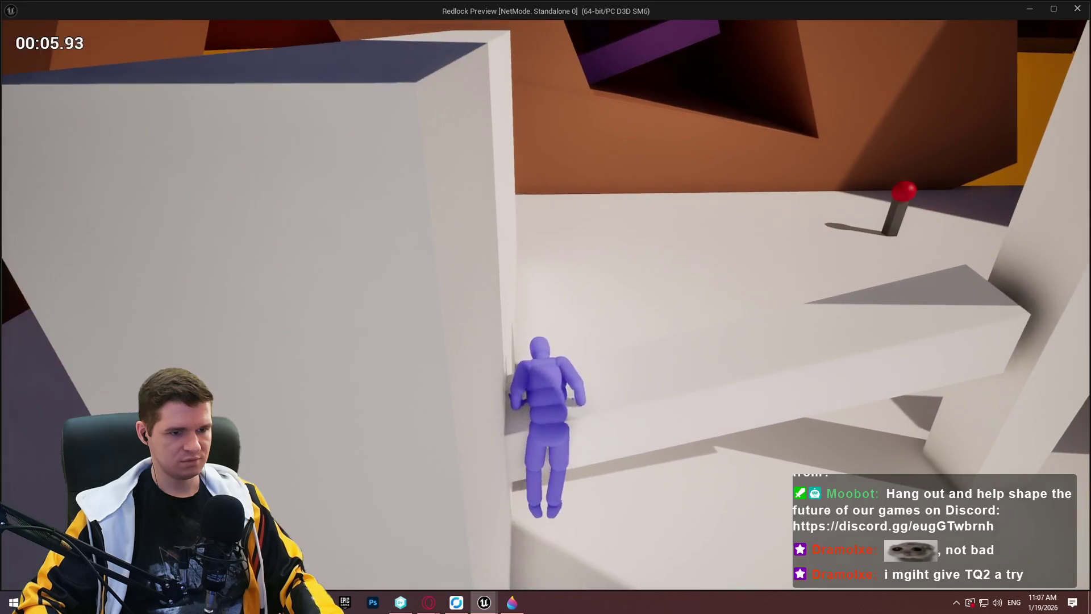
key(space)
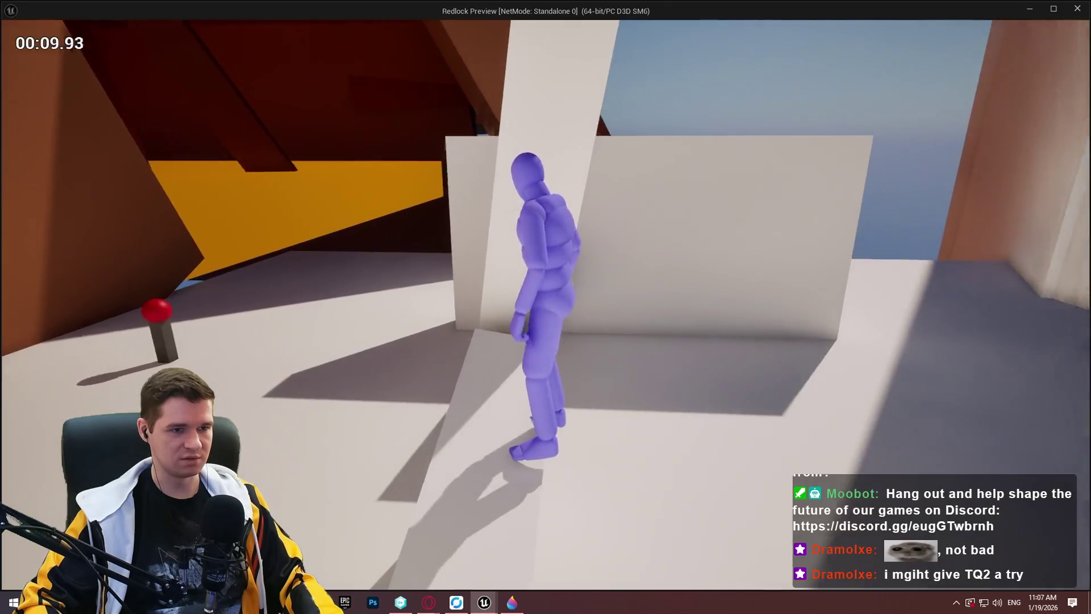
key(space)
key(w)
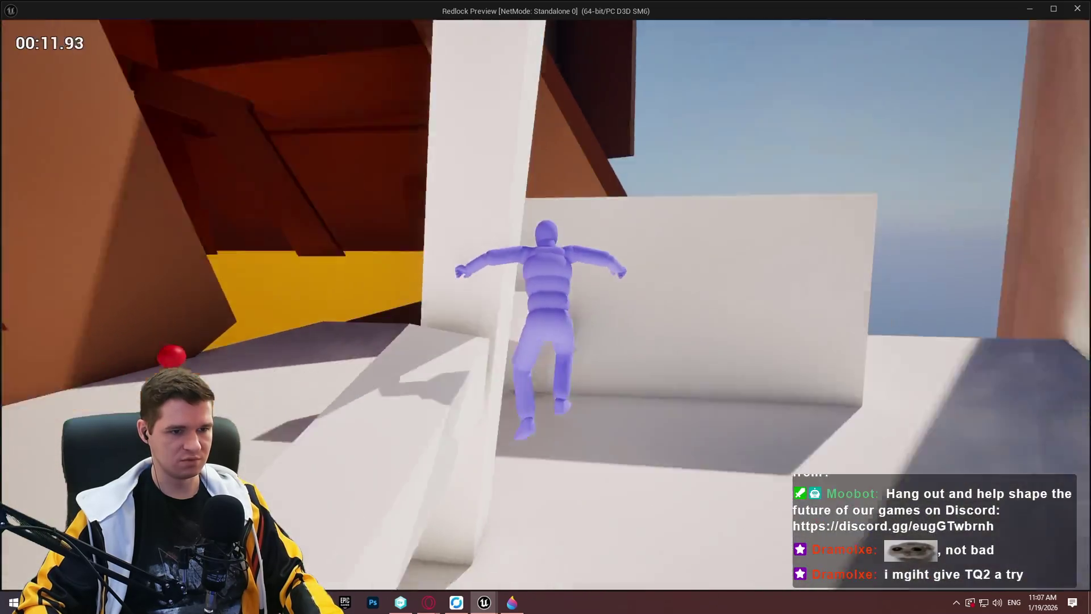
key(space)
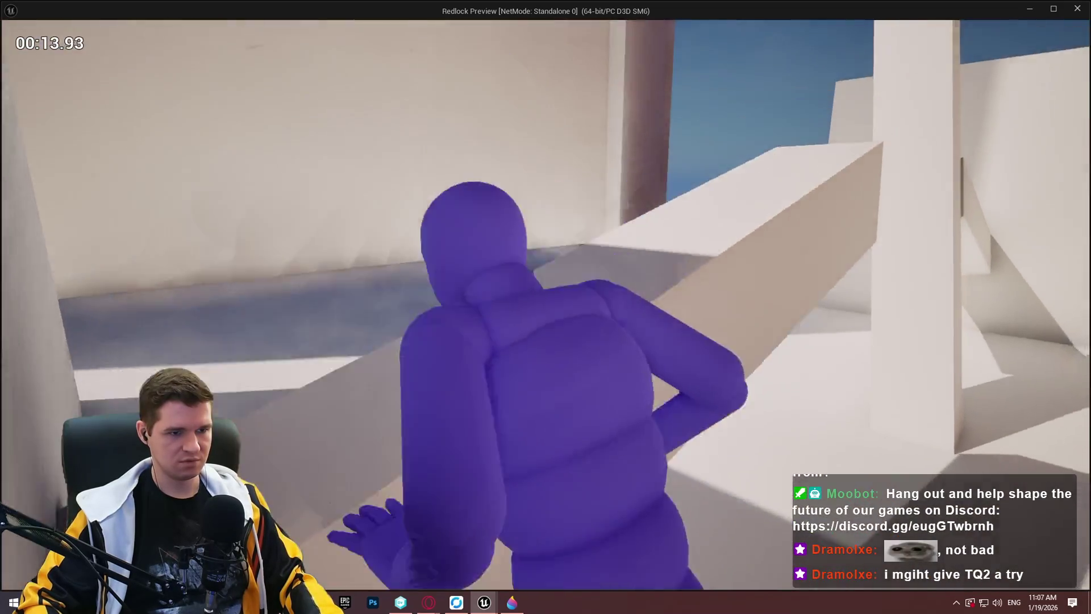
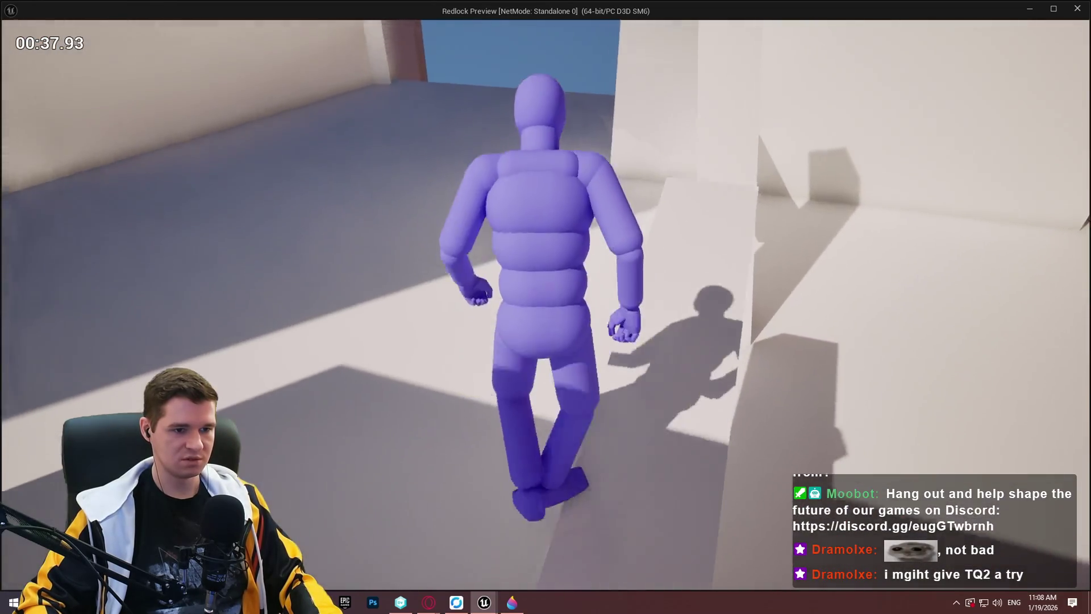
Step: Stop the playtest and open the MantleCheck function graph from TickMantlingCheck
key(Escape)
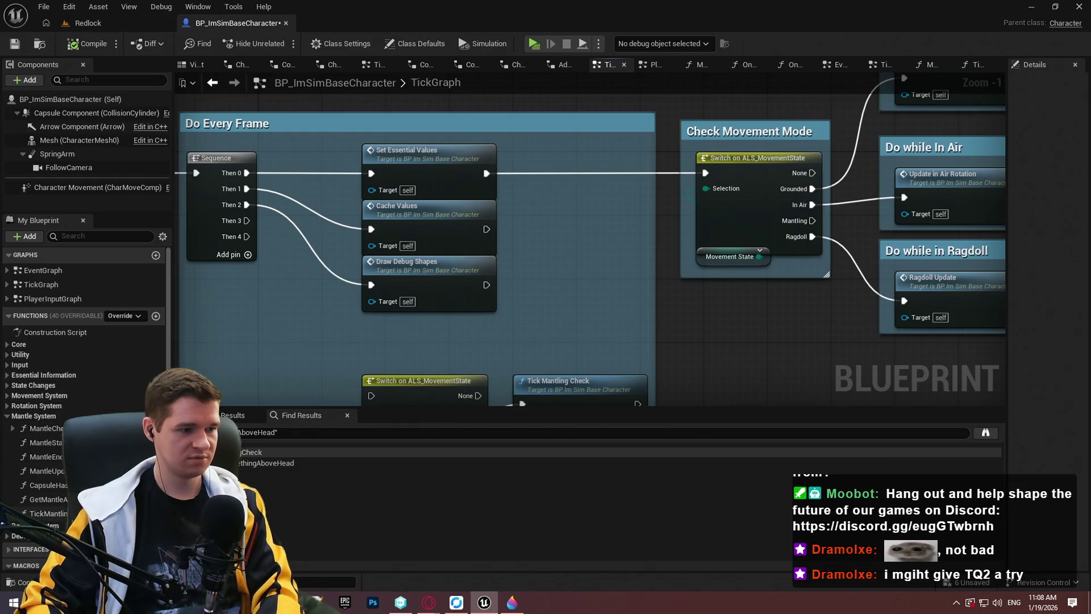
double_click(49, 513)
scroll(424, 194, down, 8)
scroll(543, 163, up, 3)
double_click(45, 434)
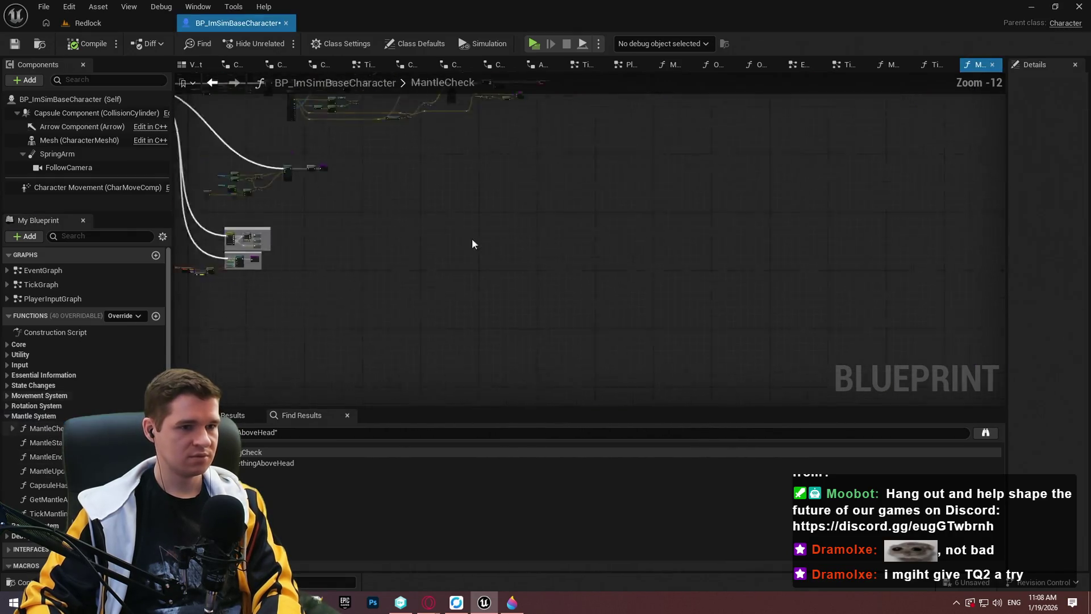
scroll(495, 205, up, 2)
scroll(495, 204, up, 4)
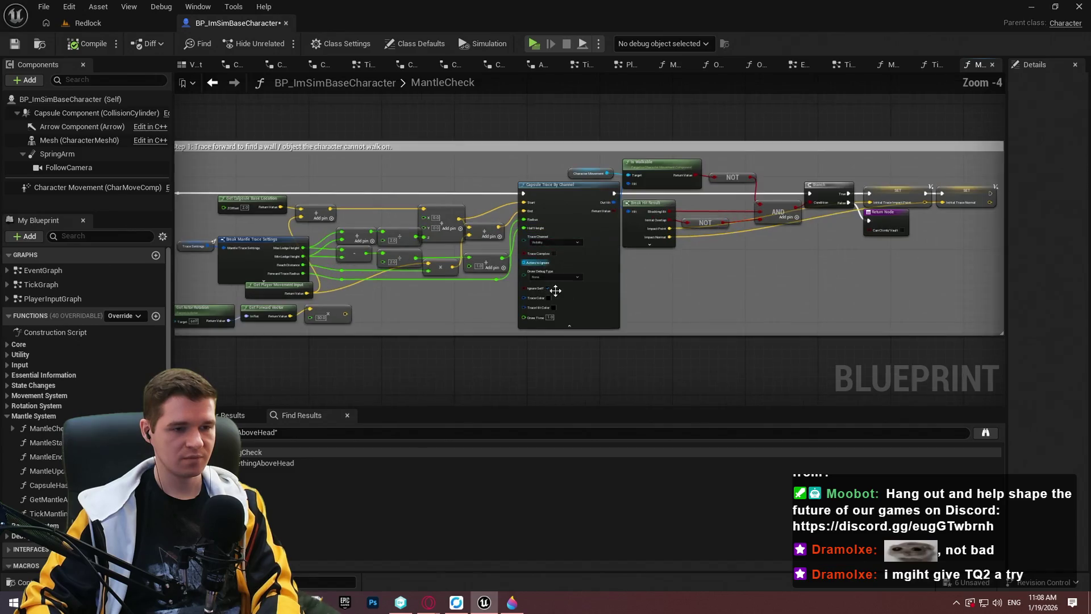
Step: Set both capsule traces and the line trace to Draw Debug For One Frame, compile, and launch play
click(552, 267)
click(547, 293)
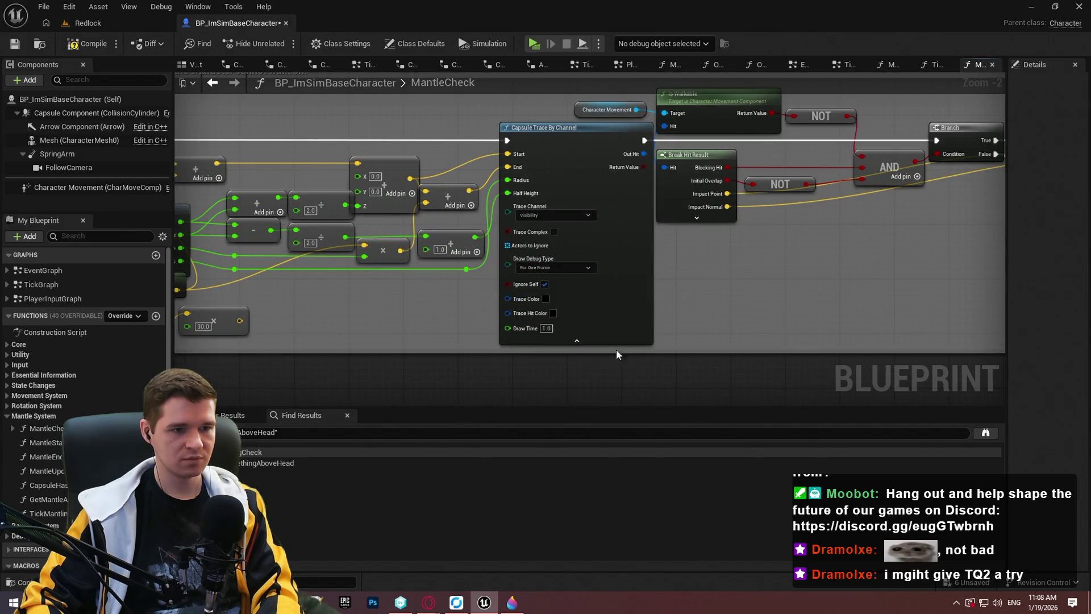
click(411, 243)
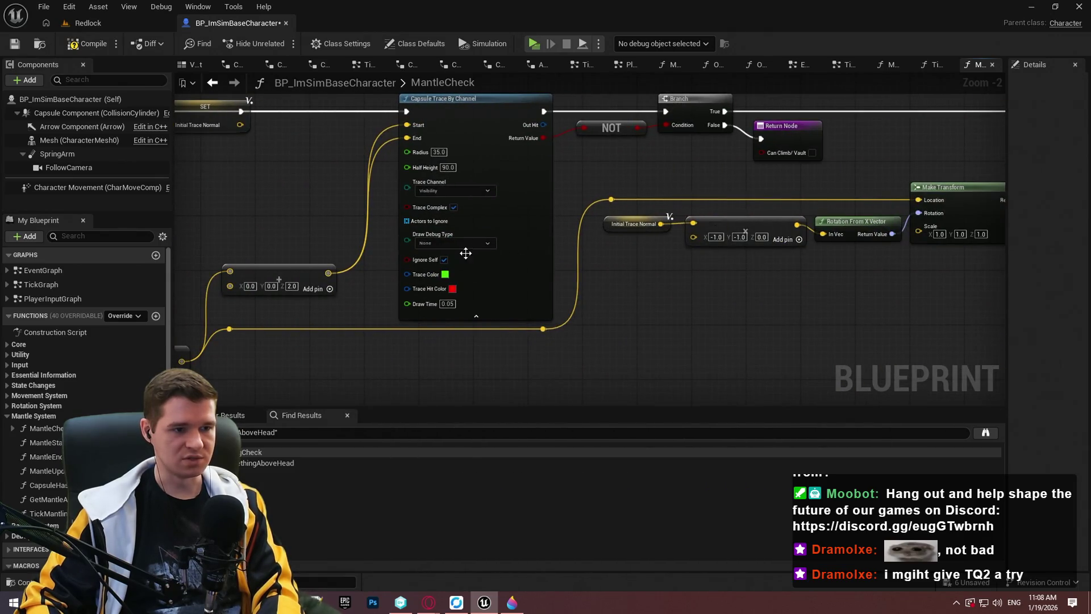
click(473, 271)
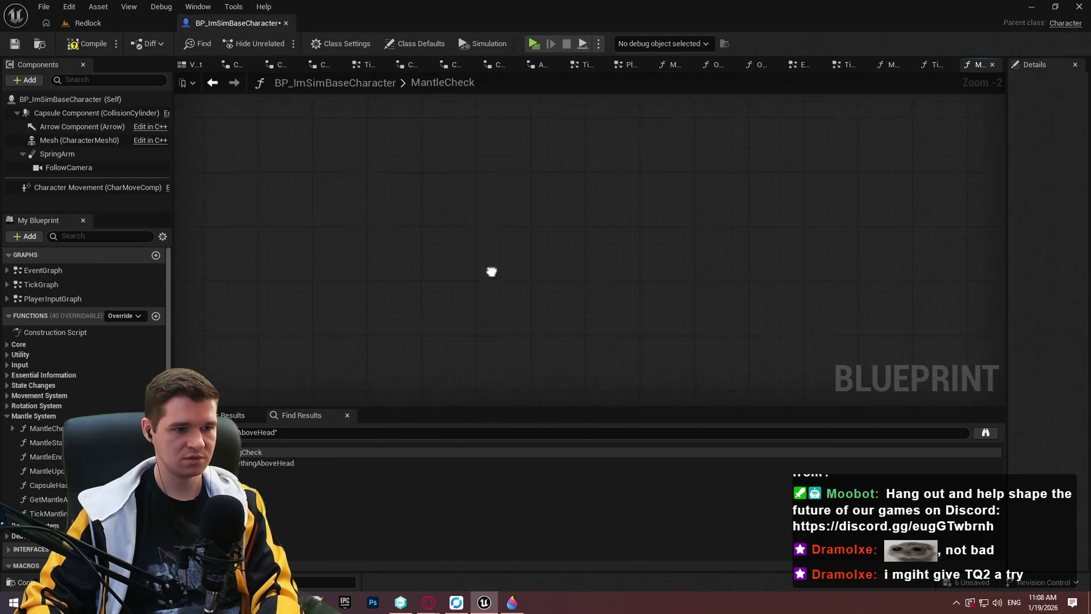
scroll(608, 197, down, 1)
click(380, 238)
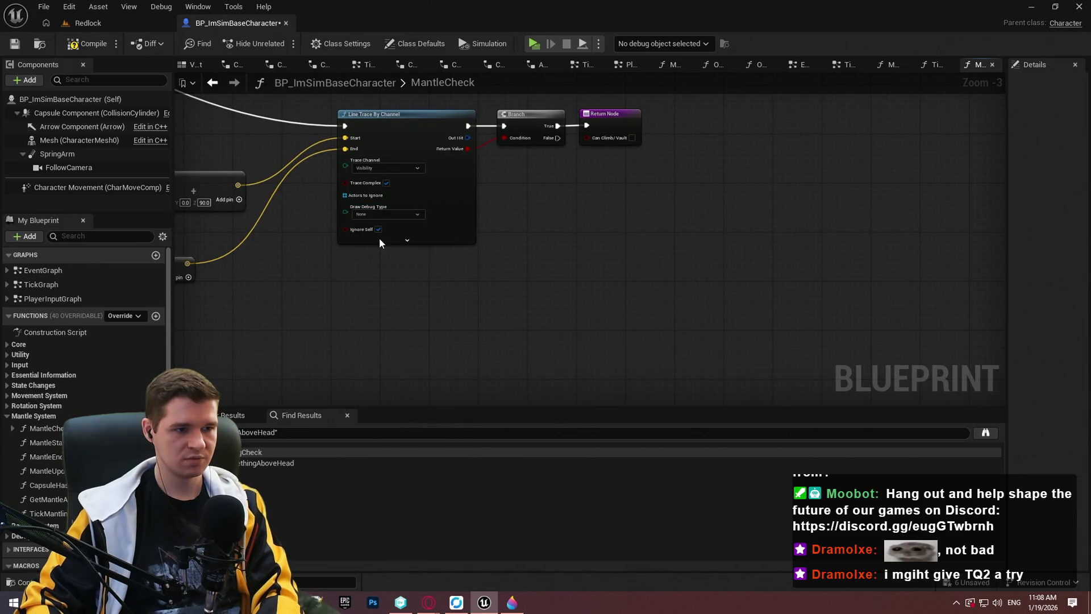
scroll(392, 255, down, 6)
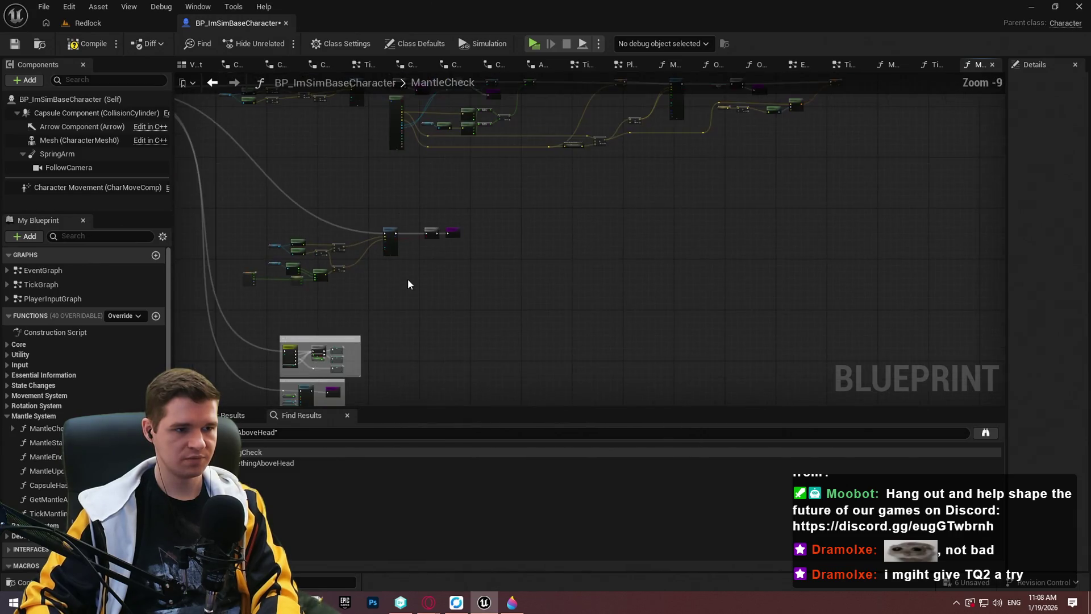
click(11, 46)
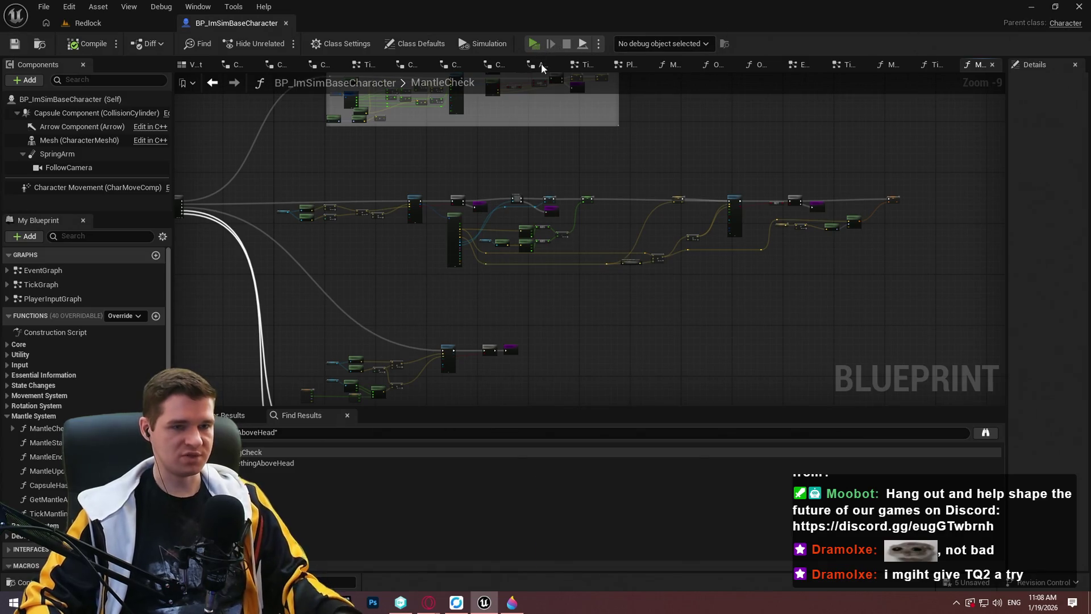
key(alt+p)
Step: Dismiss the intro dialog and run the course, mantling several ledges and climbing walls
click(545, 485)
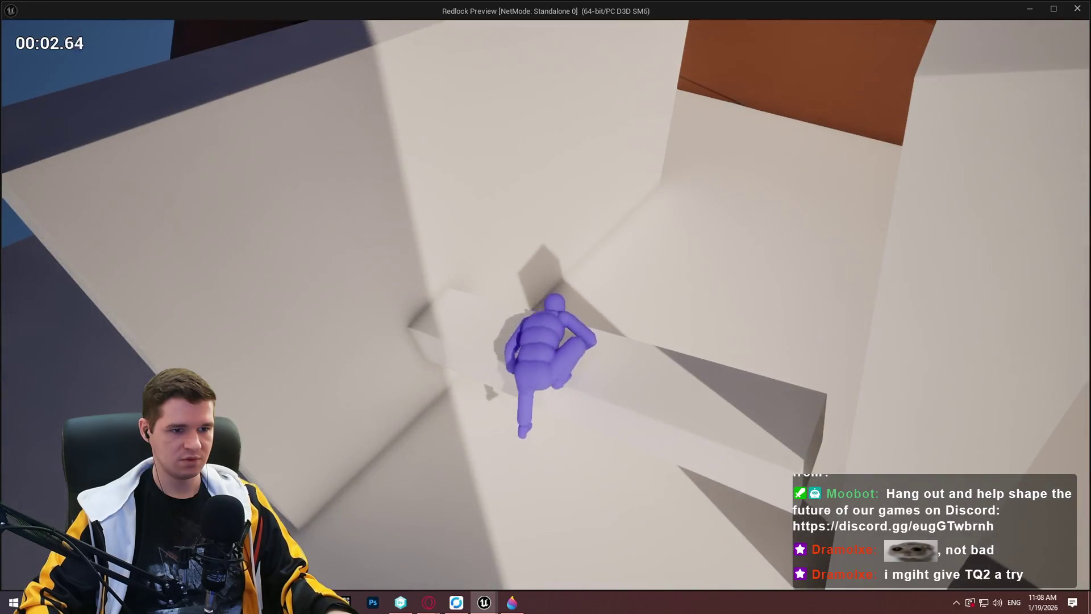
key(space)
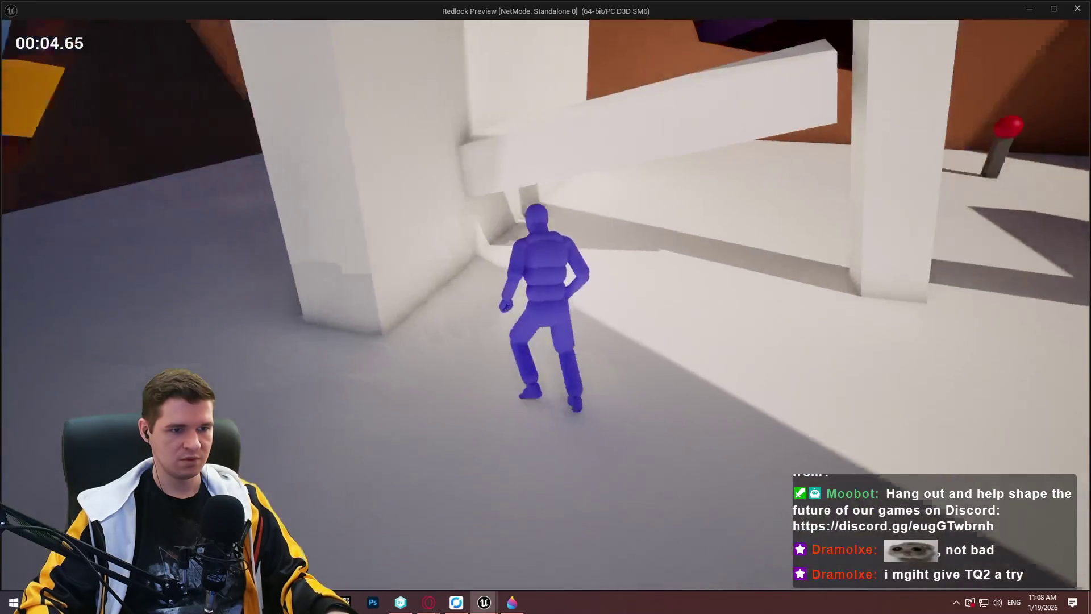
key(space)
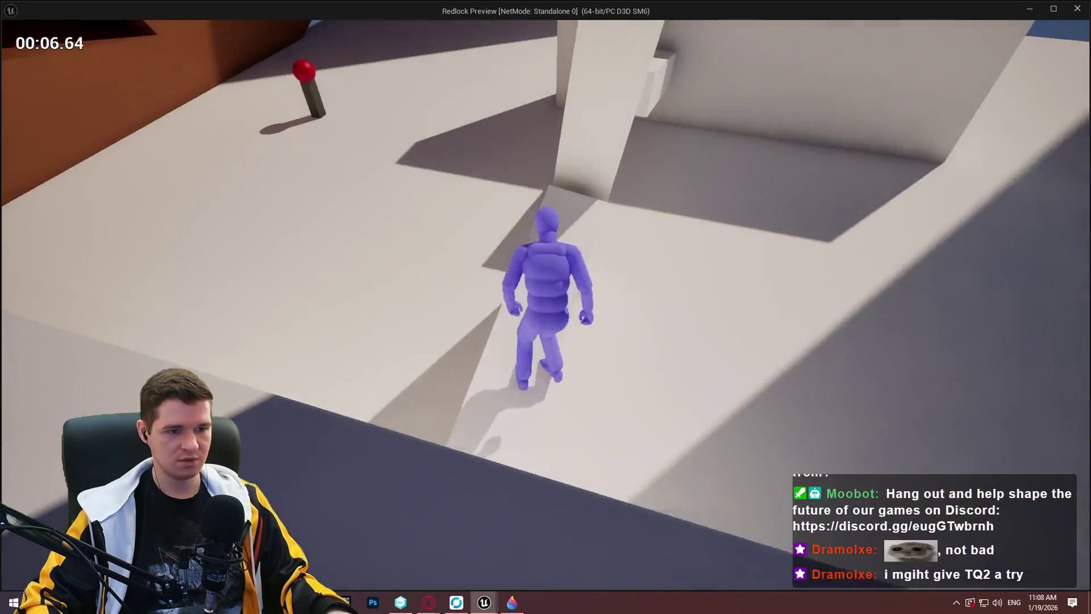
key(space)
key(space)
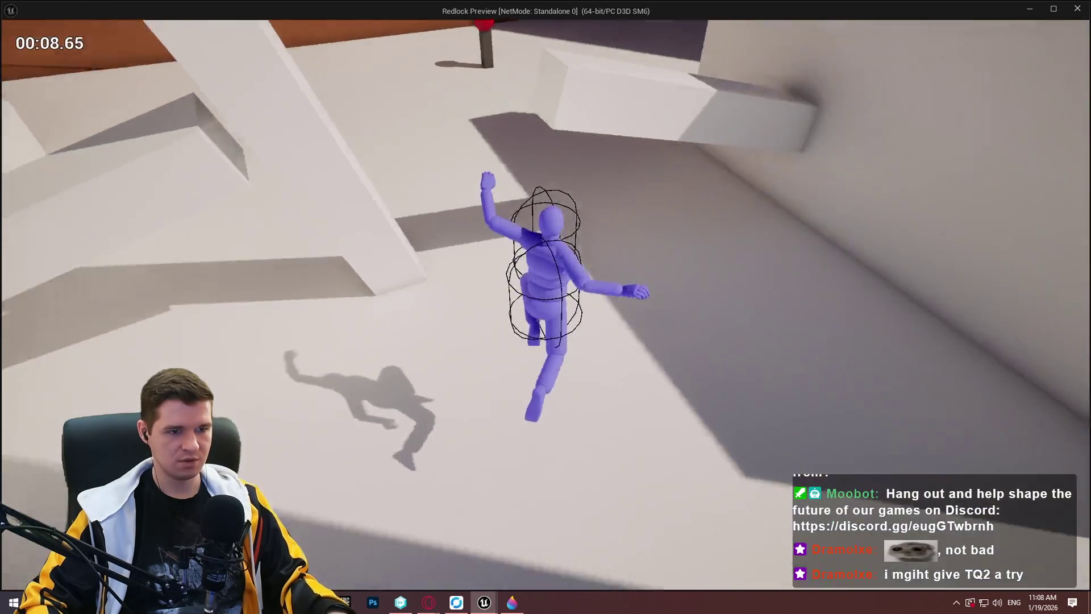
key(space)
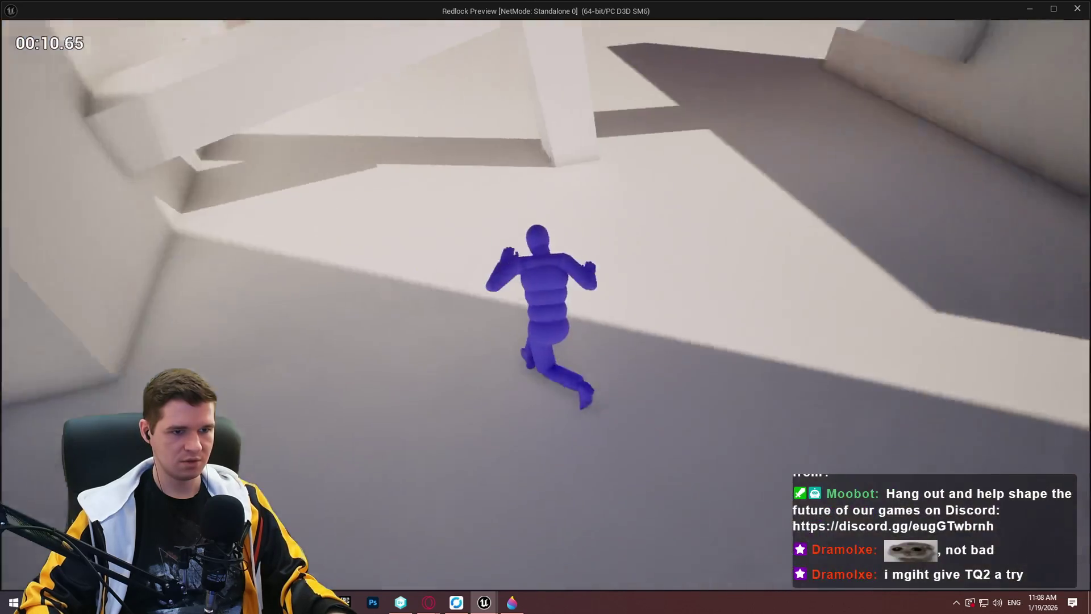
key(space)
key(space)
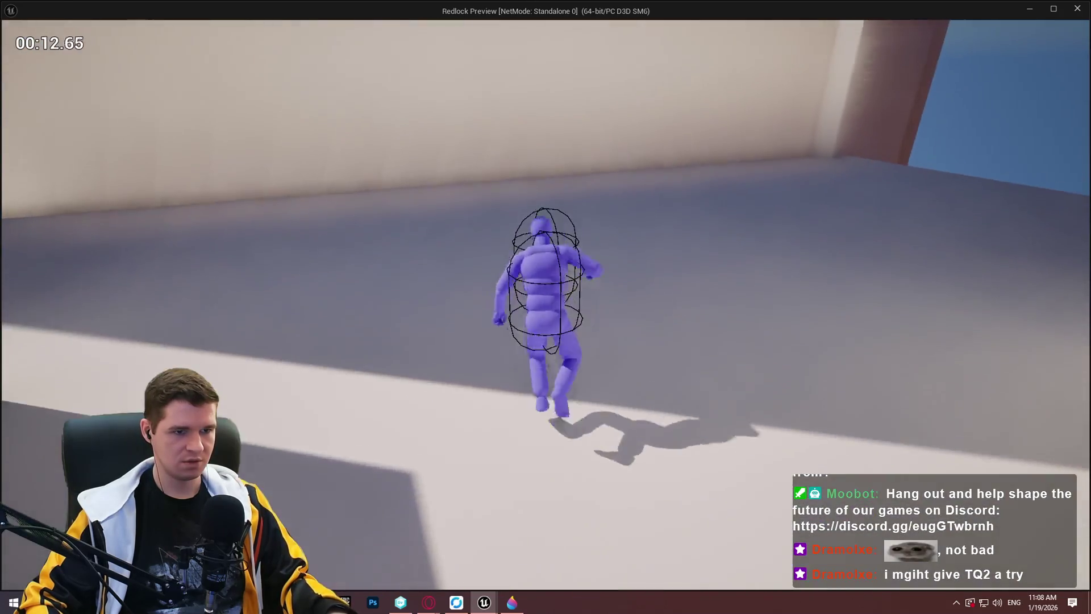
key(space)
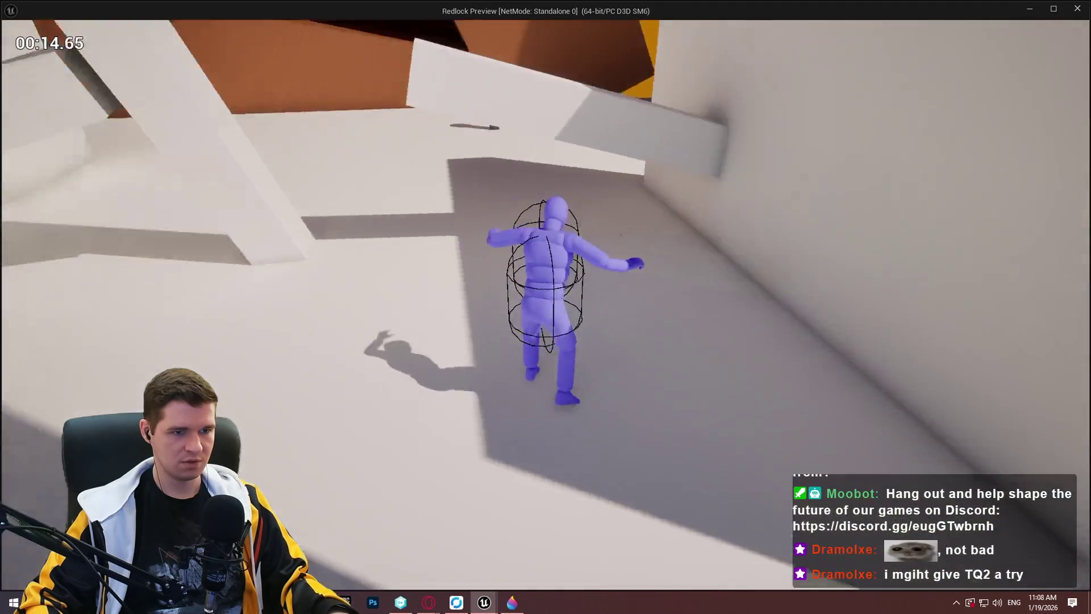
key(space)
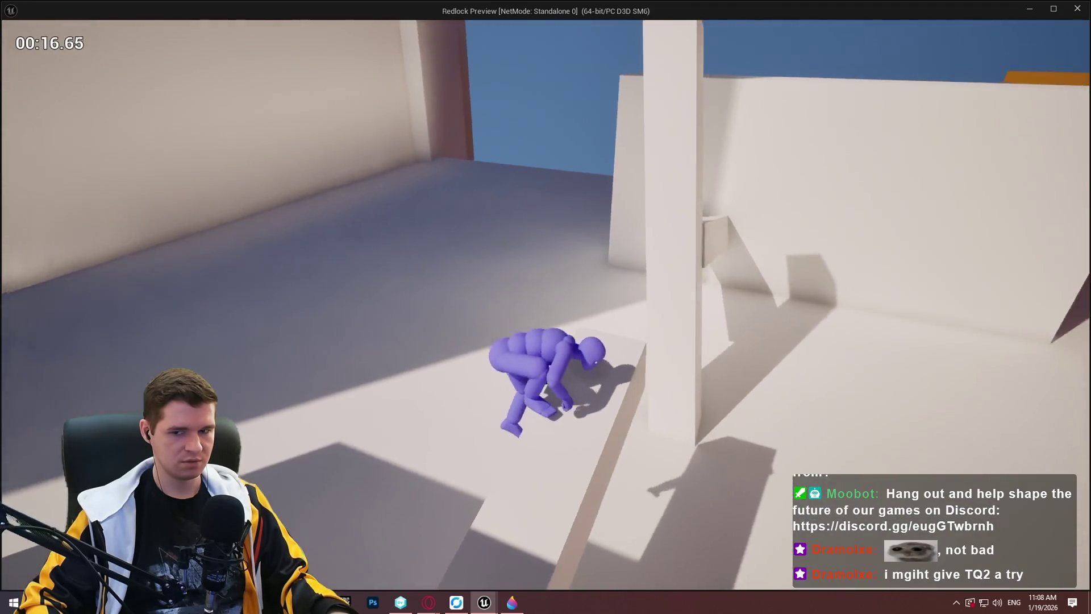
Step: Jump at walls and raised ledges to test grabbing, hanging and climbing over them
key(space)
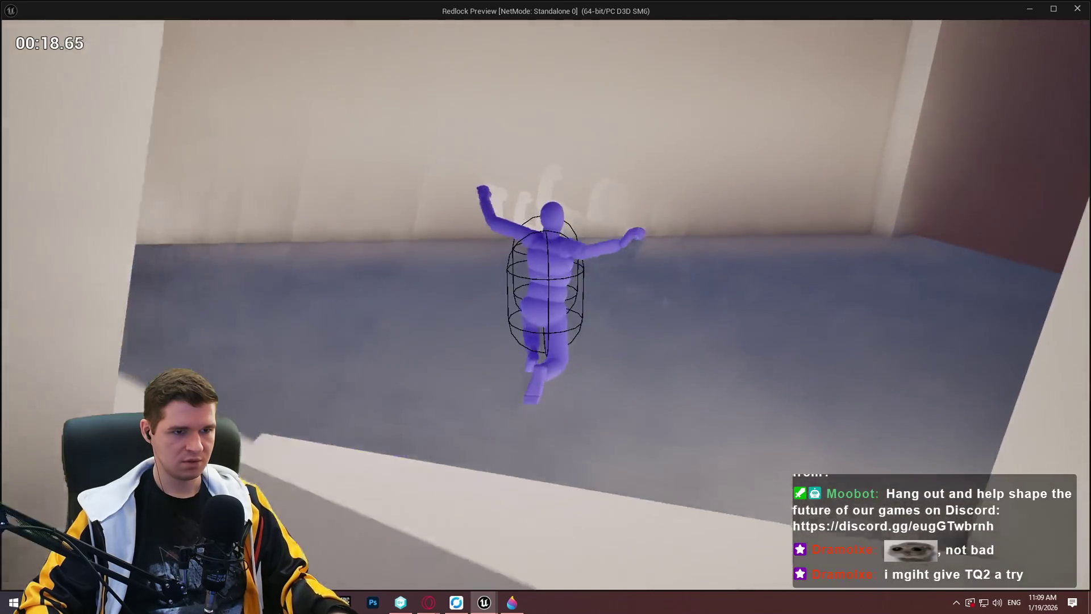
key(space)
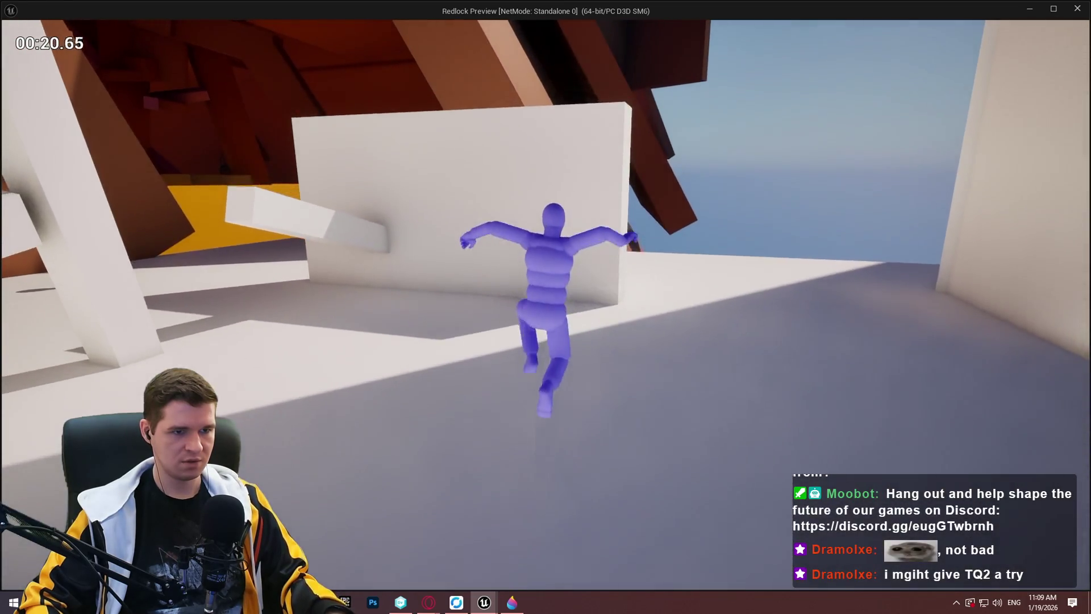
key(space)
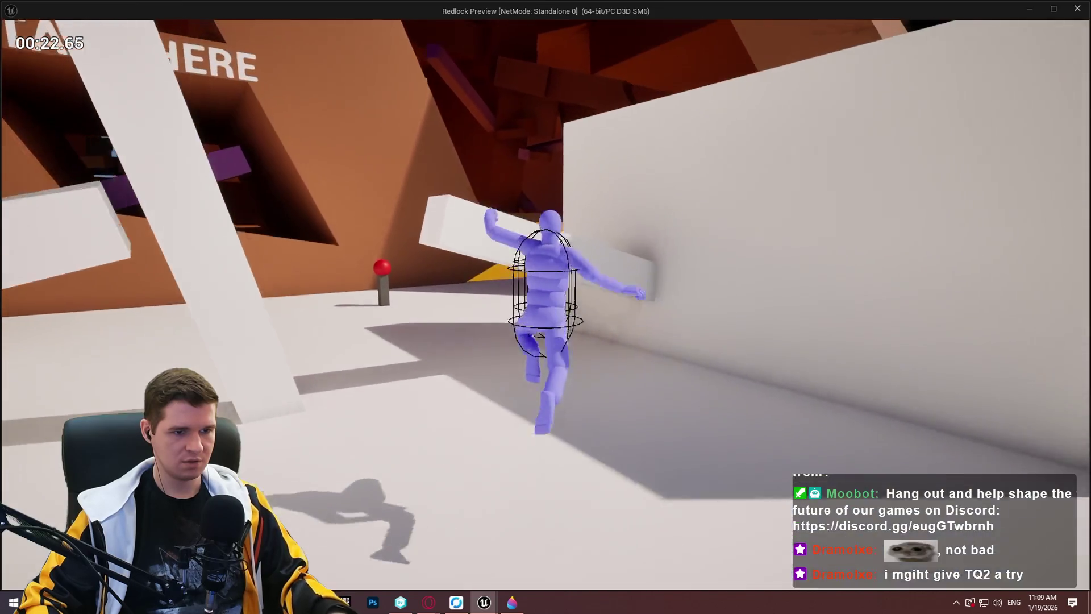
key(space)
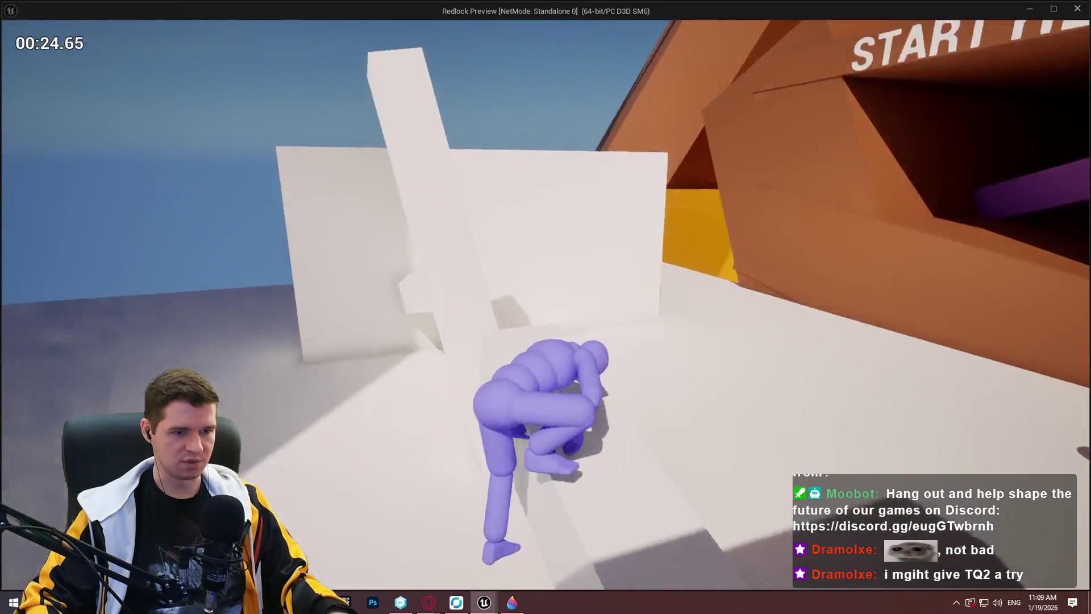
key(space)
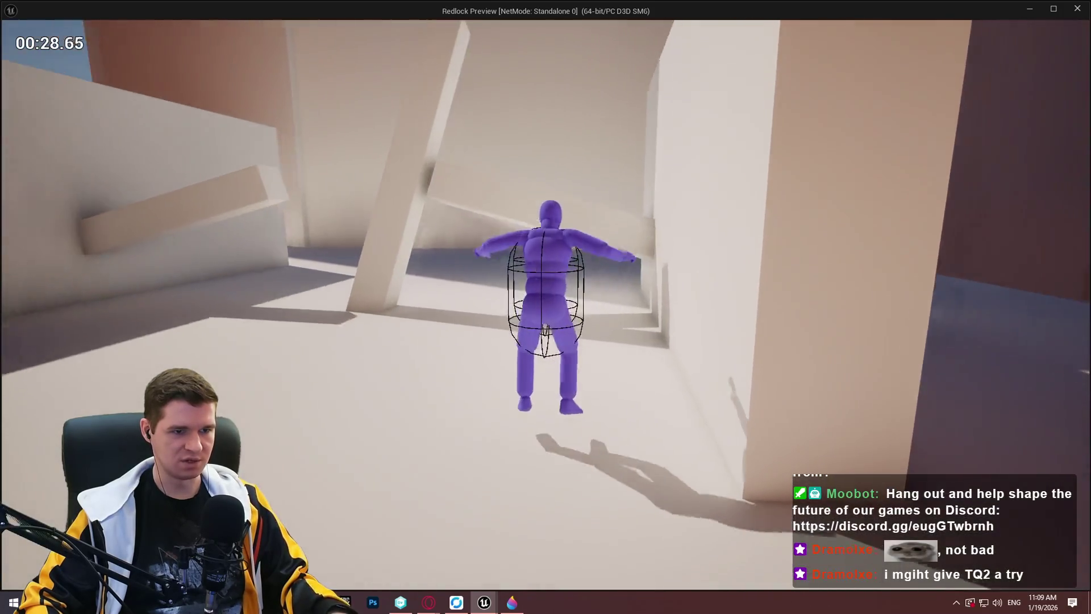
key(space)
key(space)
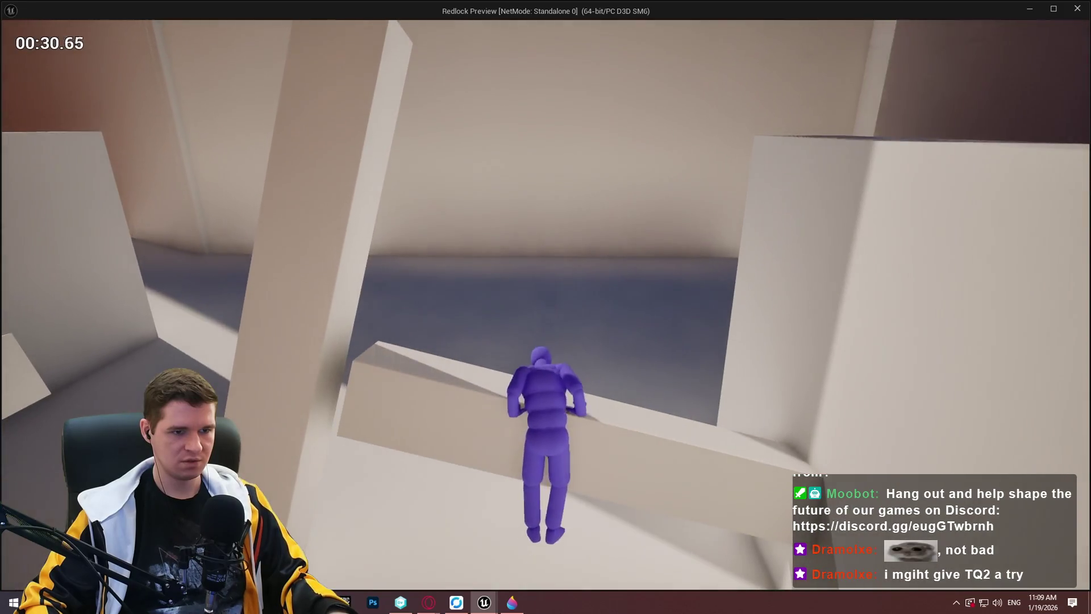
key(space)
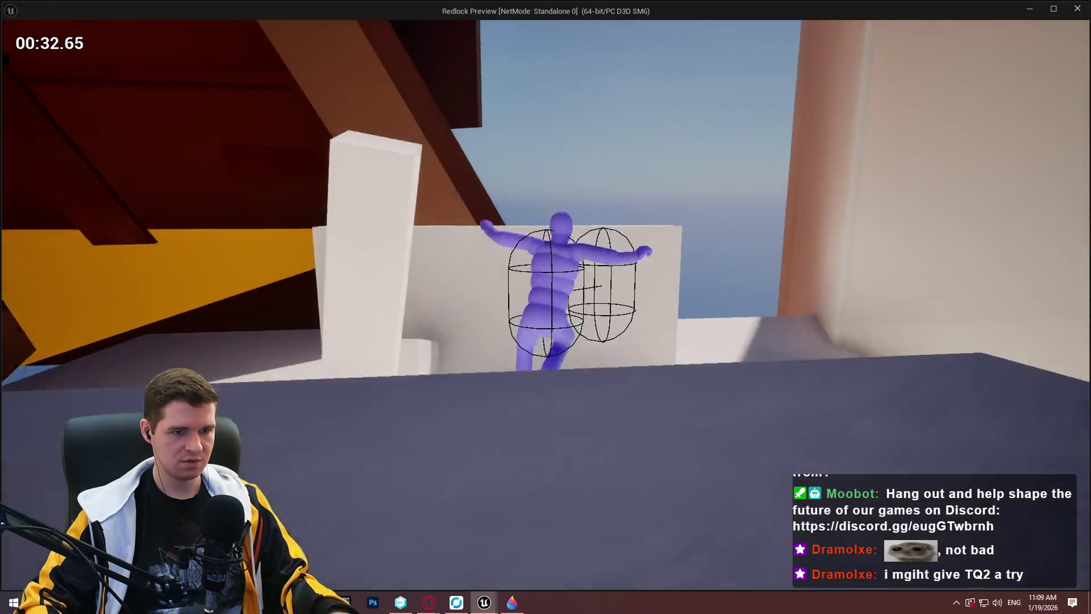
key(space)
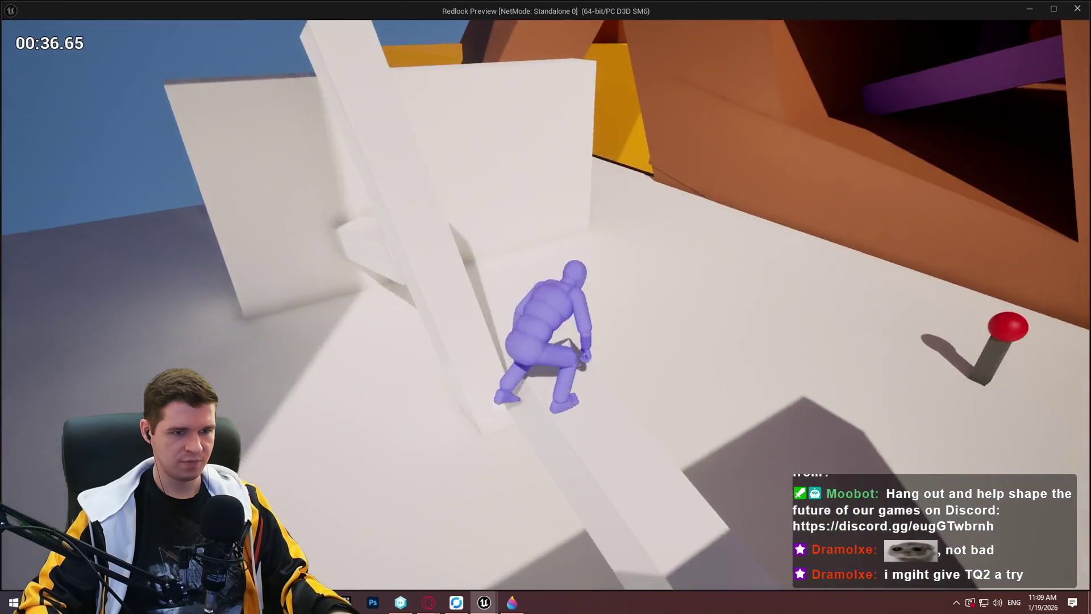
key(space)
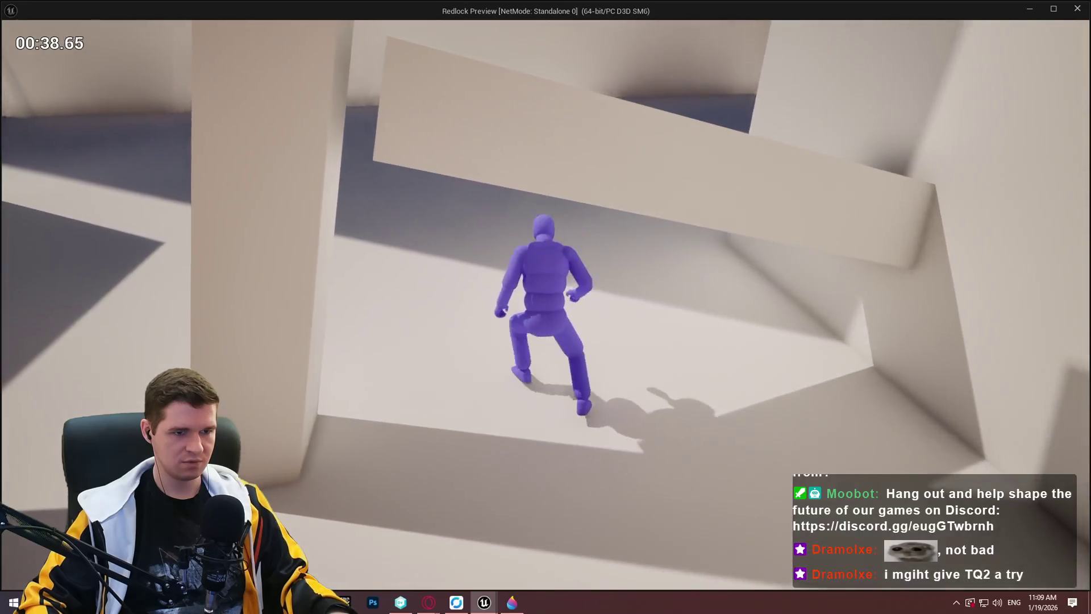
key(space)
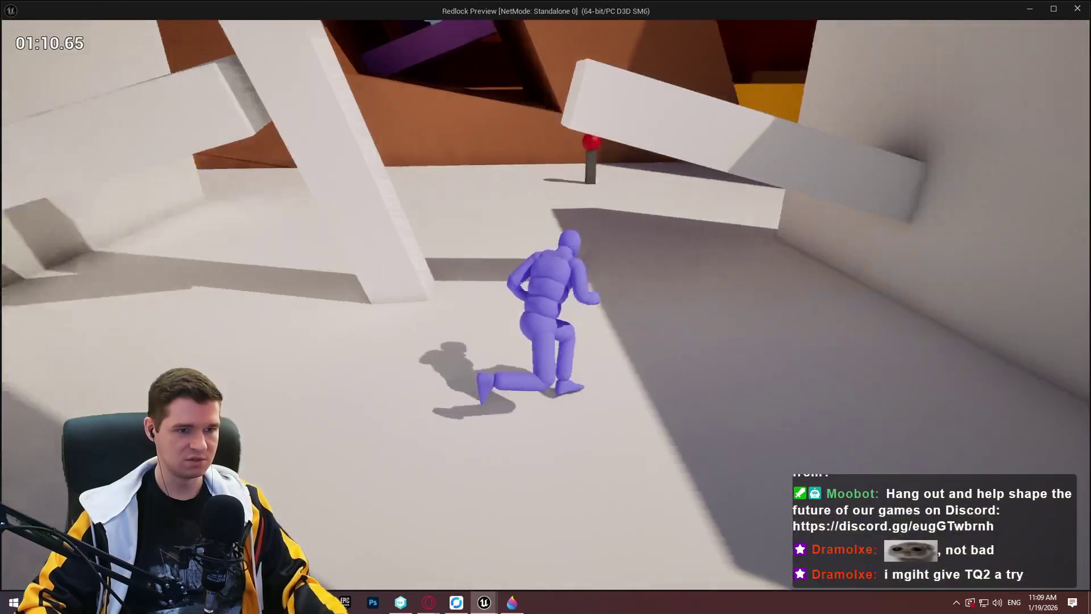
Step: Stop the Redlock preview with Esc and pan across the MantleCheck graph
key(Escape)
scroll(583, 265, down, 3)
mouse_move(683, 164)
mouse_down()
mouse_move(664, 222)
mouse_move(668, 250)
mouse_up()
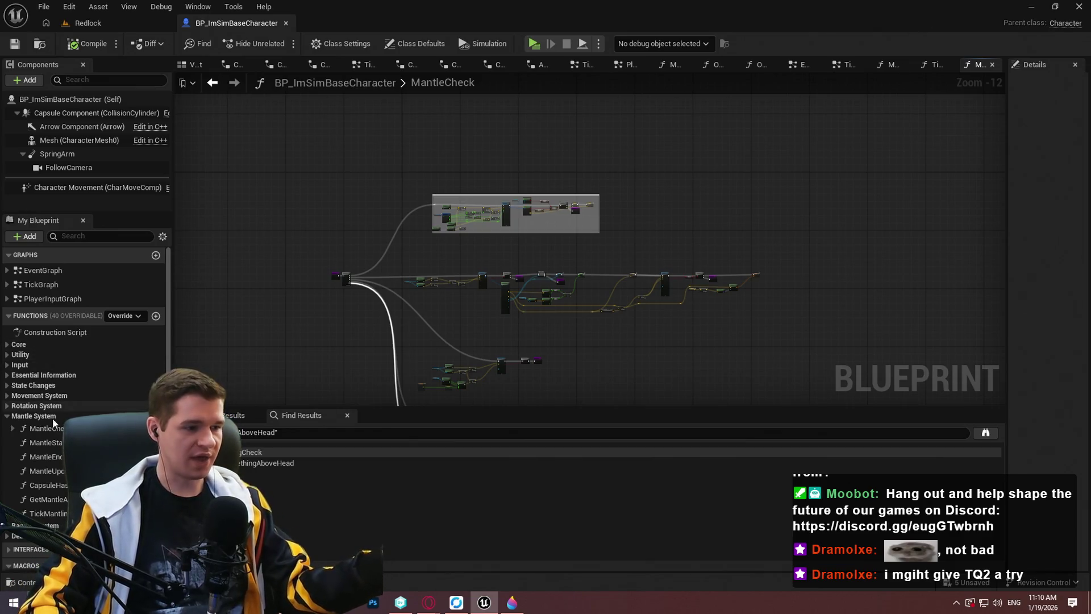
double_click(53, 515)
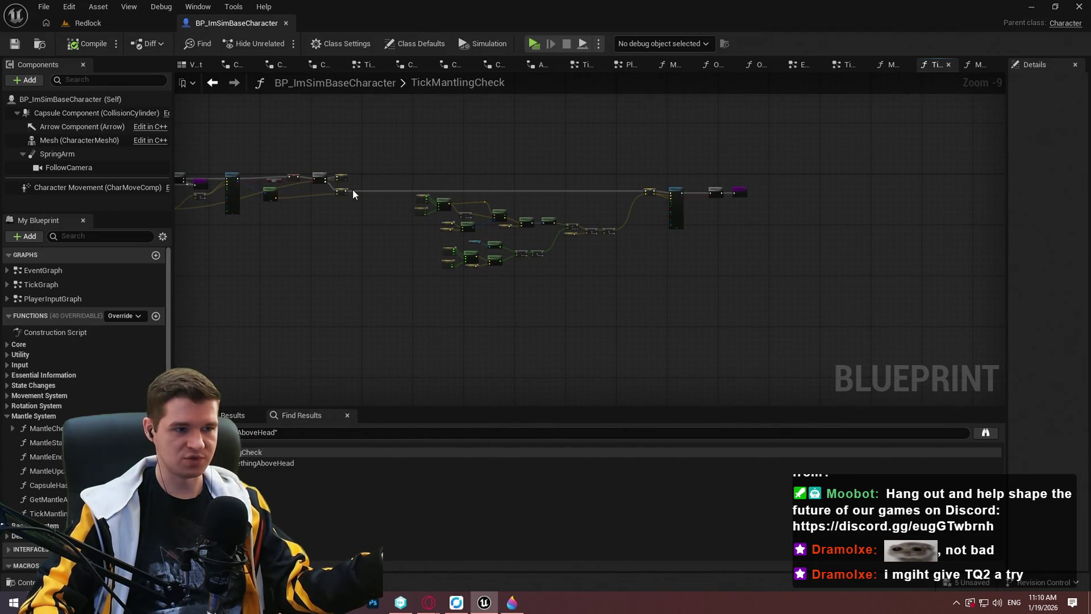
scroll(332, 211, up, 2)
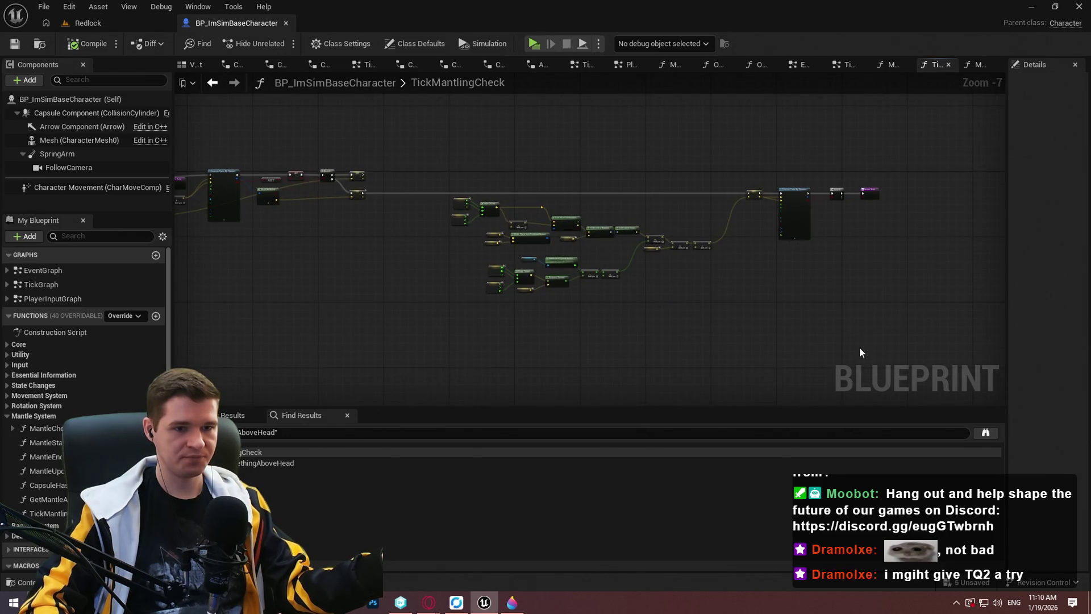
mouse_move(419, 173)
mouse_down()
mouse_move(347, 196)
mouse_move(337, 183)
mouse_up()
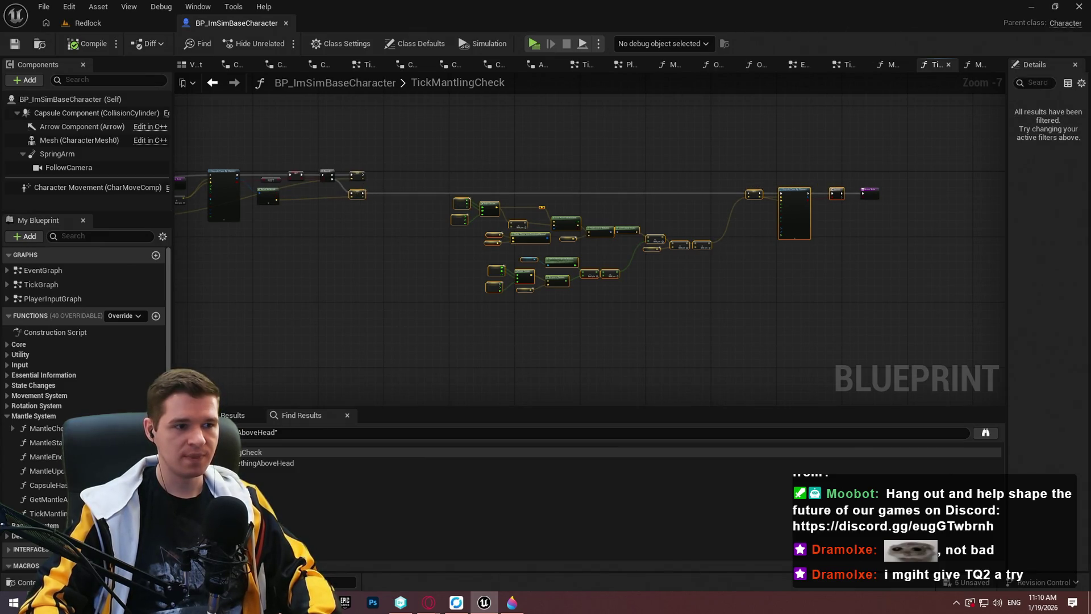
scroll(615, 134, up, 2)
click(617, 138)
scroll(622, 144, up, 4)
drag(351, 240, 555, 202)
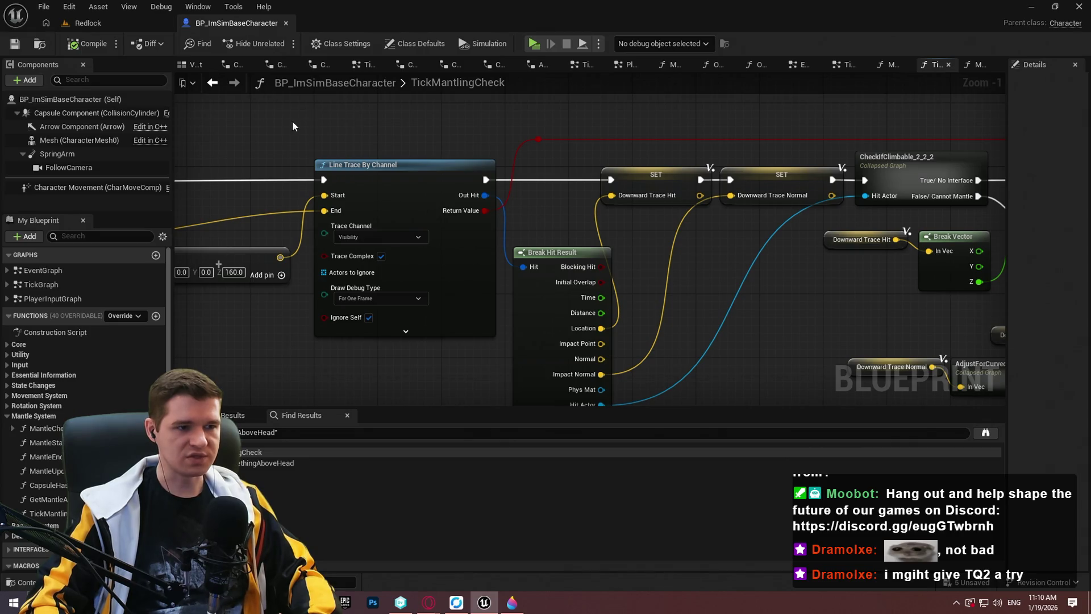
drag(460, 349, 380, 289)
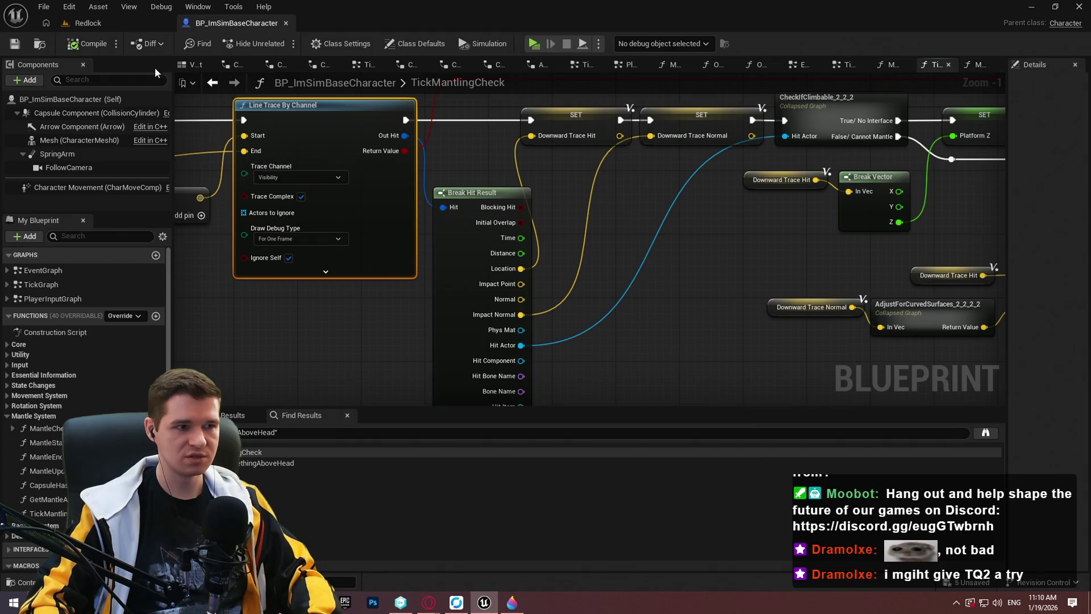
click(966, 66)
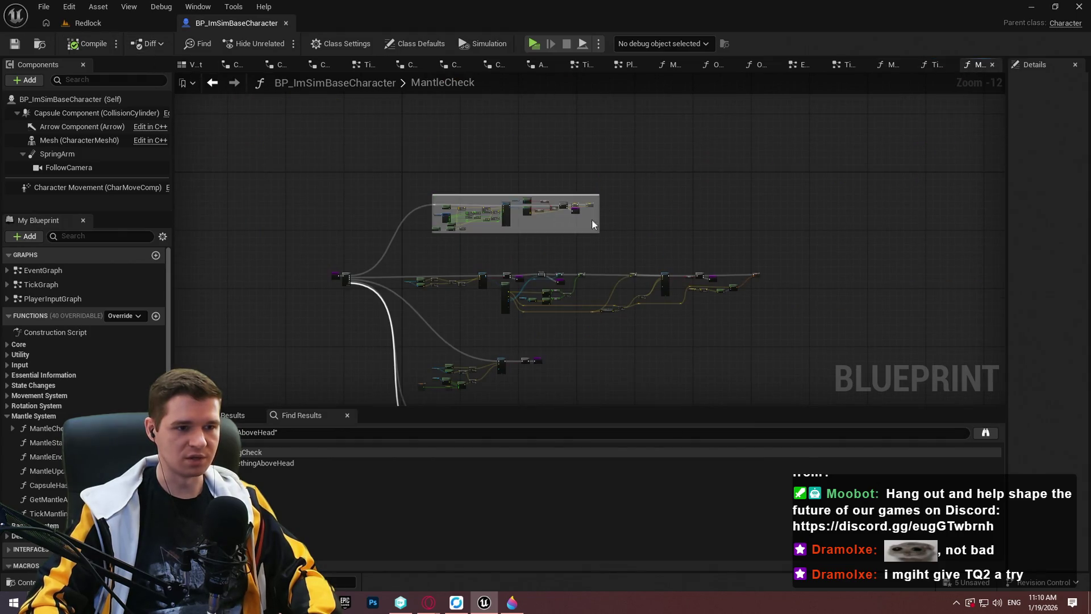
Step: Look over Line Trace By Channel, the Branch and the Step 1 comment nodes
scroll(529, 235, up, 11)
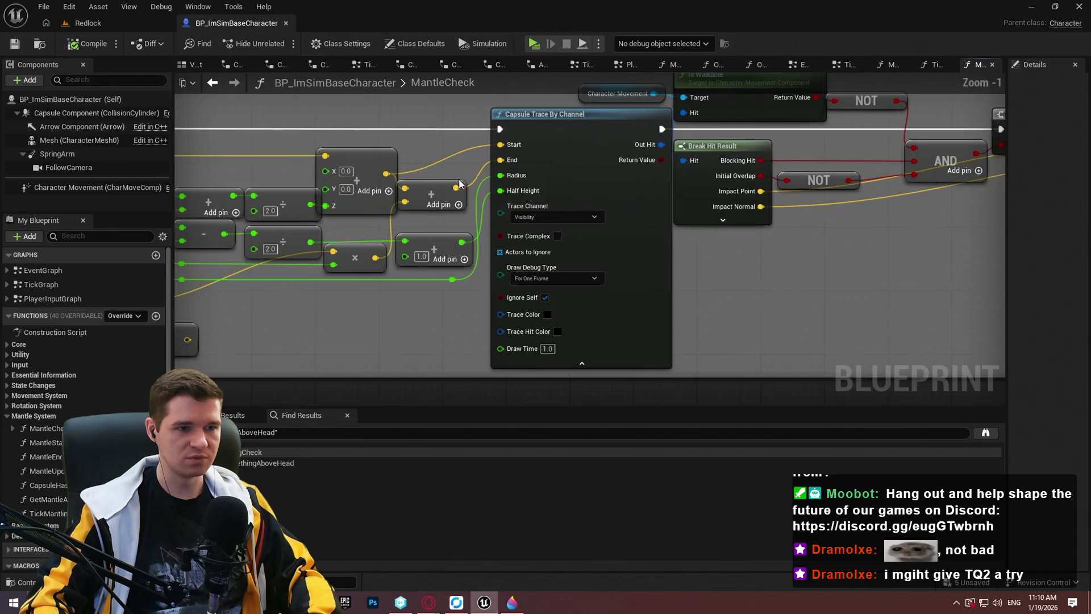
mouse_move(459, 184)
mouse_down()
mouse_move(432, 375)
mouse_move(631, 239)
mouse_move(410, 88)
mouse_up()
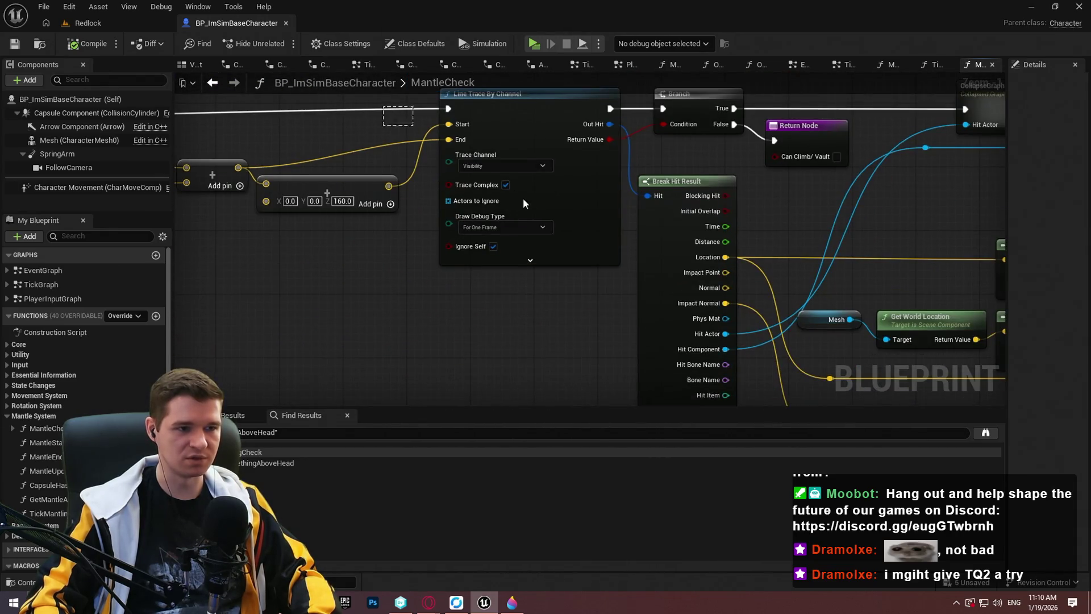
mouse_move(511, 312)
mouse_down()
mouse_move(528, 482)
mouse_move(568, 407)
mouse_move(578, 334)
mouse_move(545, 356)
mouse_up()
scroll(578, 334, down, 3)
scroll(545, 356, up, 1)
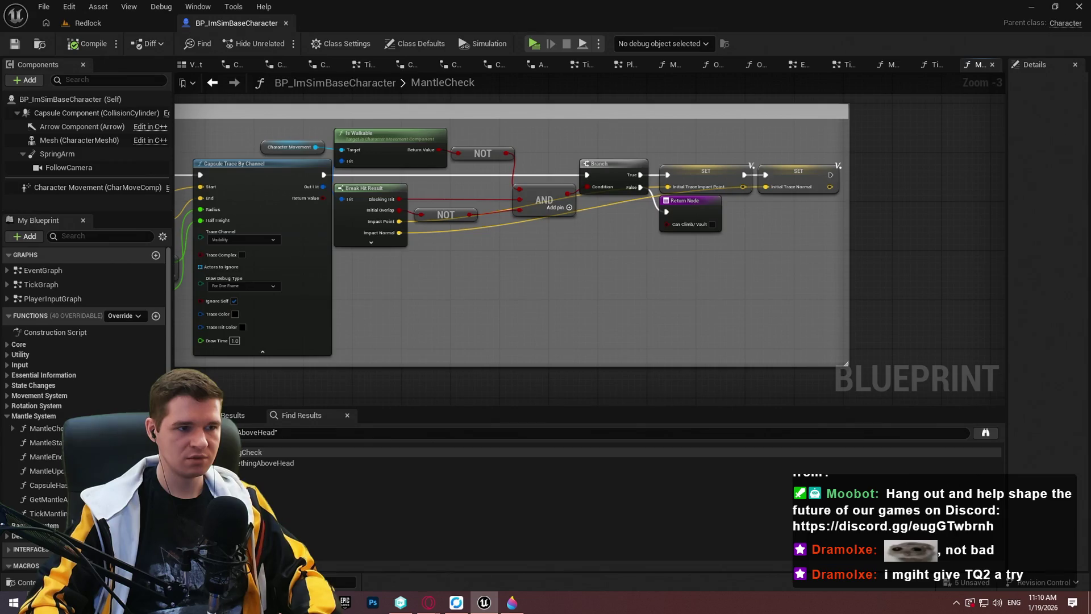
drag(238, 241, 553, 268)
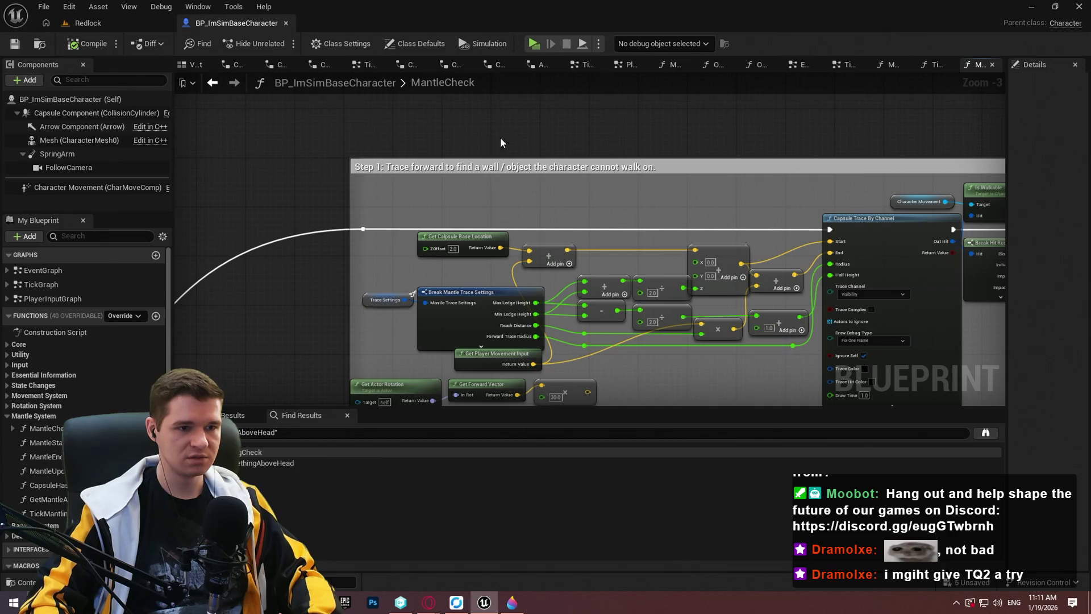
scroll(472, 185, down, 2)
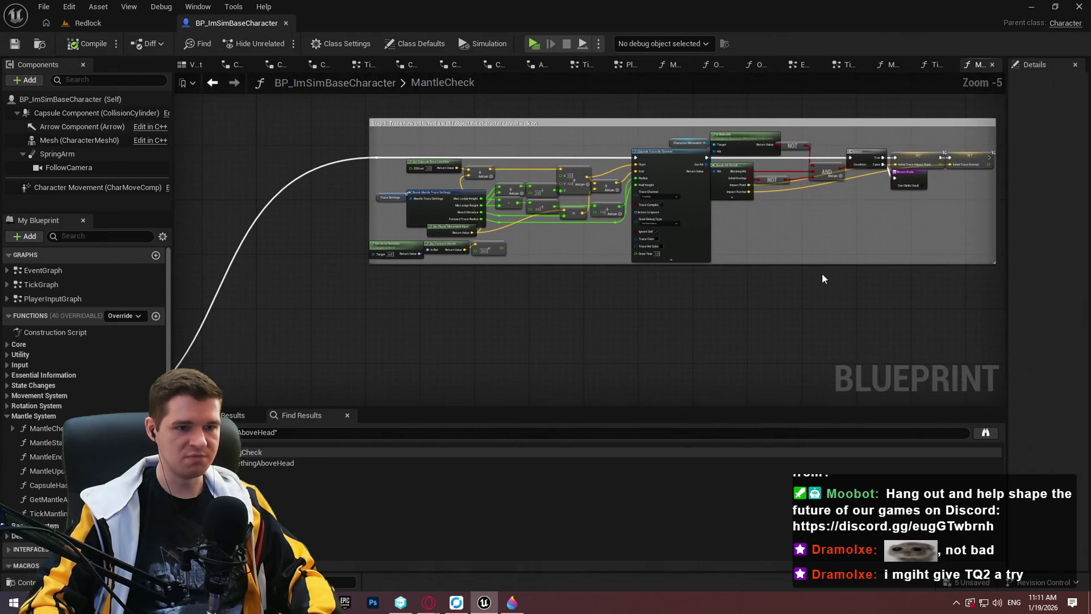
drag(983, 323, 349, 182)
drag(545, 323, 246, 170)
mouse_move(809, 308)
mouse_down()
mouse_move(797, 295)
mouse_move(445, 201)
mouse_up()
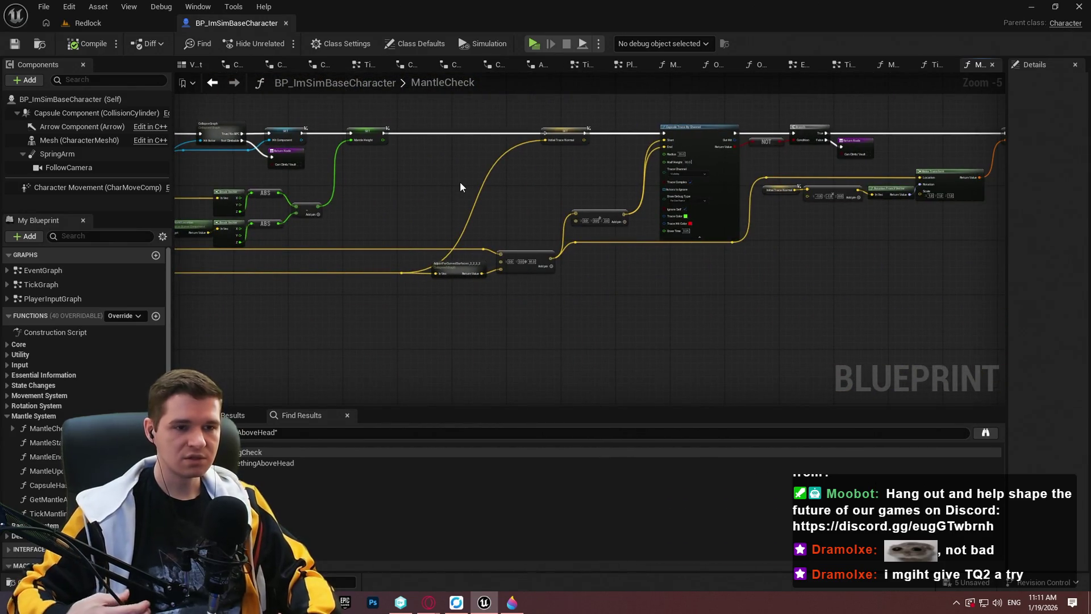
scroll(540, 199, down, 3)
scroll(637, 226, down, 2)
scroll(722, 210, up, 3)
scroll(779, 253, up, 3)
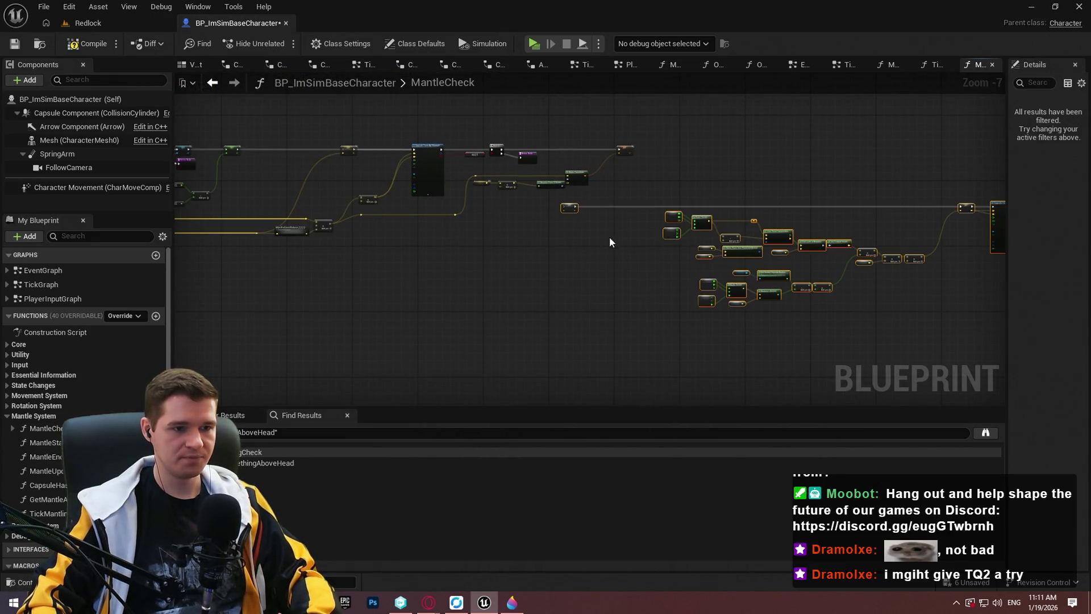
scroll(550, 241, up, 3)
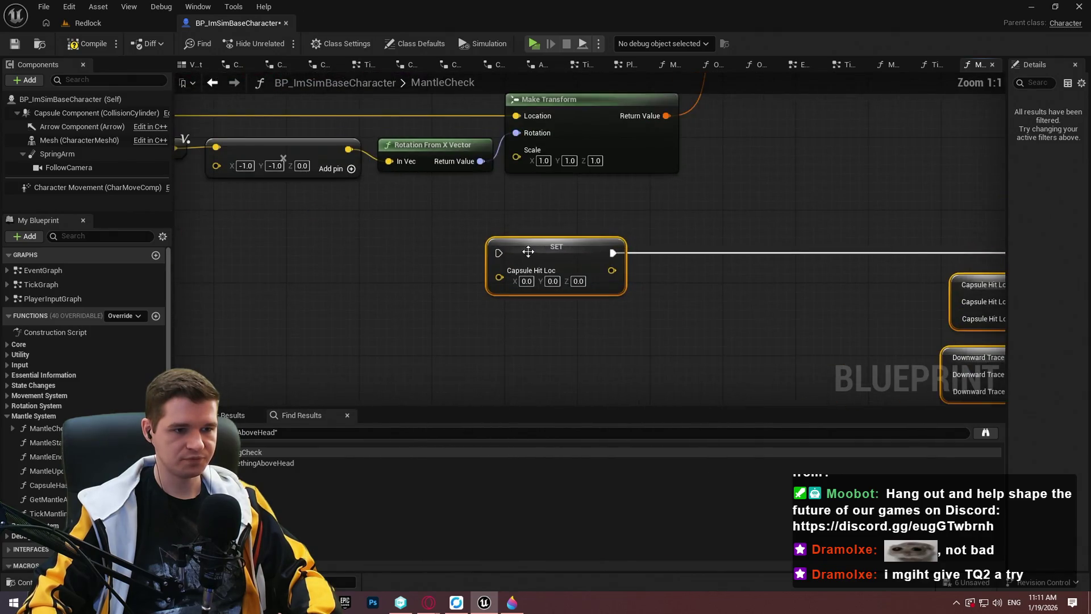
Step: Connect the Branch's False output to the return node with an execution wire
mouse_move(500, 250)
mouse_down()
mouse_move(387, 34)
mouse_move(376, 282)
mouse_up()
drag(285, 262, 285, 262)
scroll(523, 215, down, 3)
drag(523, 215, 528, 208)
mouse_move(694, 323)
mouse_down()
mouse_move(577, 283)
mouse_move(778, 268)
mouse_up()
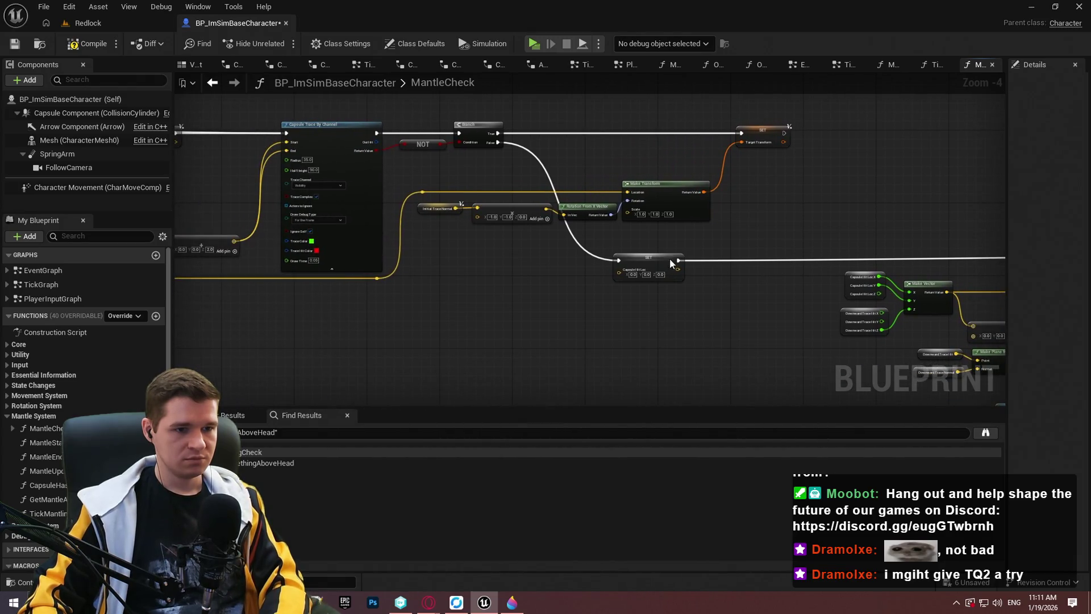
Step: Convert CapsuleHitLoc to a local variable, set from the capsule hit's Break Hit Result Impact Point
right_click(659, 257)
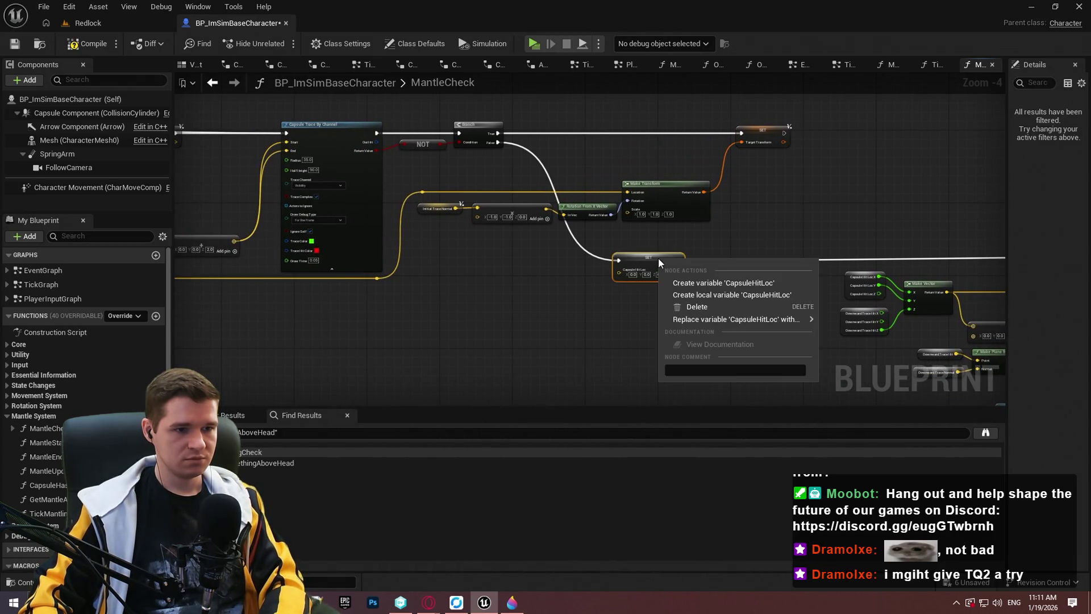
click(729, 295)
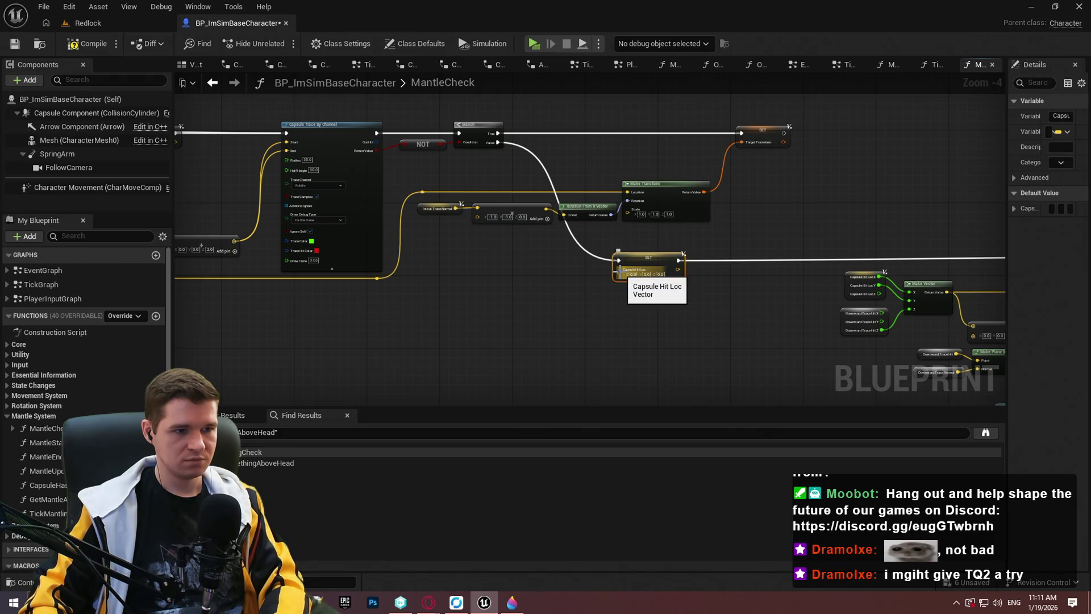
scroll(421, 171, up, 3)
drag(346, 121, 472, 358)
text(brea)
click(562, 181)
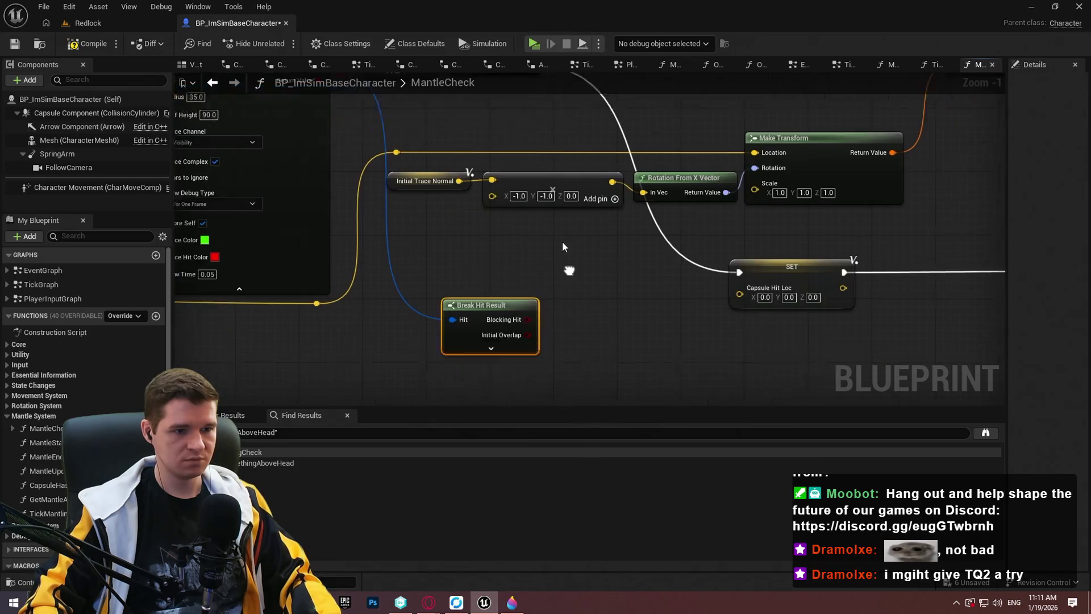
drag(523, 352, 732, 266)
Step: Hide the unused Break Hit Result pins and reposition the node near the trace-normal nodes
mouse_move(488, 261)
mouse_down()
mouse_move(498, 316)
mouse_move(653, 222)
mouse_move(672, 229)
mouse_up()
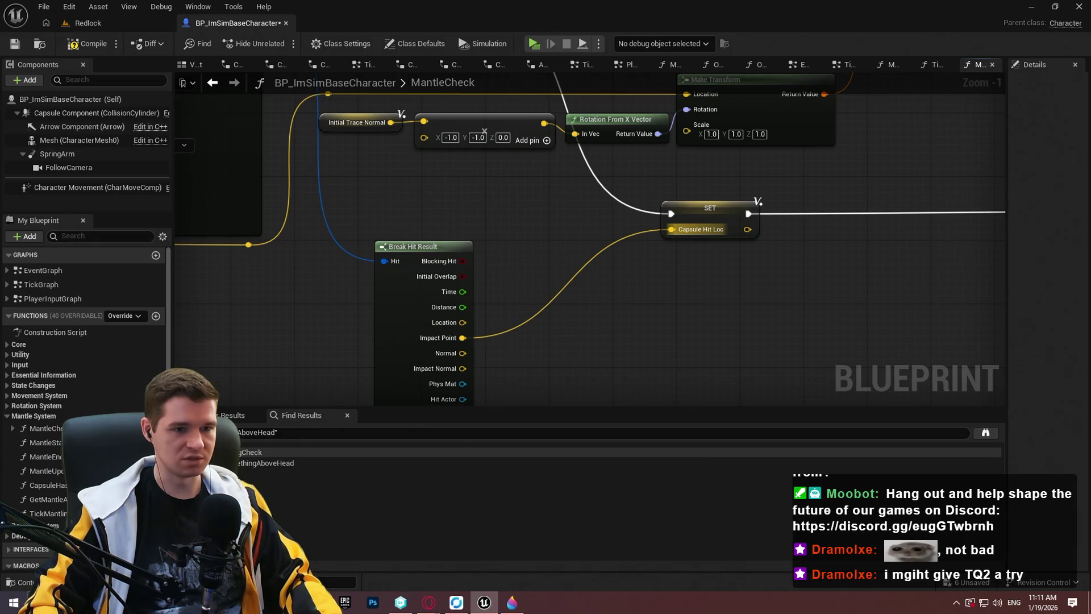
drag(471, 392, 482, 358)
click(465, 398)
mouse_move(548, 222)
mouse_down()
mouse_move(633, 365)
mouse_move(603, 331)
mouse_up()
mouse_move(535, 343)
mouse_down()
mouse_move(438, 120)
mouse_move(480, 164)
mouse_move(651, 111)
mouse_move(621, 137)
mouse_move(589, 330)
mouse_move(715, 335)
mouse_up()
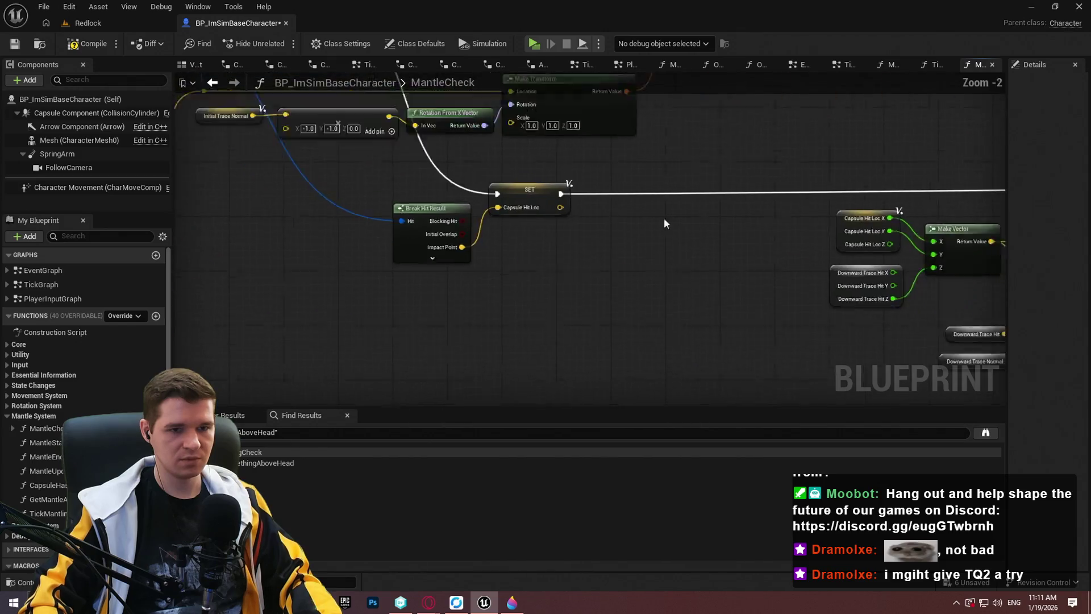
scroll(664, 217, down, 3)
scroll(366, 183, up, 4)
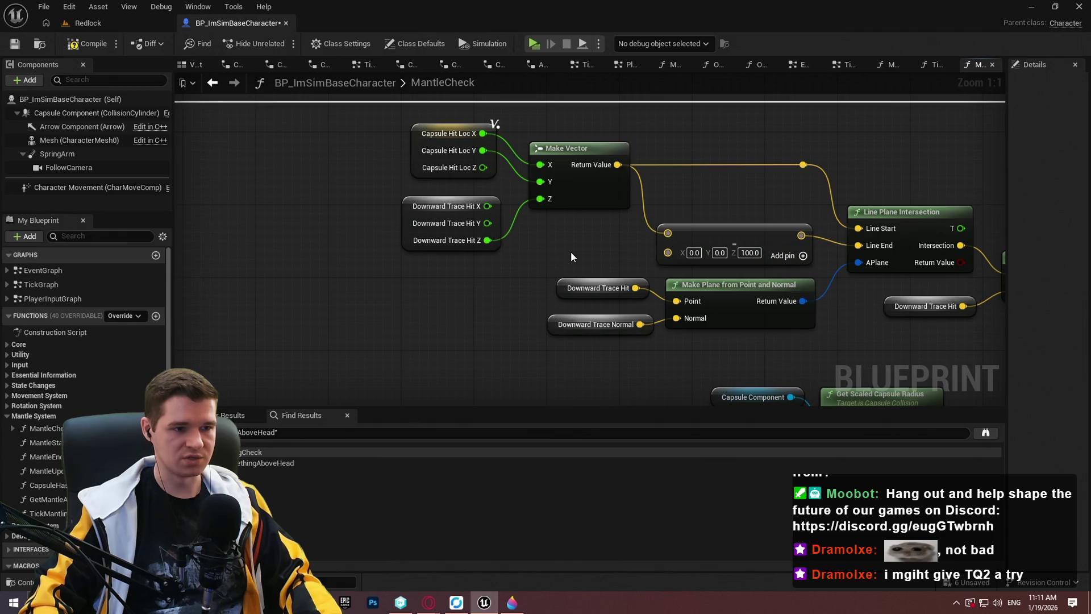
mouse_move(568, 247)
mouse_down()
mouse_move(432, 295)
mouse_move(405, 237)
mouse_move(510, 357)
mouse_move(493, 397)
mouse_move(650, 173)
mouse_up()
click(752, 92)
scroll(749, 107, down, 1)
drag(748, 108, 632, 254)
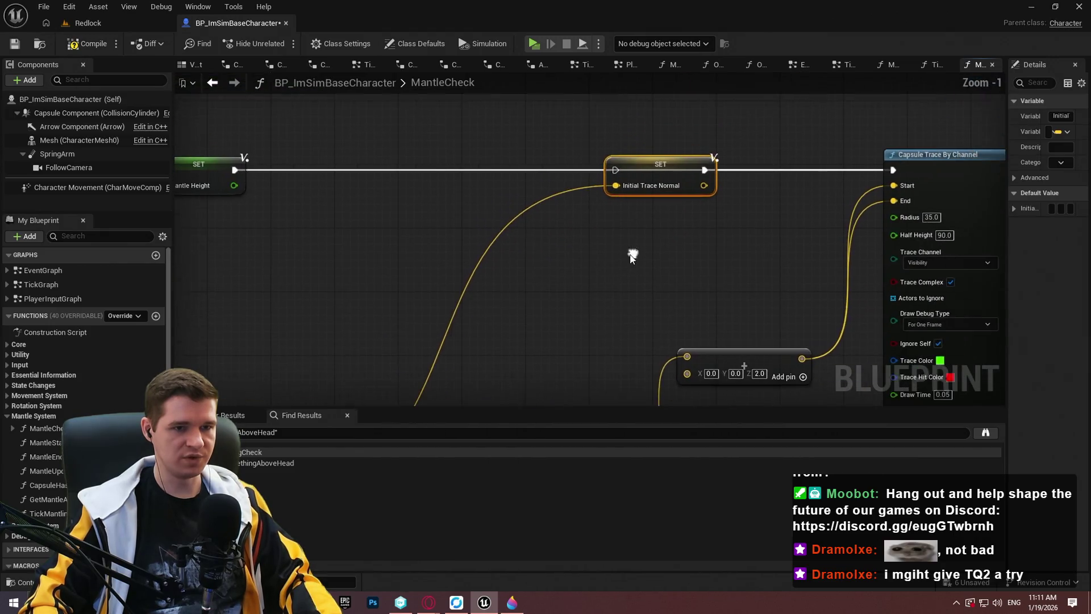
Step: Expand the local variables list and look up 'DownTraceNor' to find Down Trace entries
scroll(50, 430, down, 1)
scroll(50, 431, down, 8)
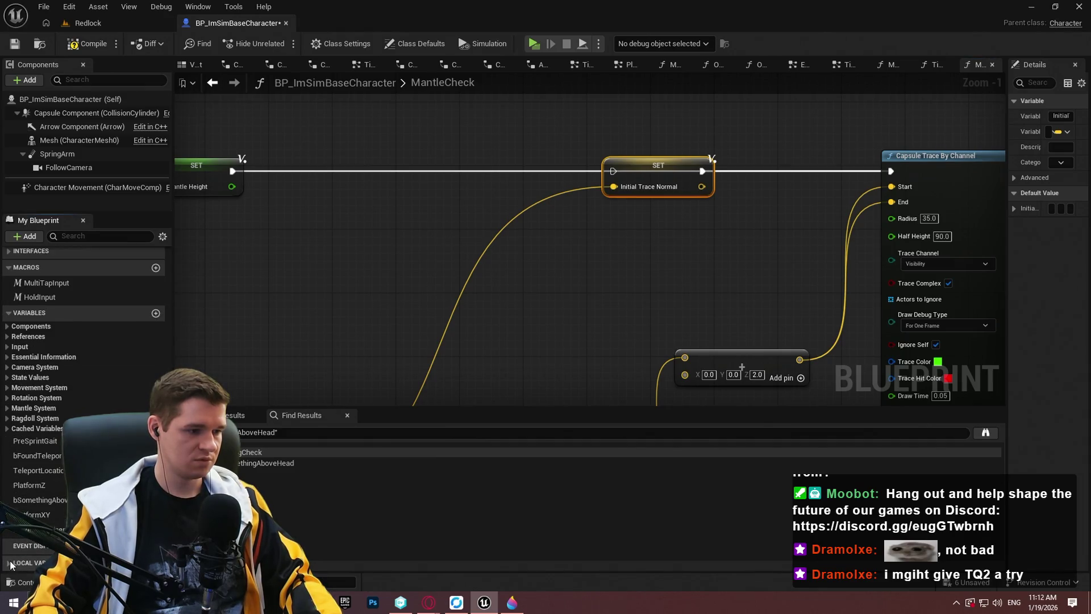
click(10, 562)
scroll(50, 511, down, 3)
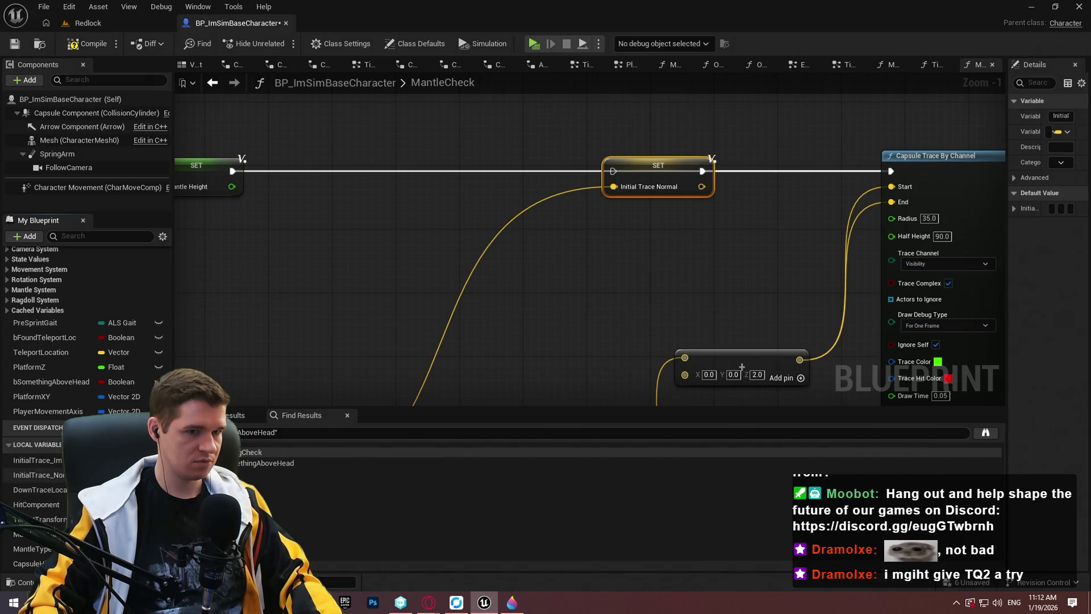
key(F2)
text(DownTraceNor)
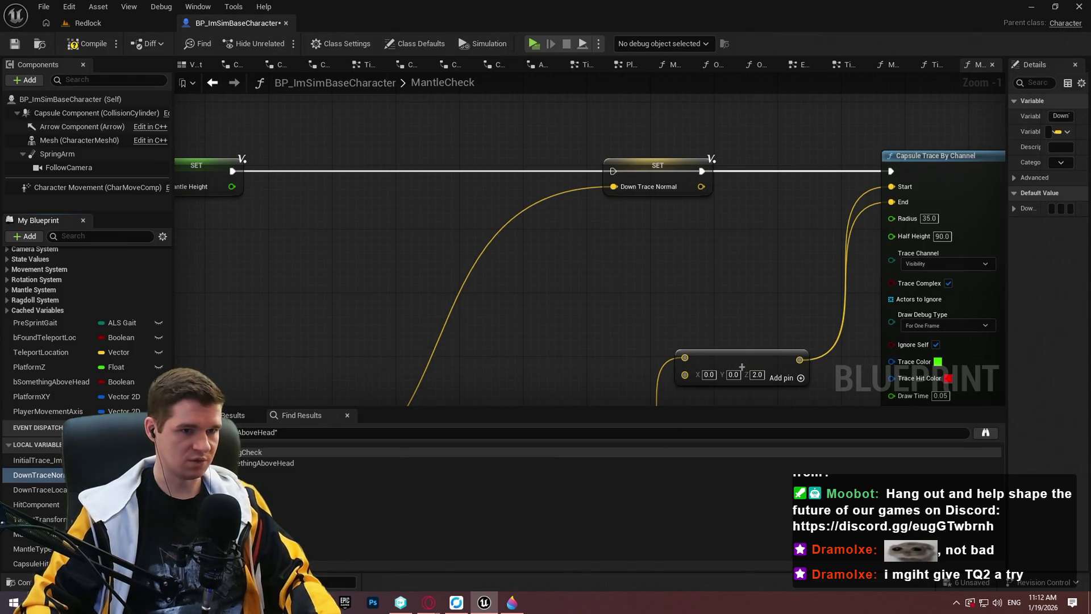
drag(742, 367, 804, 267)
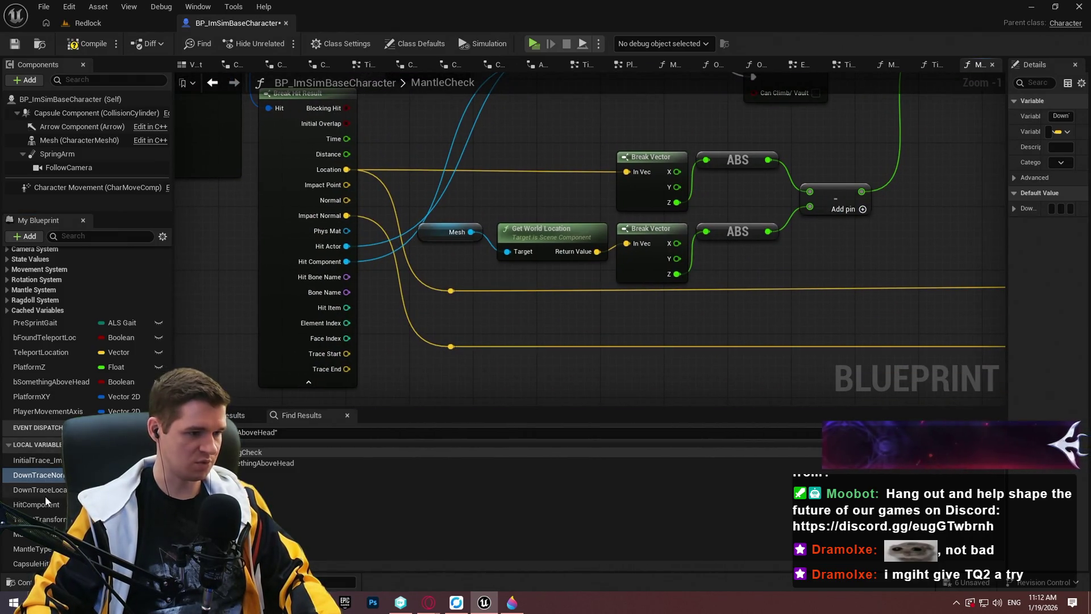
double_click(267, 463)
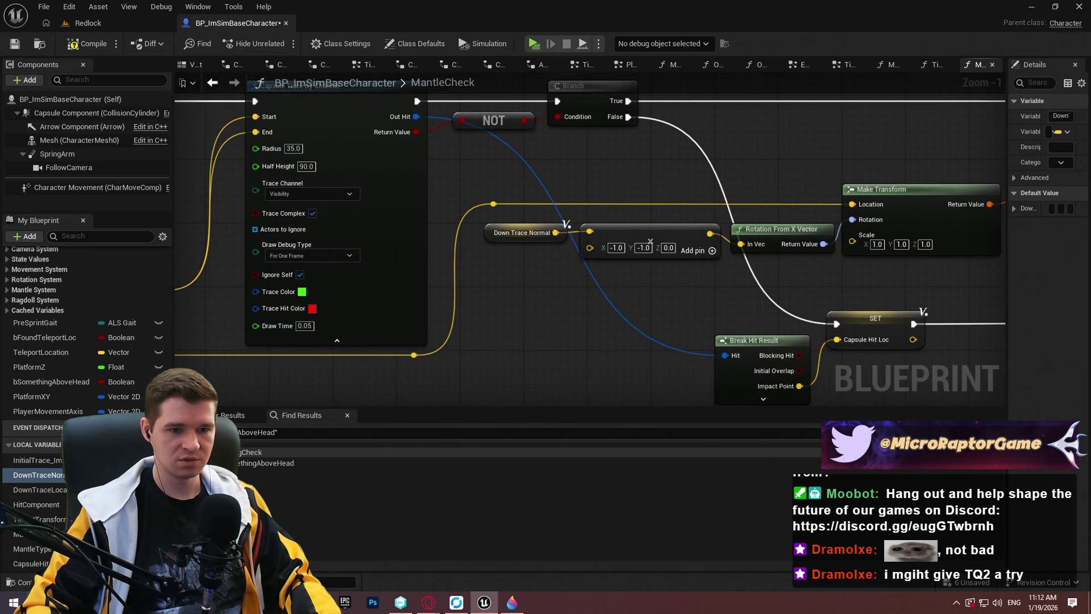
Step: Find where DownTraceLocation is used and bring the SET and Return nodes into view
mouse_move(460, 193)
mouse_down()
mouse_move(486, 209)
mouse_move(619, 220)
mouse_move(758, 141)
mouse_move(419, 405)
mouse_up()
scroll(757, 141, down, 2)
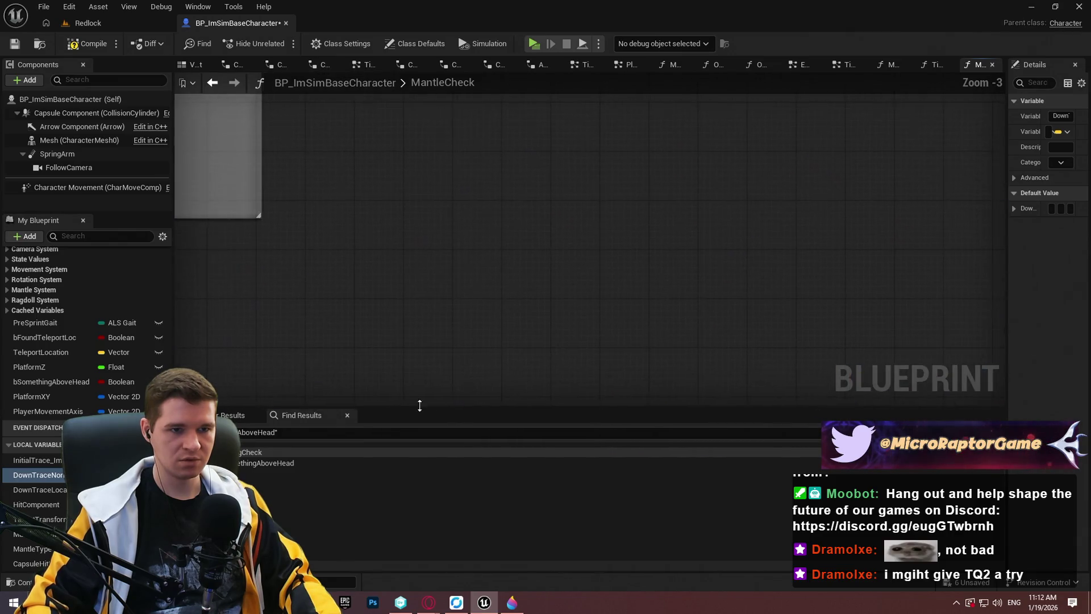
scroll(781, 256, up, 2)
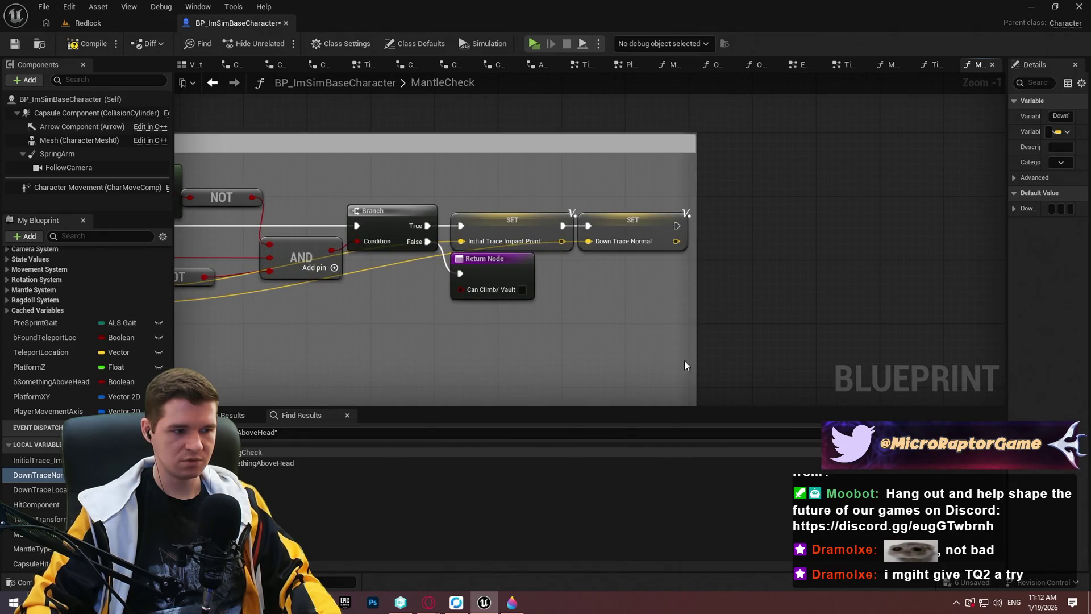
click(54, 490)
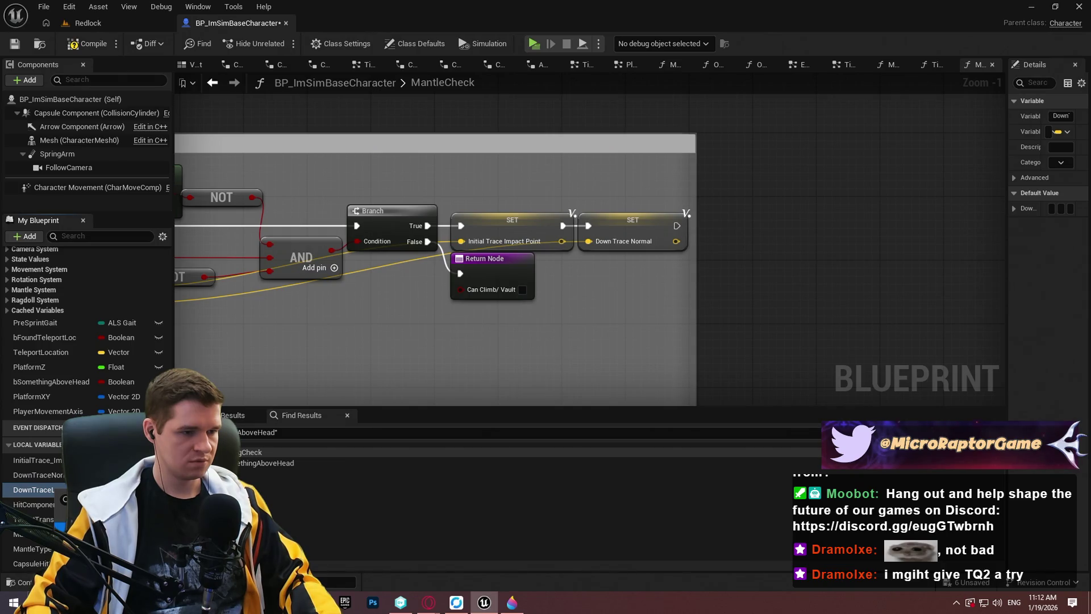
double_click(53, 489)
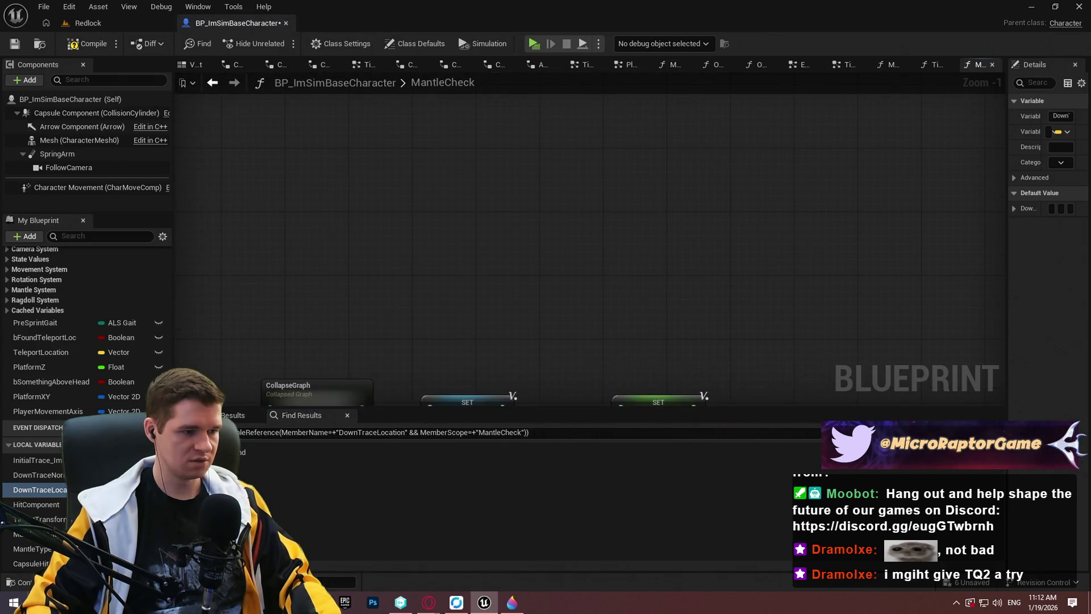
drag(573, 336, 424, 83)
Step: Add a SET DownTraceLocation node chained between the Mantle Height and Down Trace Normal setters
mouse_move(43, 492)
mouse_down()
mouse_move(681, 132)
mouse_move(721, 168)
mouse_up()
click(720, 168)
mouse_move(575, 163)
mouse_down()
mouse_move(435, 196)
mouse_move(435, 180)
mouse_up()
click(639, 183)
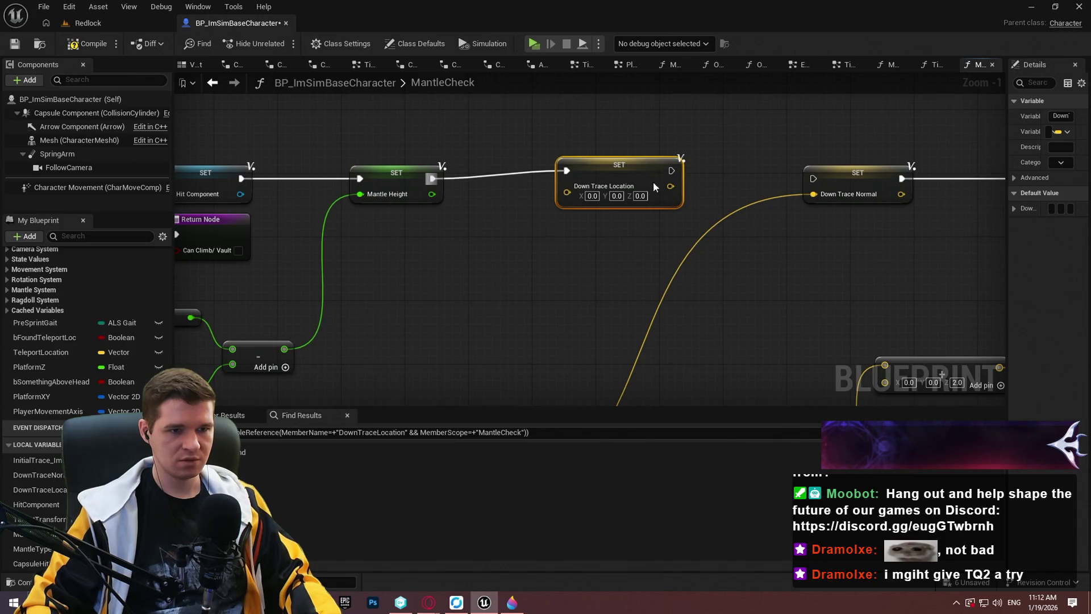
drag(670, 172, 813, 179)
drag(620, 172, 613, 182)
Step: Zoom around the new setter, then jump back to the SET and capsule trace section
scroll(589, 199, down, 3)
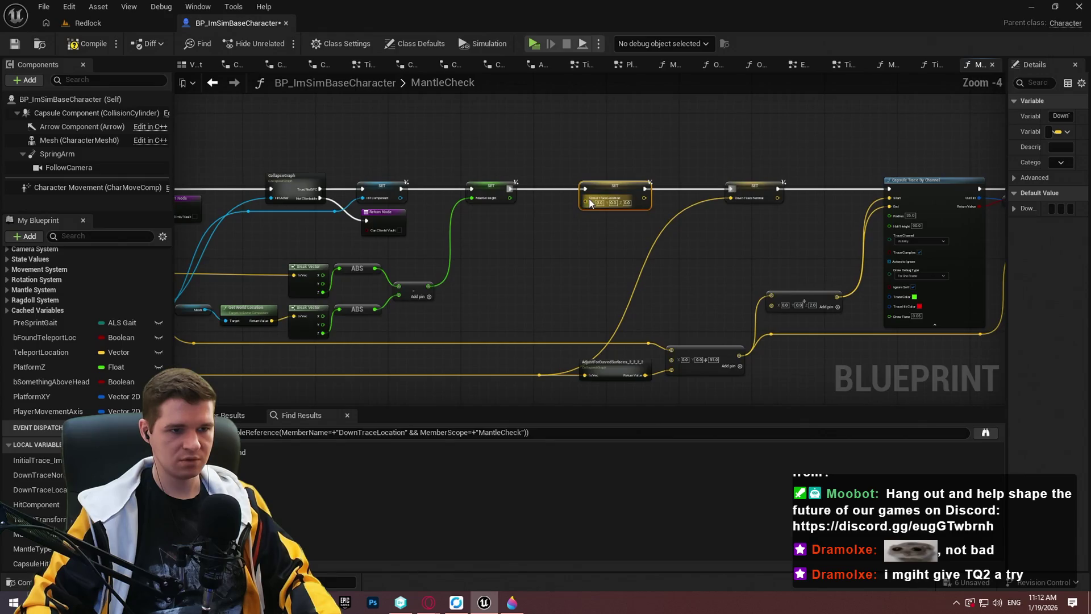
scroll(251, 352, up, 2)
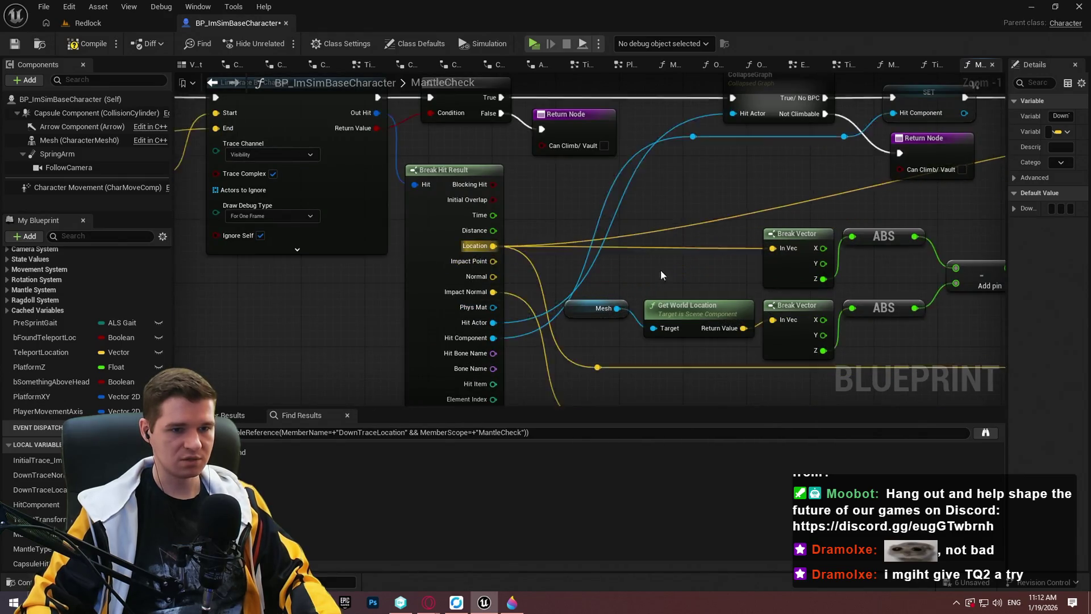
scroll(462, 305, down, 2)
scroll(462, 311, up, 1)
scroll(710, 228, down, 2)
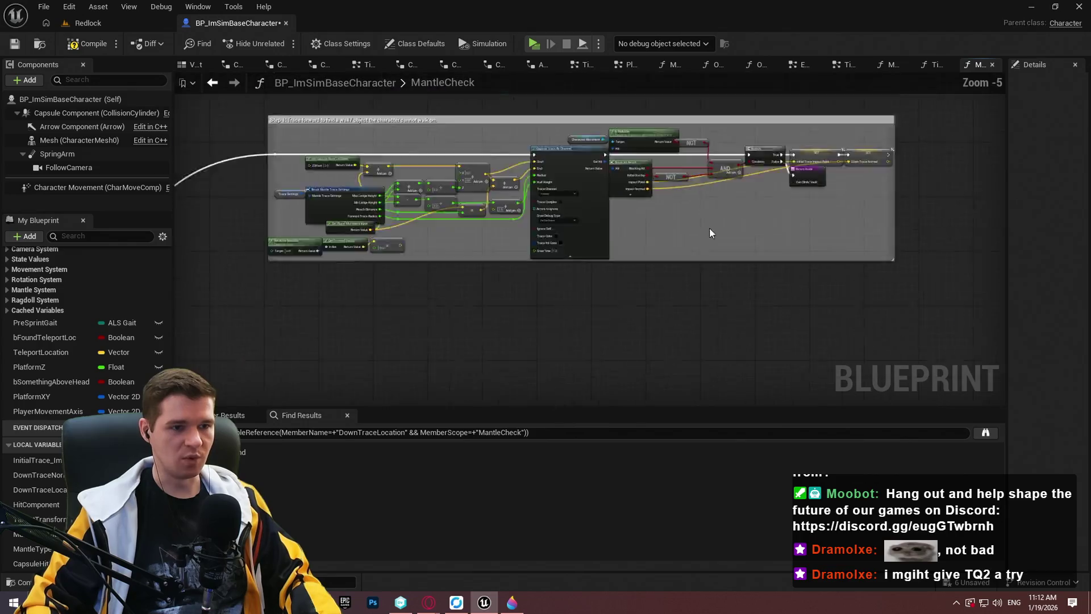
scroll(673, 227, up, 2)
scroll(681, 226, up, 1)
scroll(685, 224, down, 1)
scroll(609, 248, up, 1)
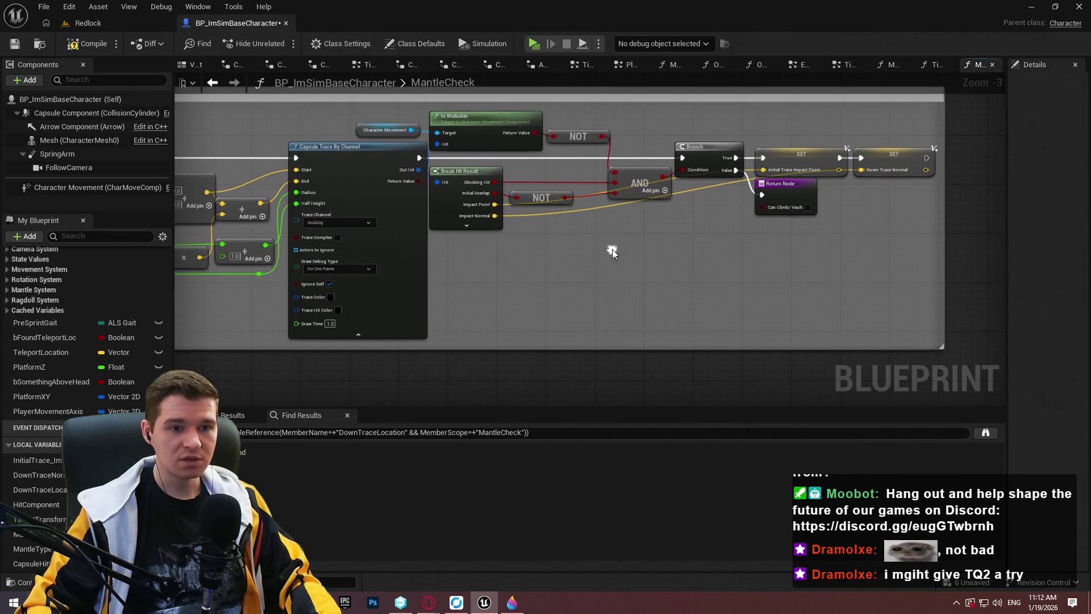
scroll(836, 173, up, 2)
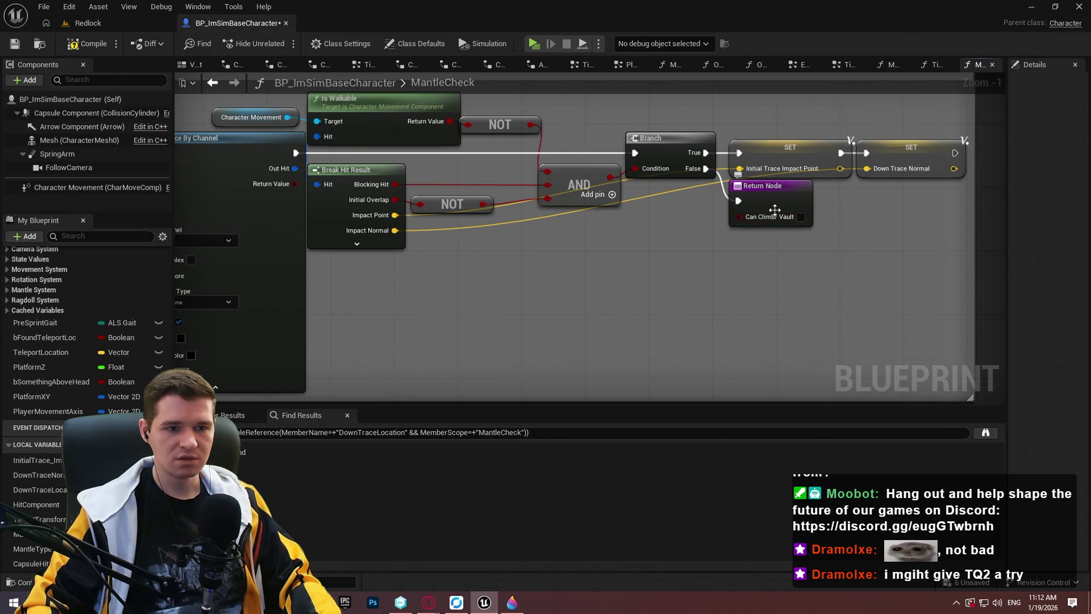
scroll(776, 244, down, 6)
scroll(614, 304, up, 2)
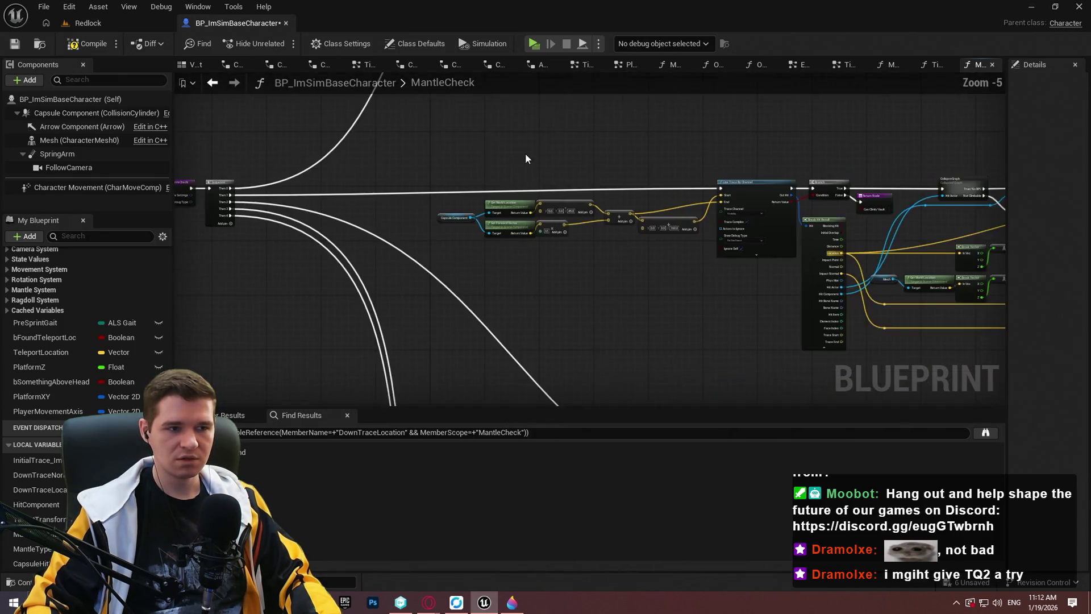
double_click(431, 186)
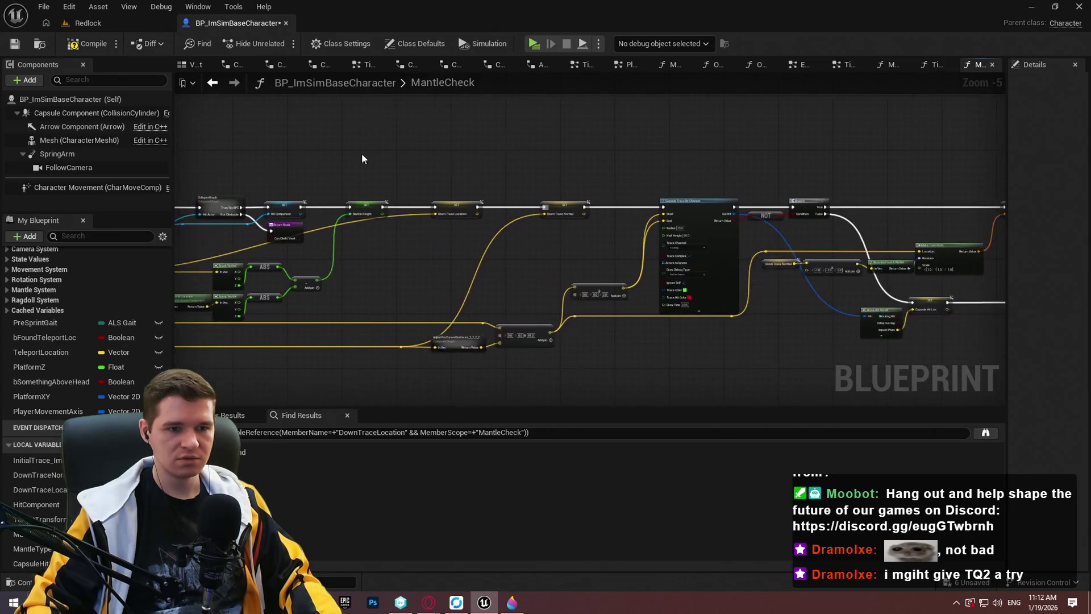
scroll(825, 235, up, 6)
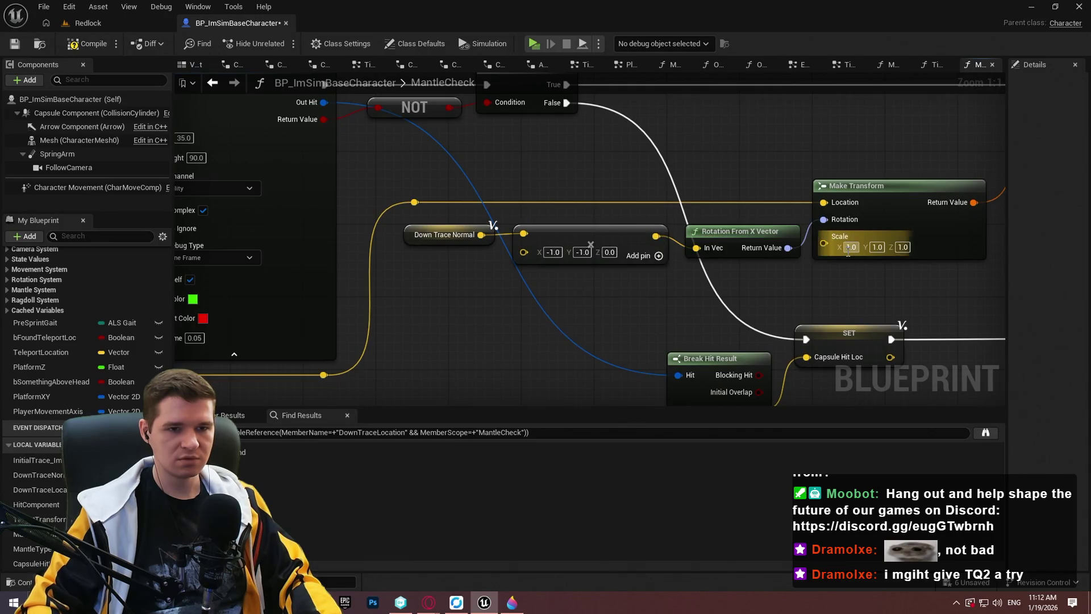
Step: Compile to surface errors, then swap the old normal getter for DownTraceNormal
click(82, 44)
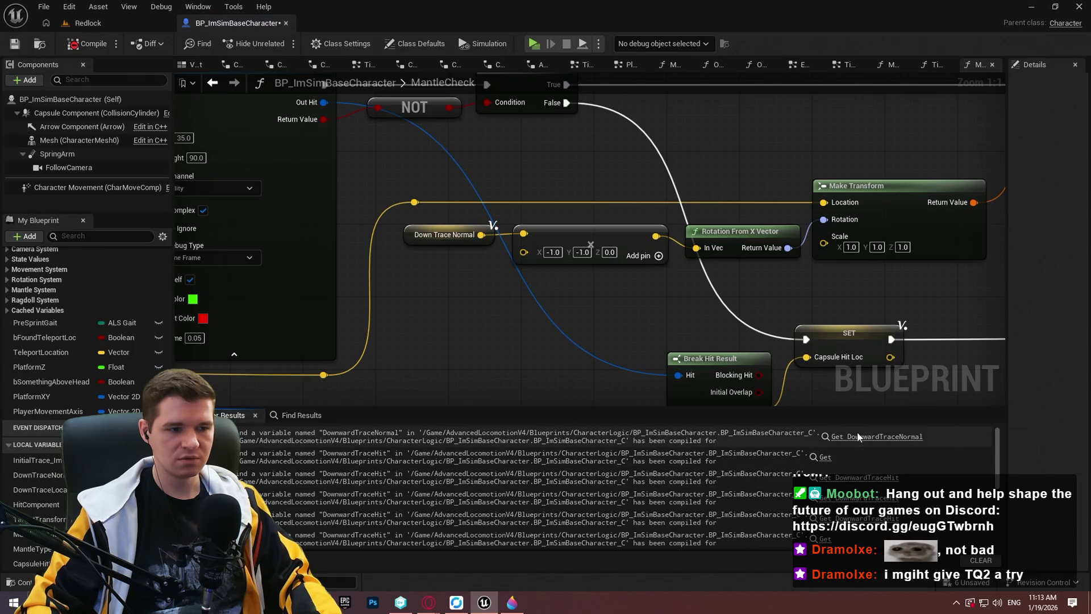
scroll(456, 324, down, 5)
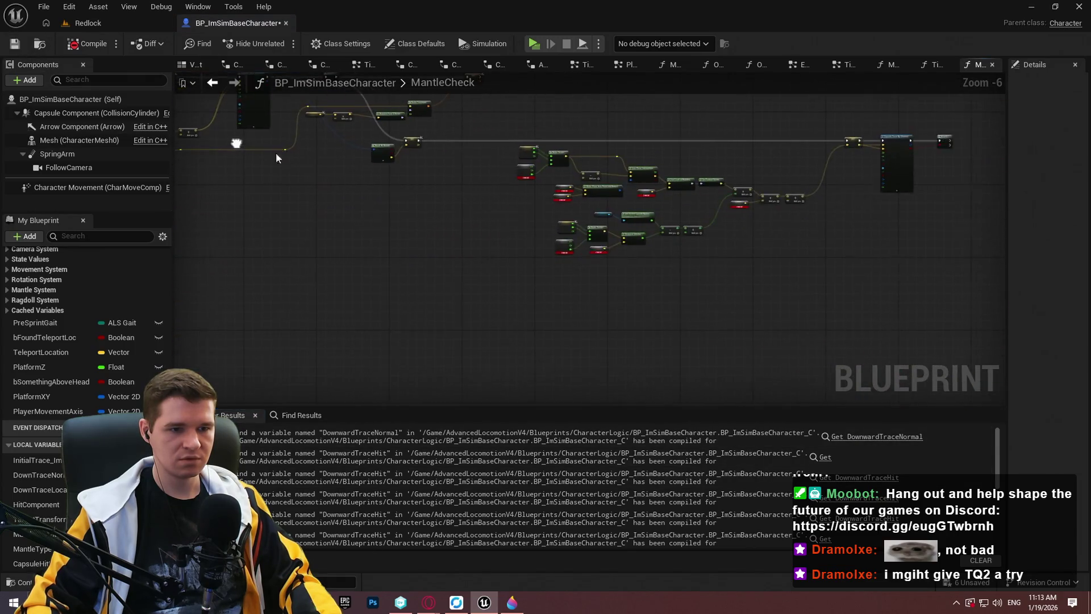
scroll(598, 160, up, 4)
drag(683, 161, 515, 169)
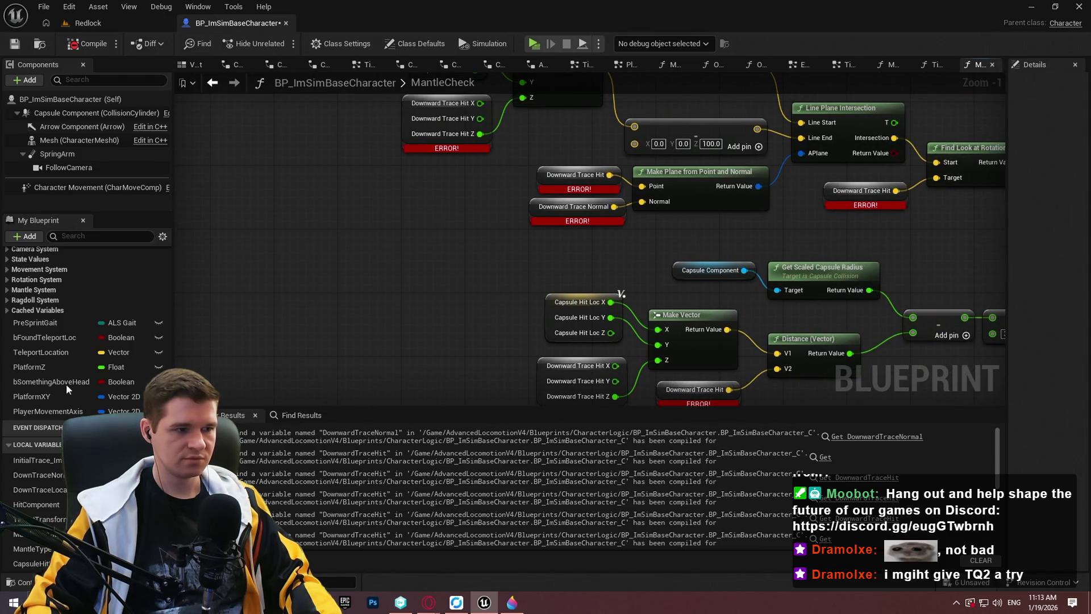
mouse_move(33, 475)
mouse_down()
mouse_move(548, 219)
mouse_move(535, 207)
mouse_up()
drag(613, 233, 411, 286)
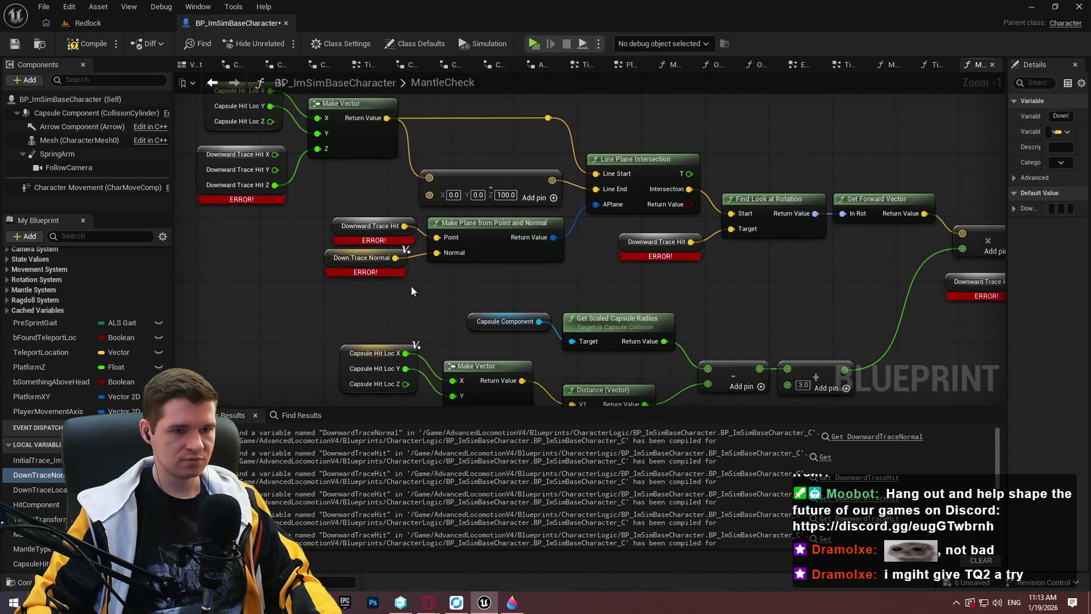
Step: Replace the Downward Trace Hit read with a split Down Trace Location feeding Make Vector Z
drag(35, 490, 616, 236)
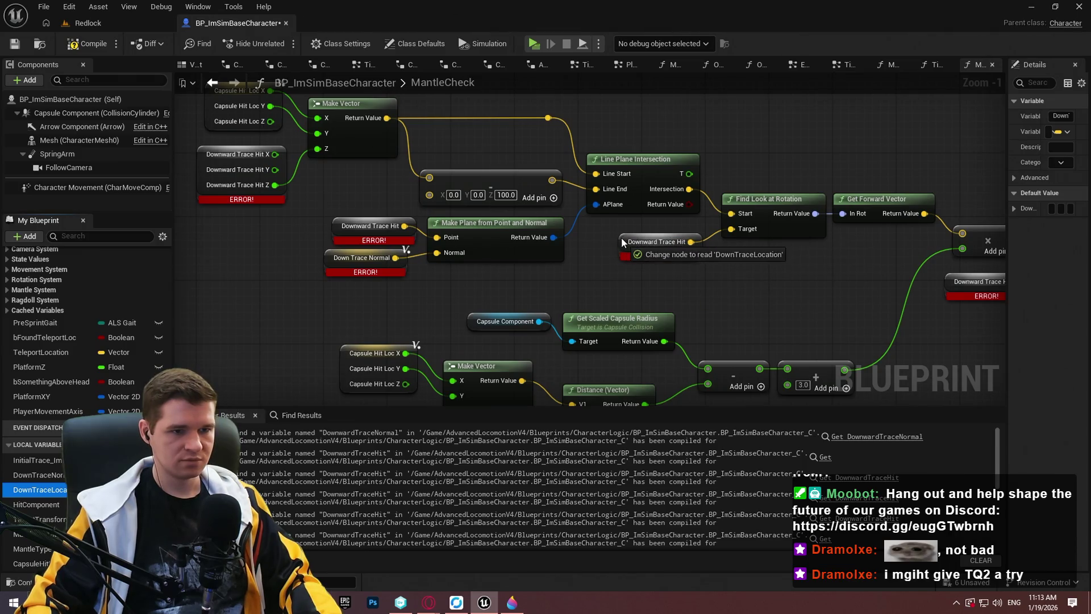
drag(335, 226, 468, 370)
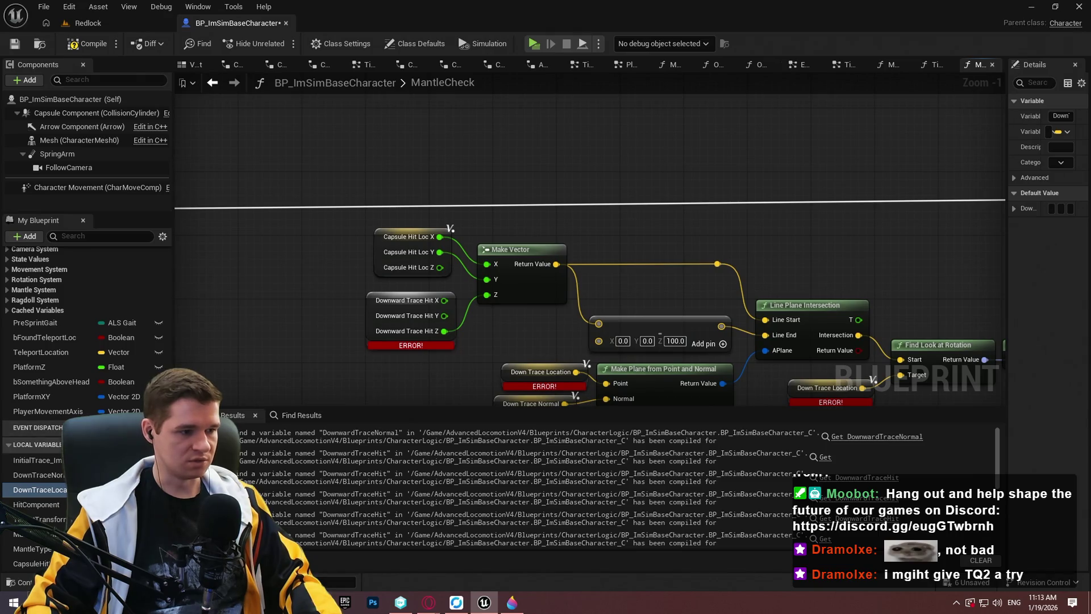
mouse_move(368, 306)
mouse_down()
mouse_move(389, 301)
mouse_move(275, 322)
mouse_up()
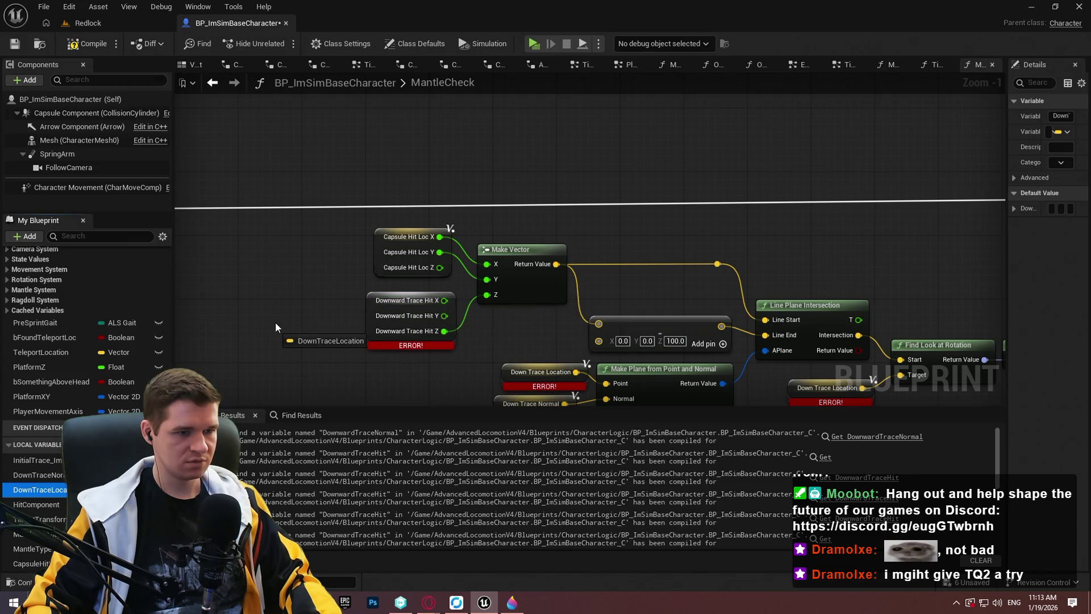
click(333, 346)
right_click(339, 332)
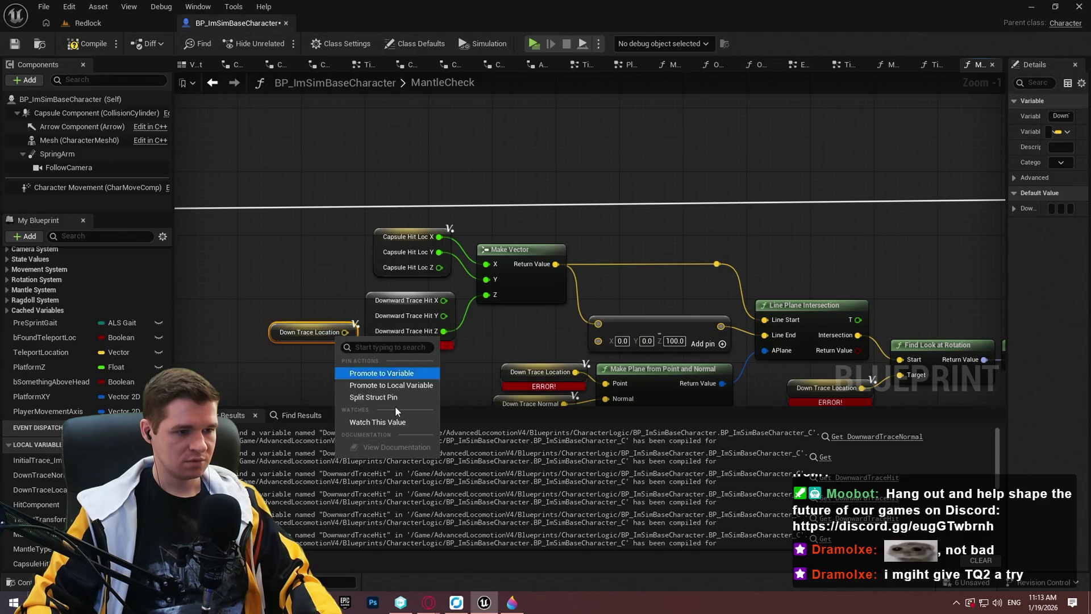
click(385, 389)
drag(349, 363, 487, 295)
key(Delete)
drag(359, 360, 446, 328)
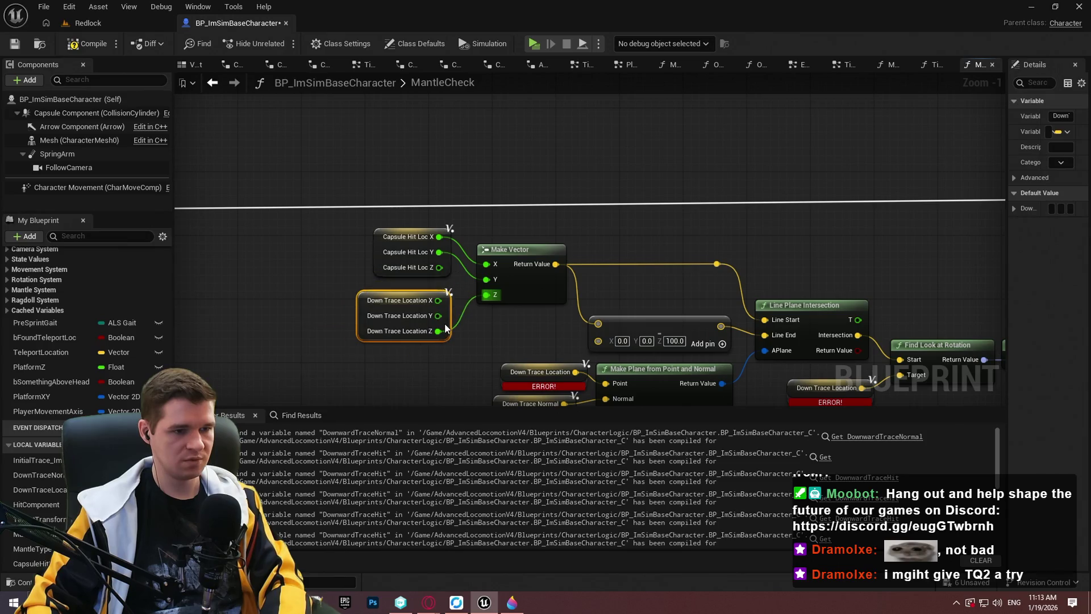
Step: Reconnect Down Trace Location Z to Make Vector Z and delete the old Downward Trace Hit node
key(ctrl+z)
key(ctrl+z)
key(ctrl+z)
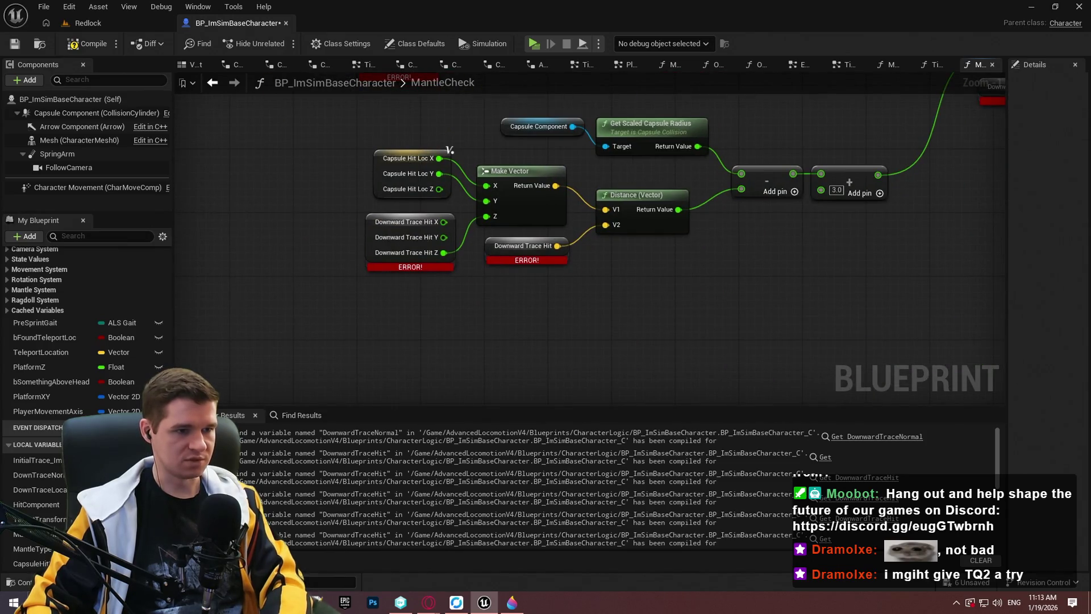
key(ctrl+z)
key(ctrl+z)
key(ctrl+z)
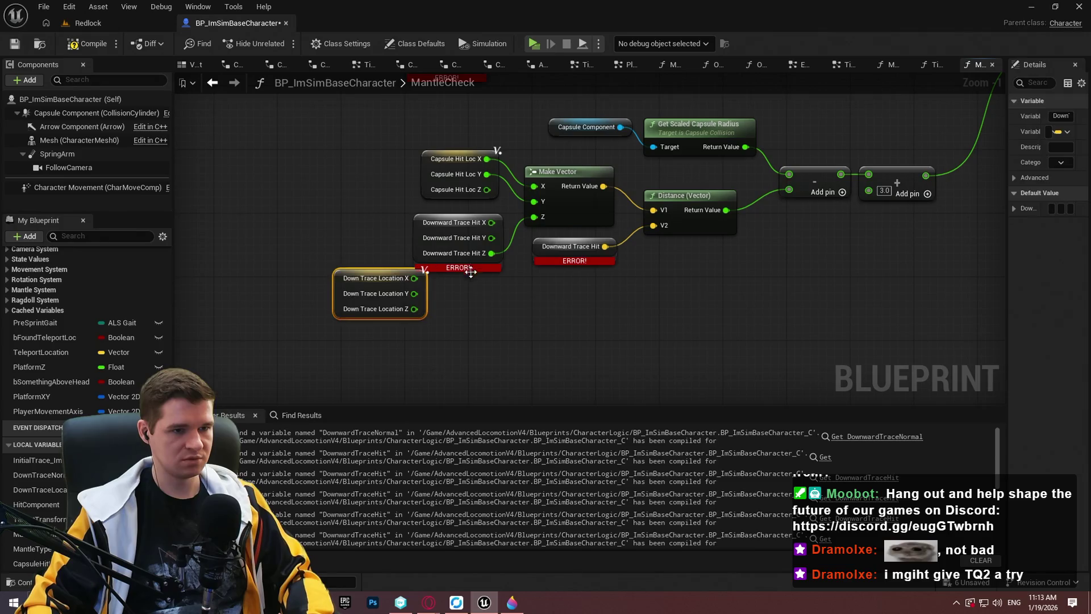
mouse_move(416, 307)
mouse_down()
mouse_move(492, 231)
mouse_move(534, 216)
mouse_up()
click(463, 221)
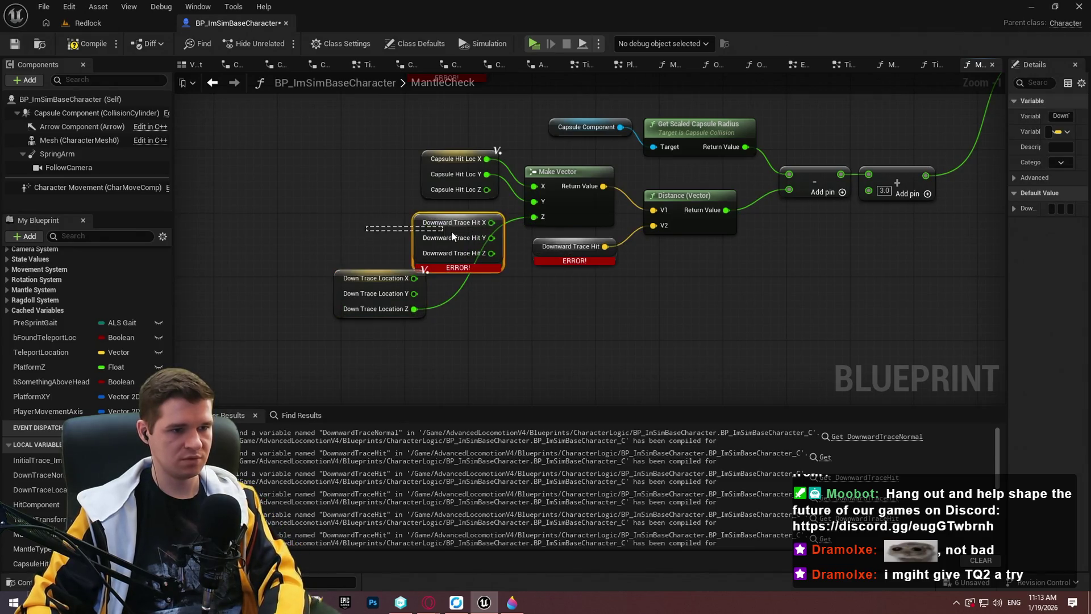
key(Delete)
mouse_move(425, 287)
mouse_down()
mouse_move(488, 253)
mouse_move(490, 230)
mouse_up()
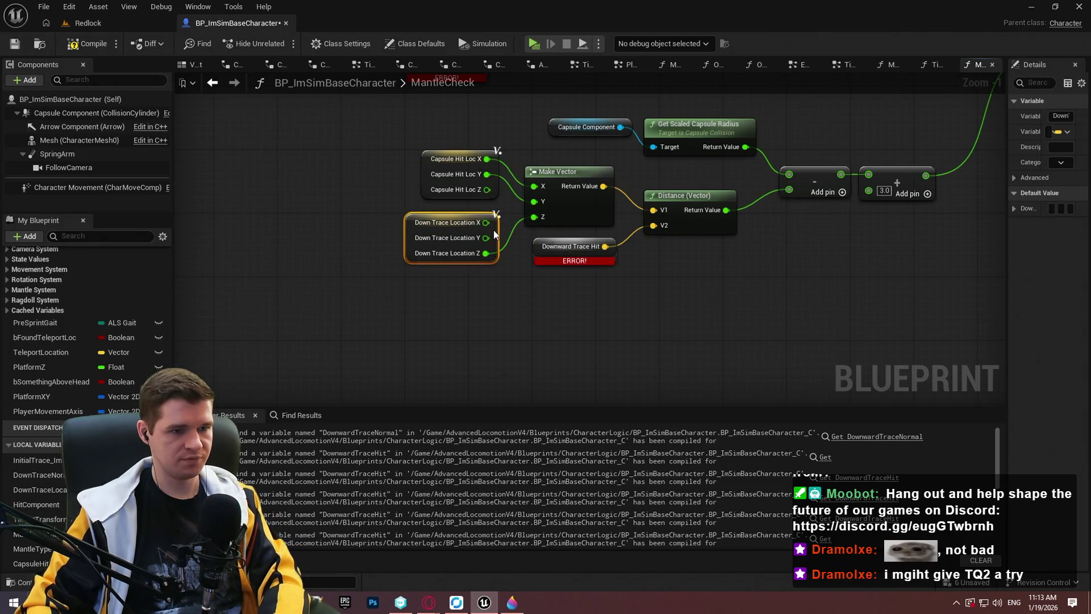
Step: Delete the unused vector nodes feeding the Distance node
drag(561, 288, 590, 386)
scroll(618, 238, down, 2)
drag(598, 143, 479, 91)
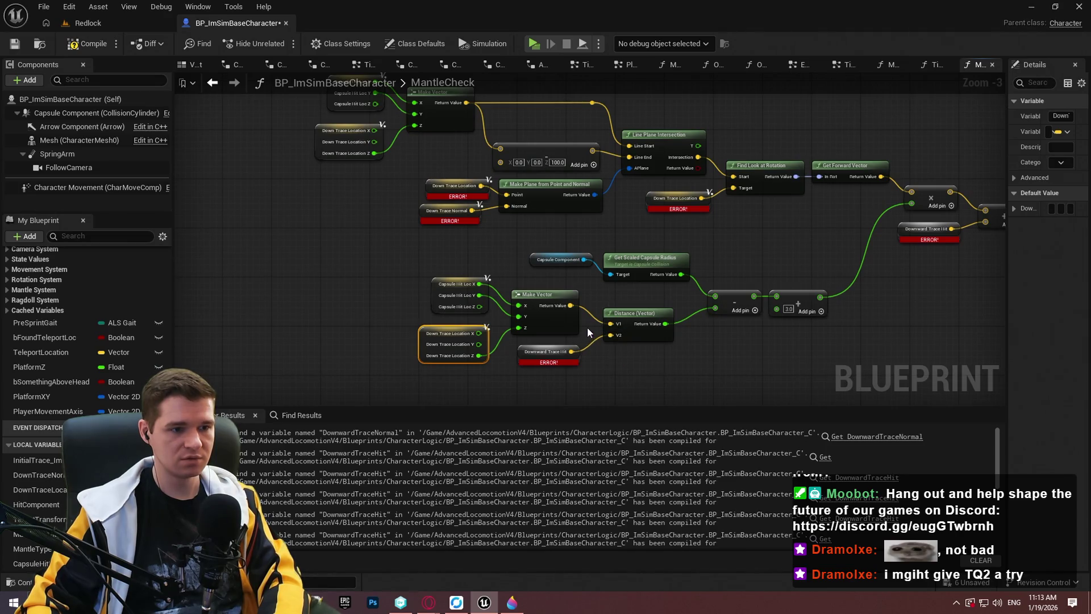
drag(587, 332, 586, 354)
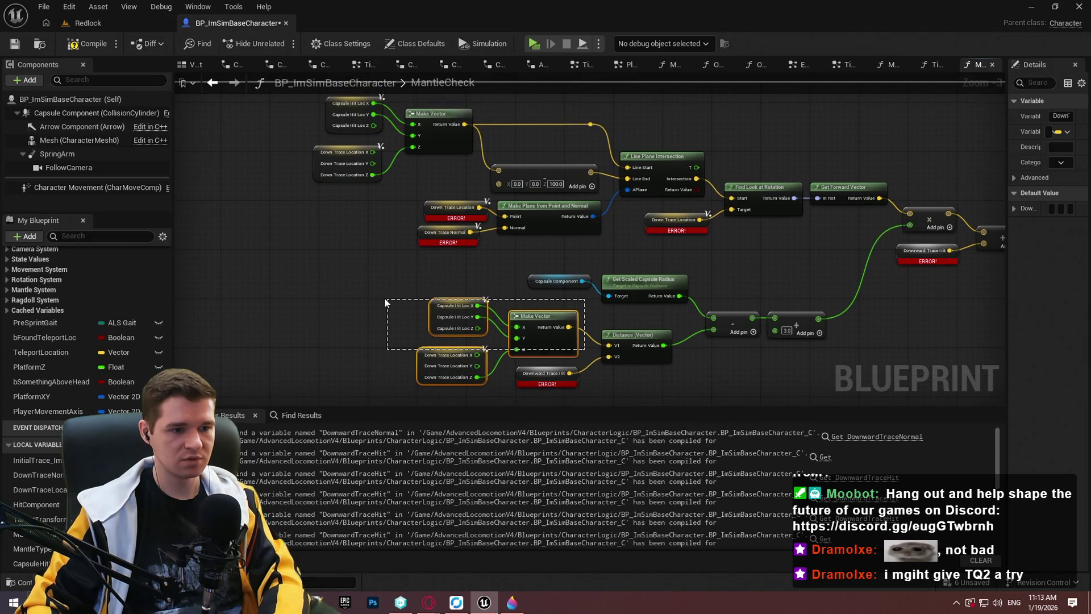
drag(384, 301, 384, 301)
key(Delete)
mouse_move(610, 349)
mouse_down()
mouse_move(618, 358)
mouse_move(444, 140)
mouse_move(461, 127)
mouse_move(595, 353)
mouse_move(609, 345)
mouse_up()
key(Escape)
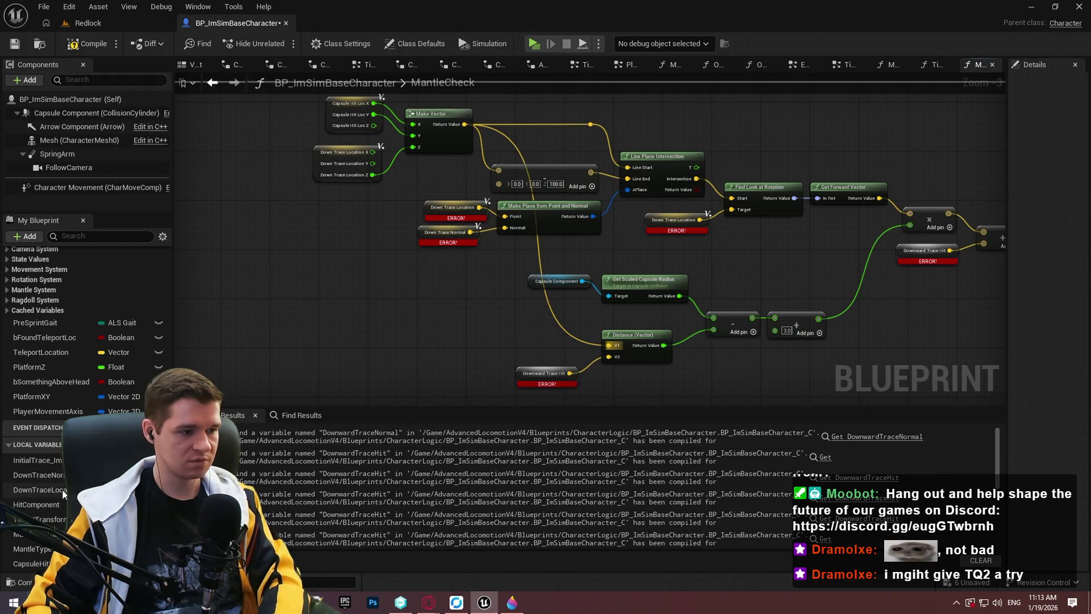
Step: Replace the remaining Downward Trace Hit getter with Down Trace Location and compile
drag(521, 379, 520, 374)
drag(635, 380, 488, 363)
scroll(643, 253, up, 3)
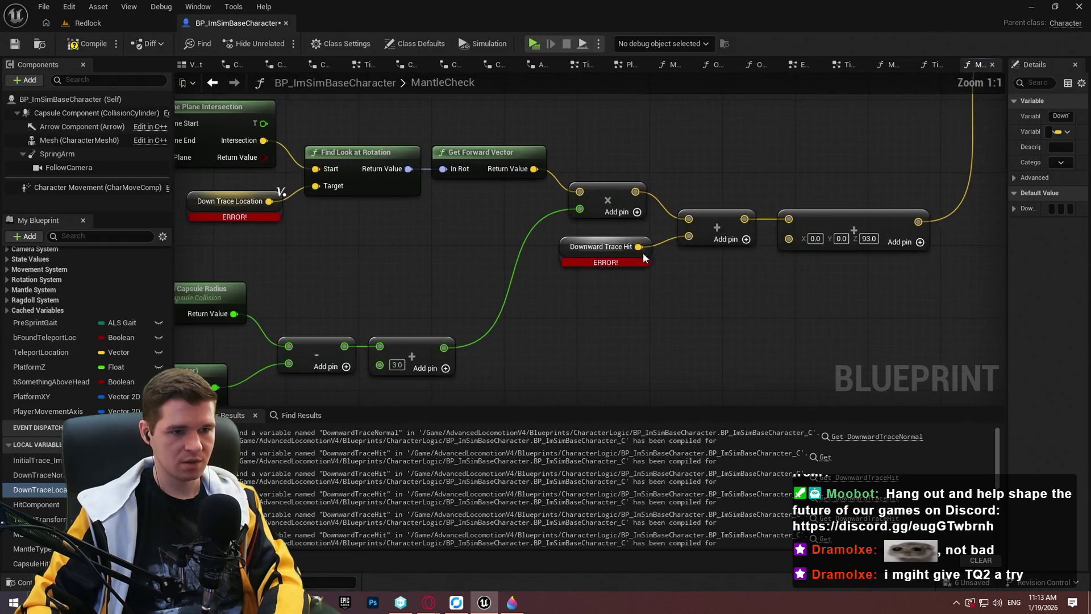
mouse_move(39, 489)
mouse_down()
mouse_move(583, 295)
mouse_move(564, 251)
mouse_up()
scroll(638, 282, down, 1)
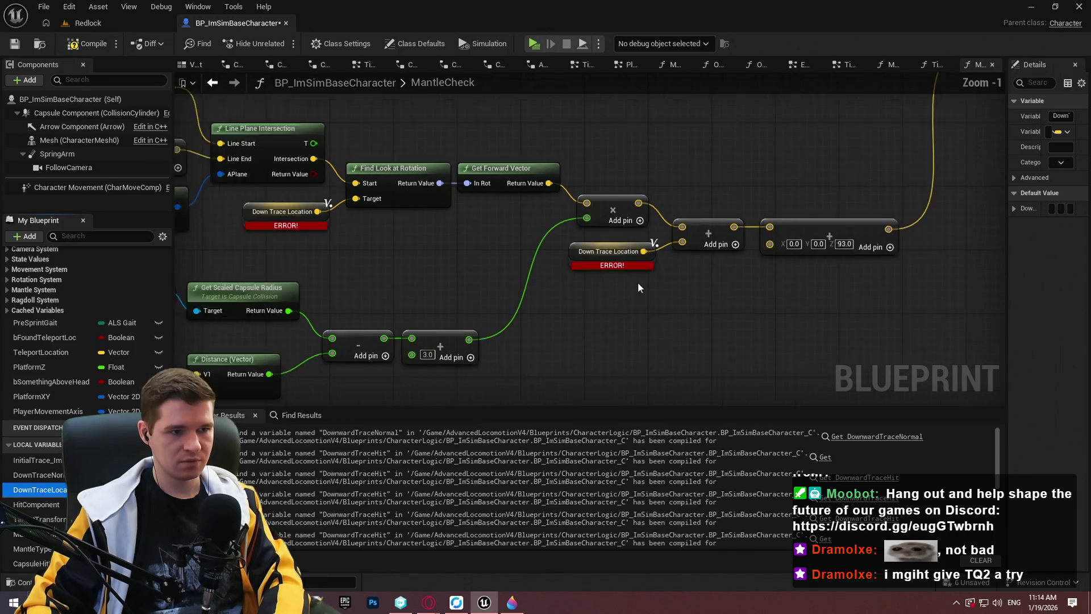
scroll(638, 282, down, 3)
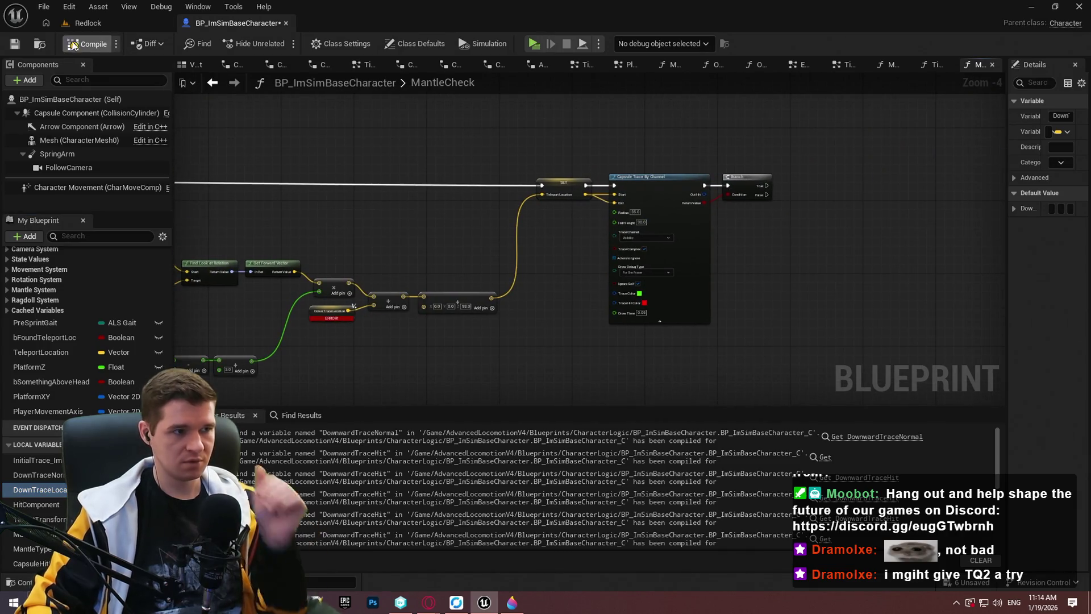
click(72, 45)
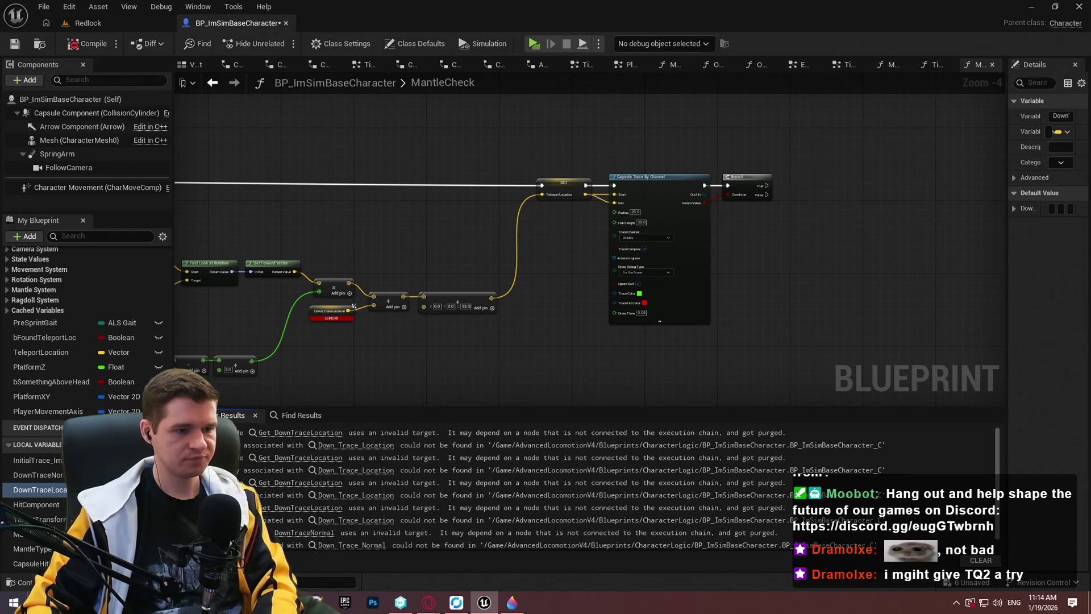
Step: Refresh the mantle trace node cluster to clear the ERROR flags and recompile with F7
scroll(520, 274, down, 1)
drag(822, 380, 351, 178)
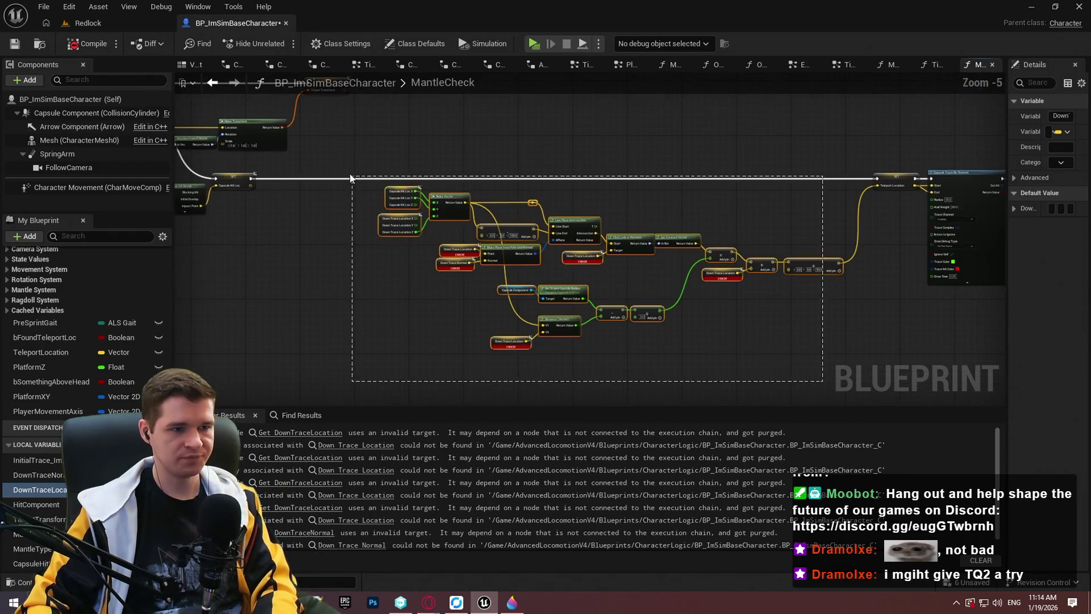
scroll(420, 266, up, 4)
right_click(421, 269)
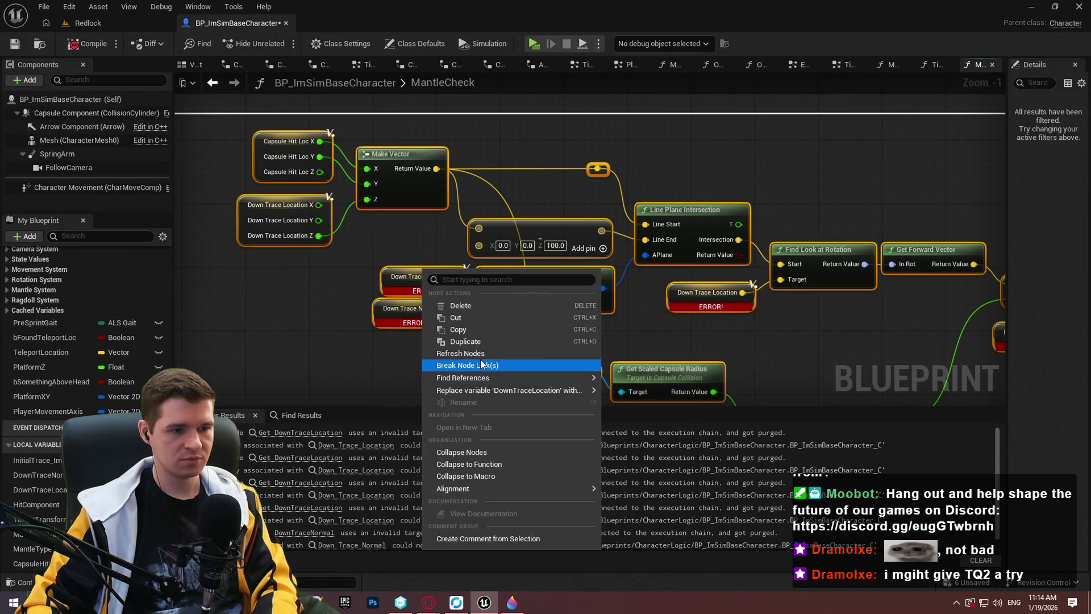
click(455, 351)
key(F7)
Step: Save the character blueprint and launch the Redlock standalone preview
key(ctrl+s)
scroll(737, 153, down, 4)
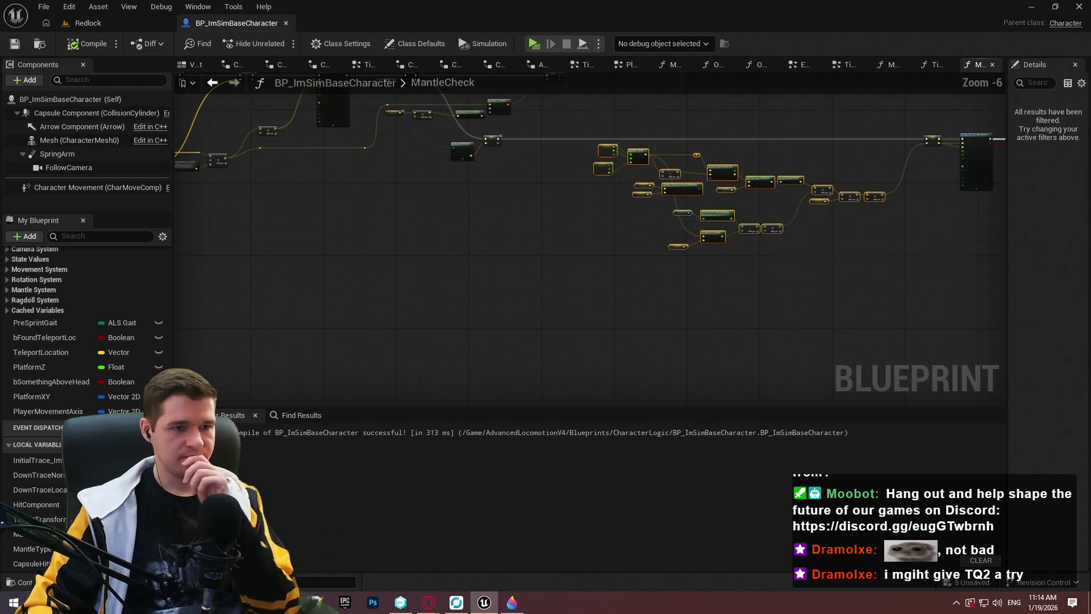
scroll(538, 122, up, 2)
click(536, 49)
click(569, 485)
Step: Run the character across the ledges, mantling walls and a beam, then exit the preview
key(w)
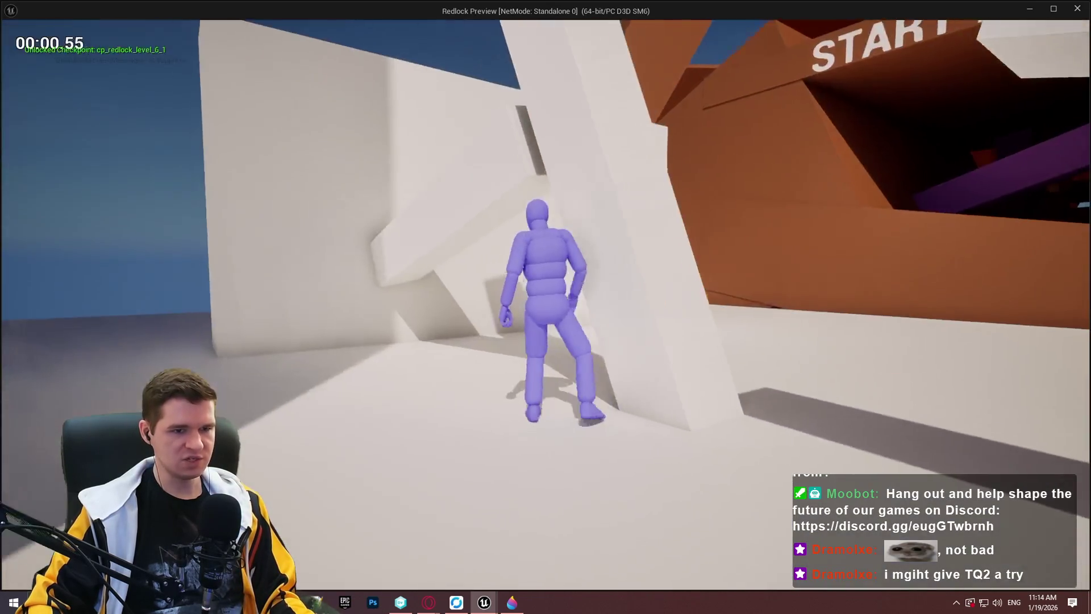
key(w)
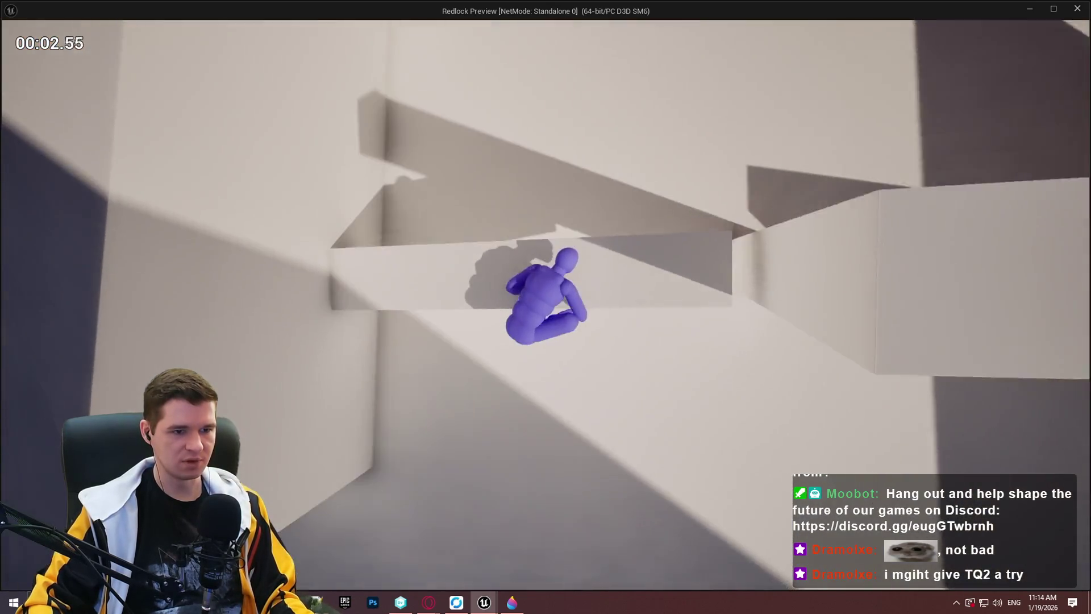
key(w)
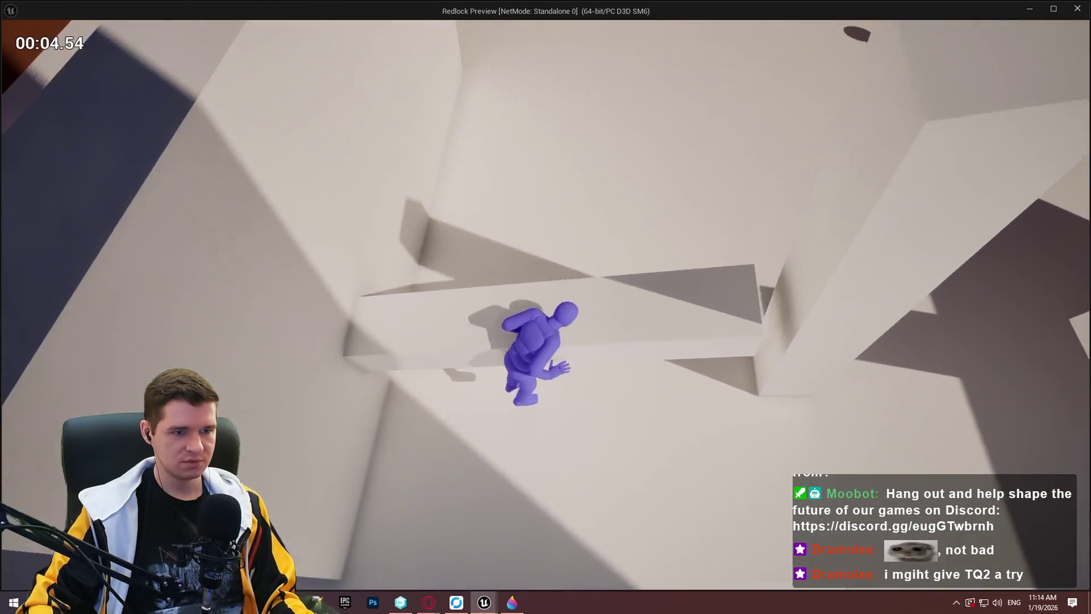
key(w)
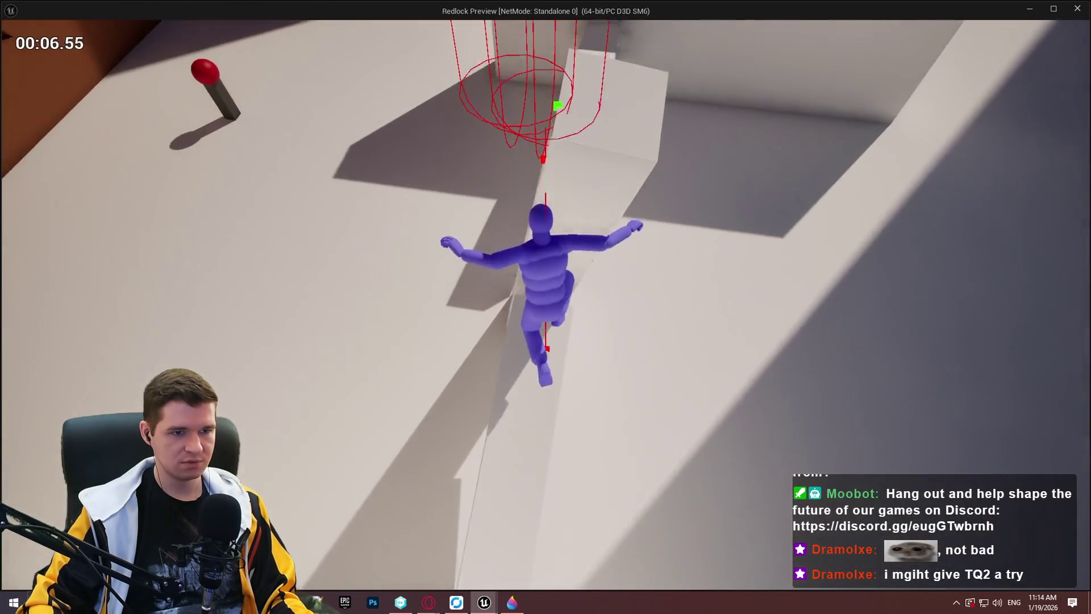
key(w)
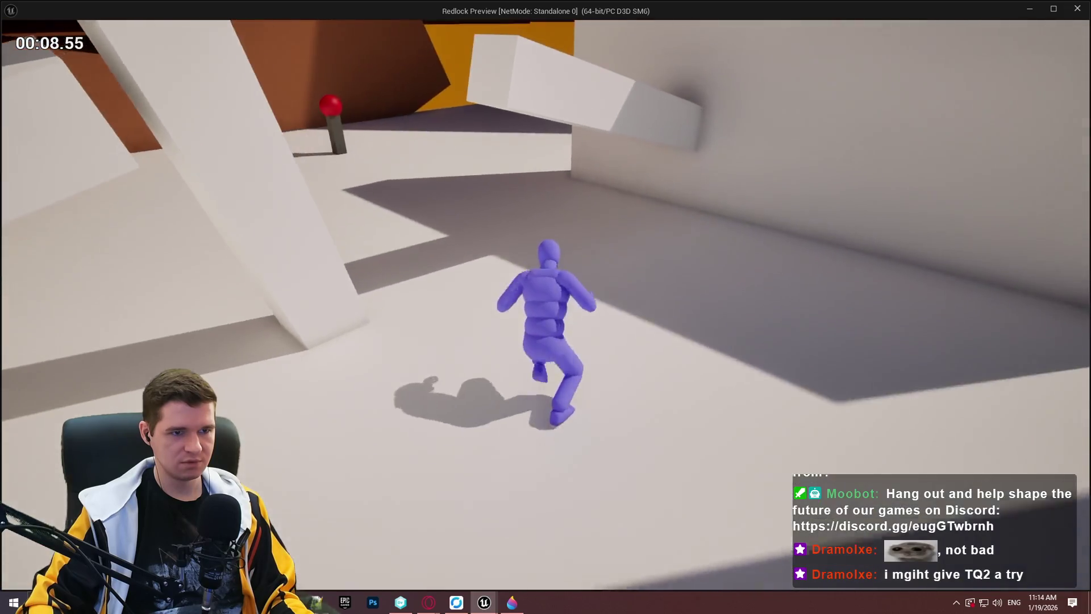
key(w)
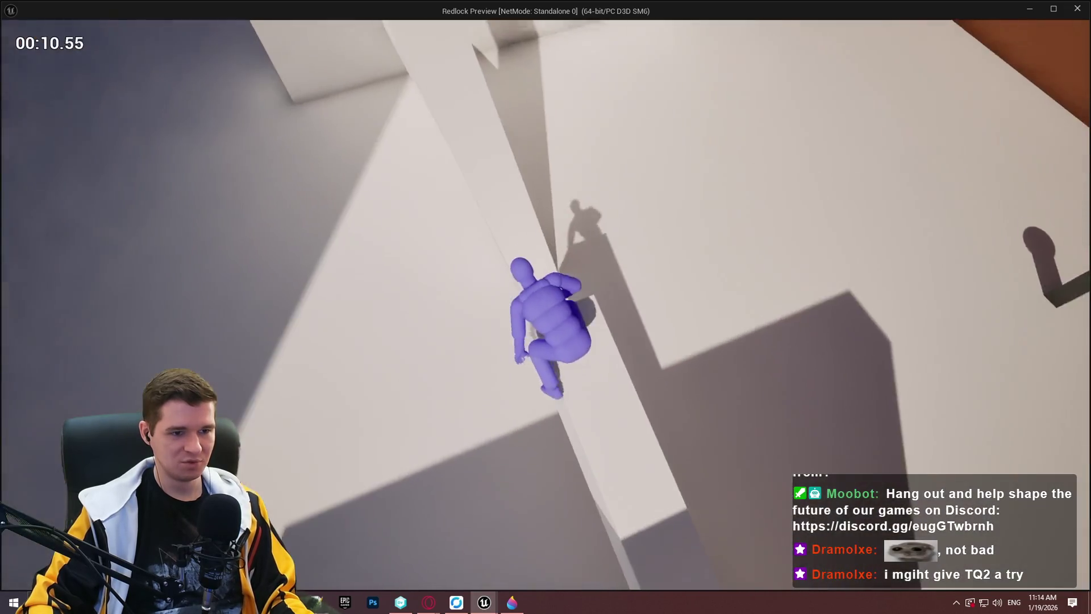
key(w)
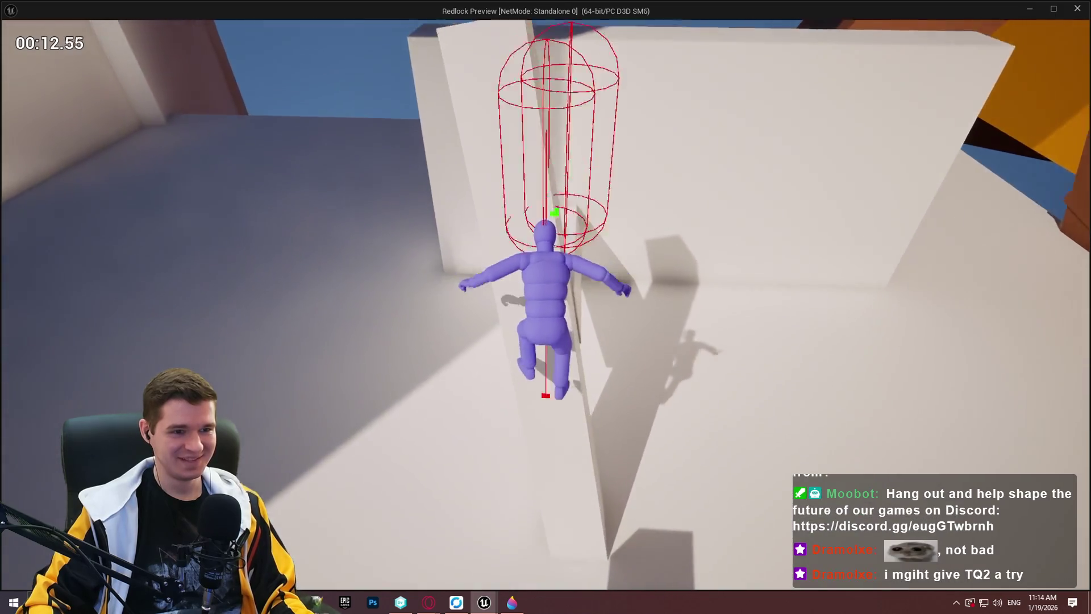
key(w)
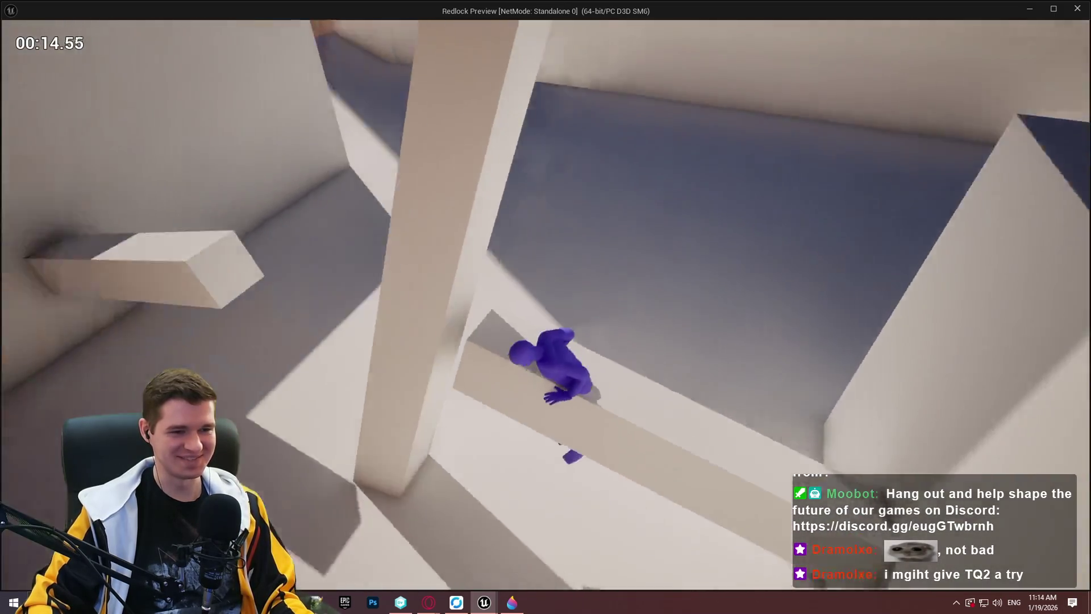
key(Escape)
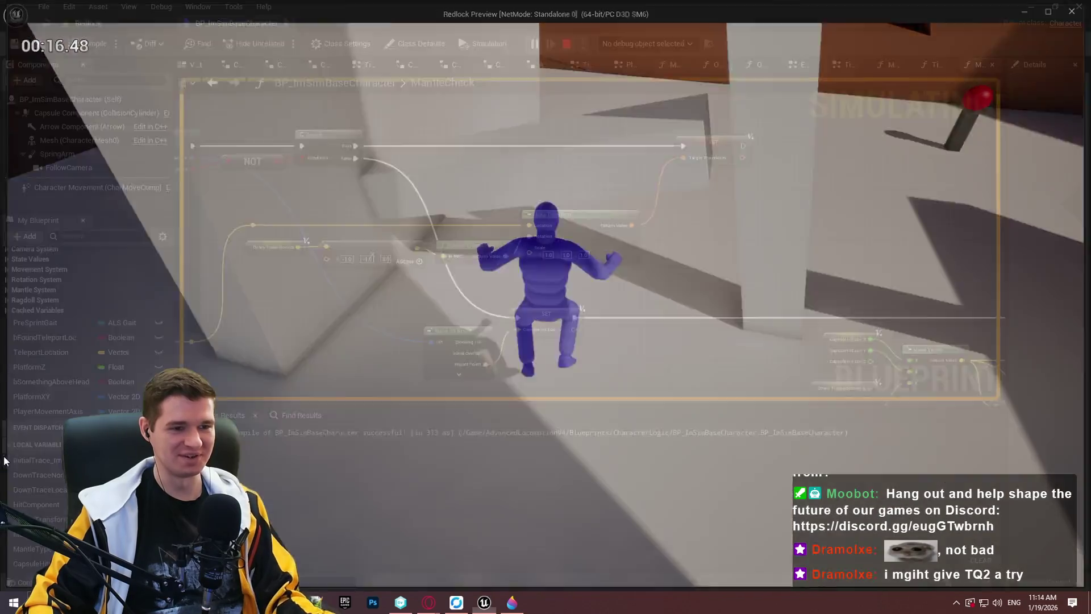
Step: Connect the Sequence's Then 0 output to the Step 1 node chain
scroll(347, 229, down, 3)
scroll(575, 255, up, 4)
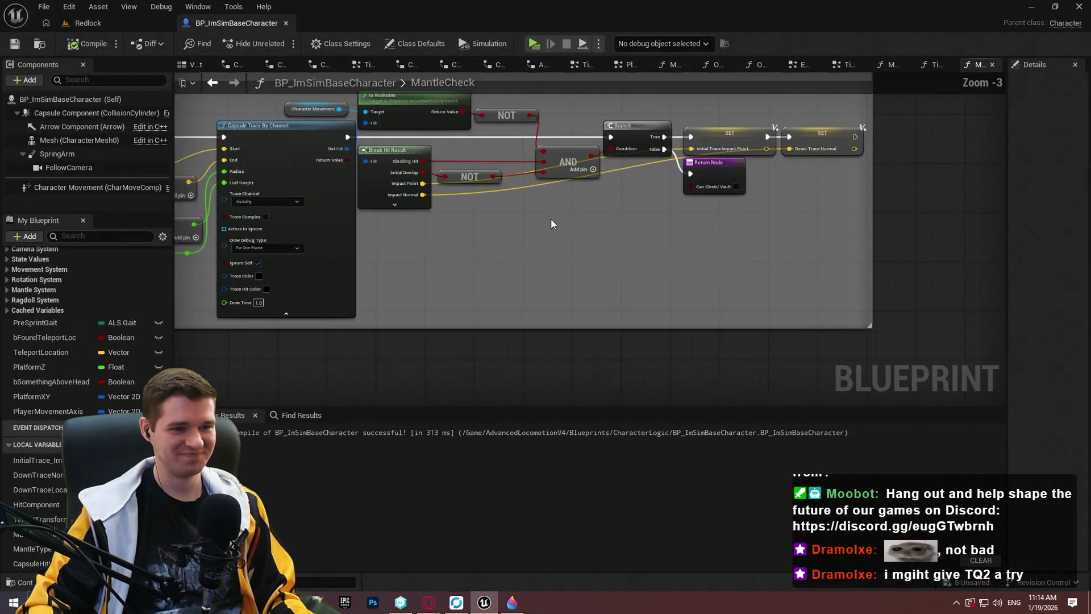
scroll(512, 238, down, 4)
scroll(418, 276, up, 3)
mouse_move(365, 265)
mouse_down()
mouse_move(844, 90)
mouse_move(736, 255)
mouse_move(756, 279)
mouse_up()
scroll(682, 307, up, 4)
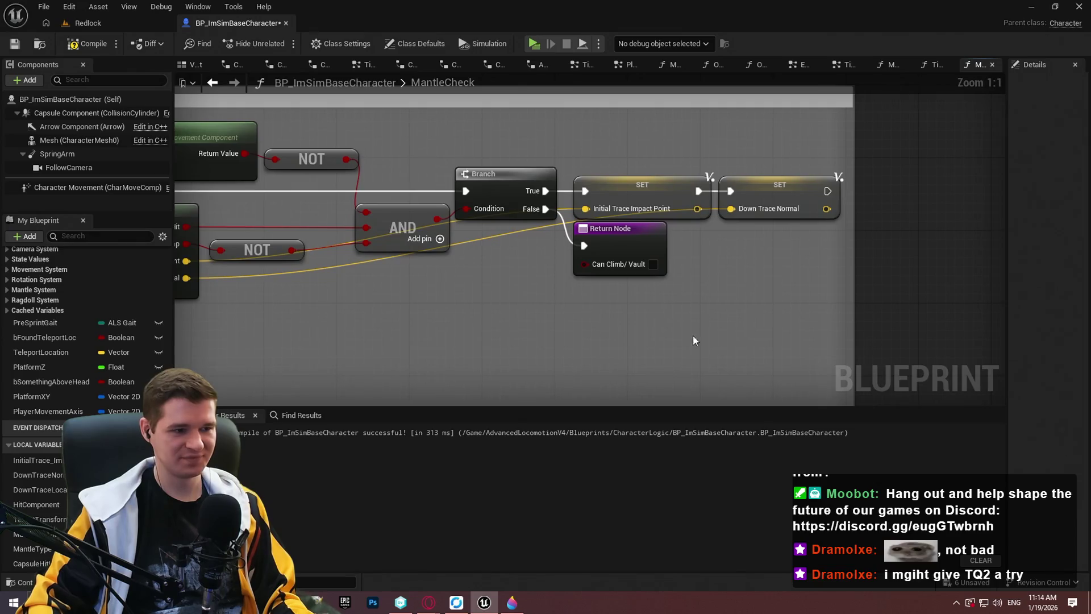
drag(693, 340, 458, 357)
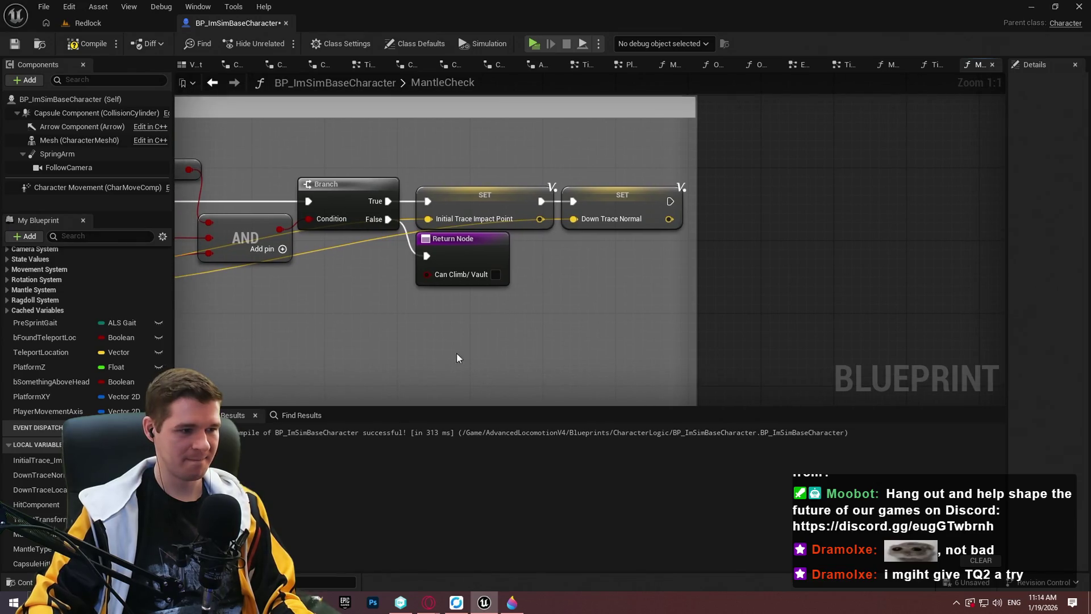
Step: Duplicate InitialTrace as InitialTrace_Normal, swap it in for Down Trace Normal, and compile
right_click(50, 460)
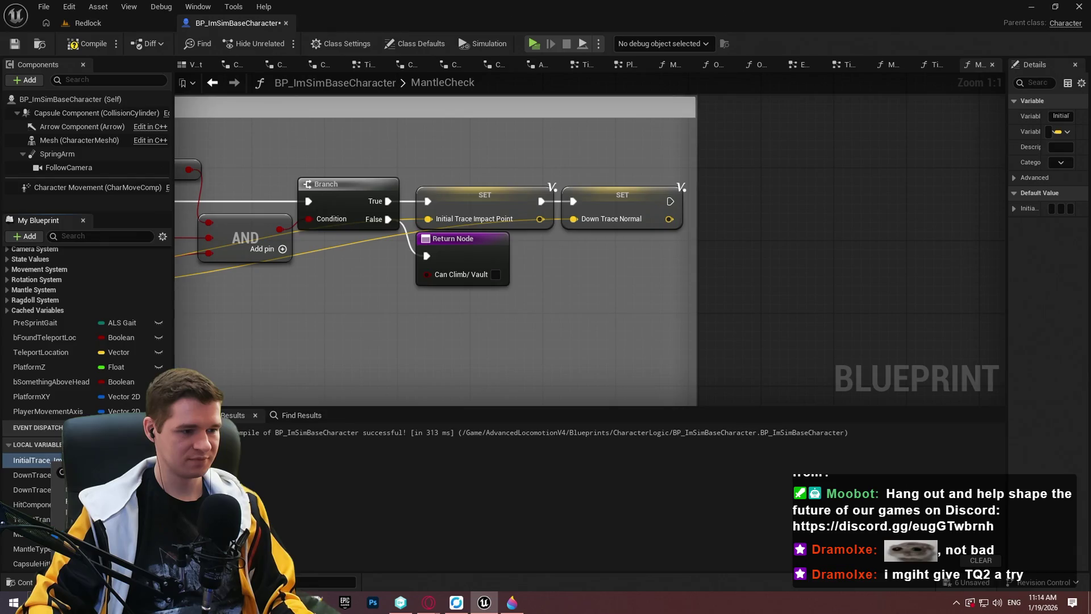
click(86, 500)
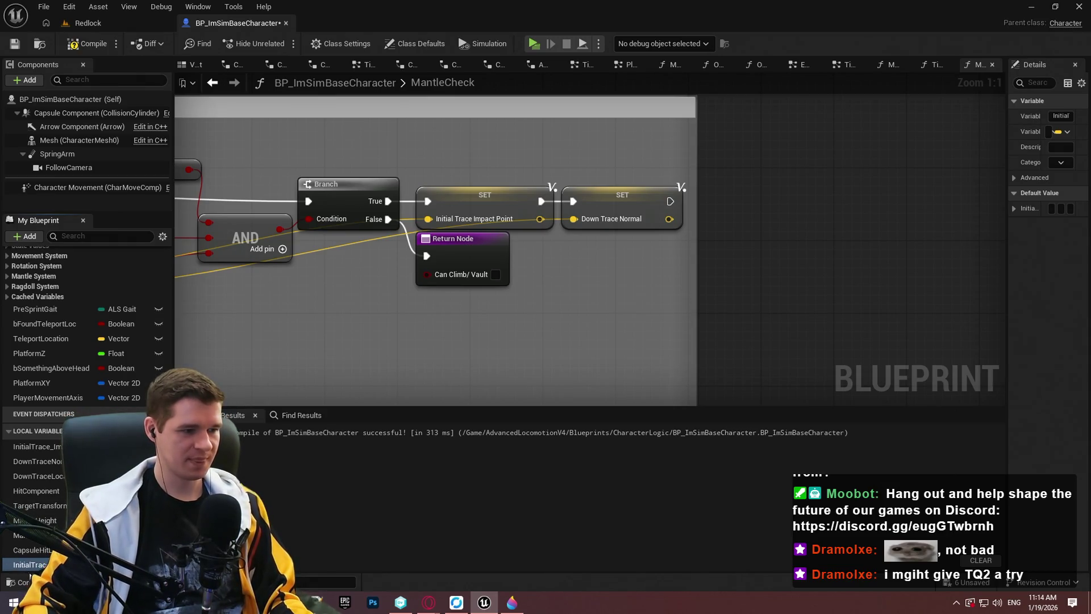
drag(615, 214, 611, 202)
scroll(775, 318, down, 4)
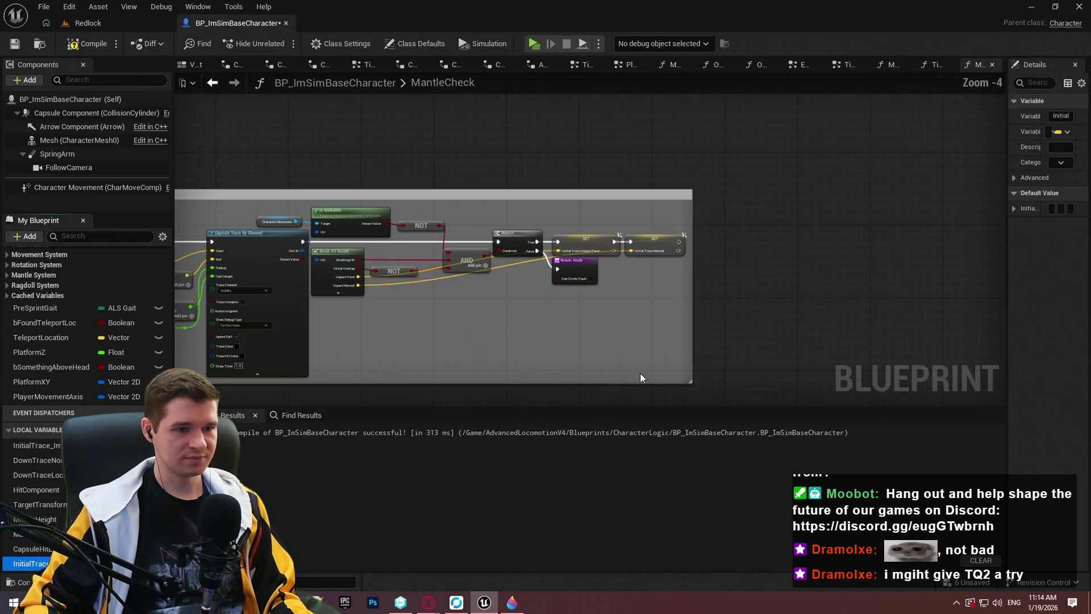
scroll(774, 317, up, 3)
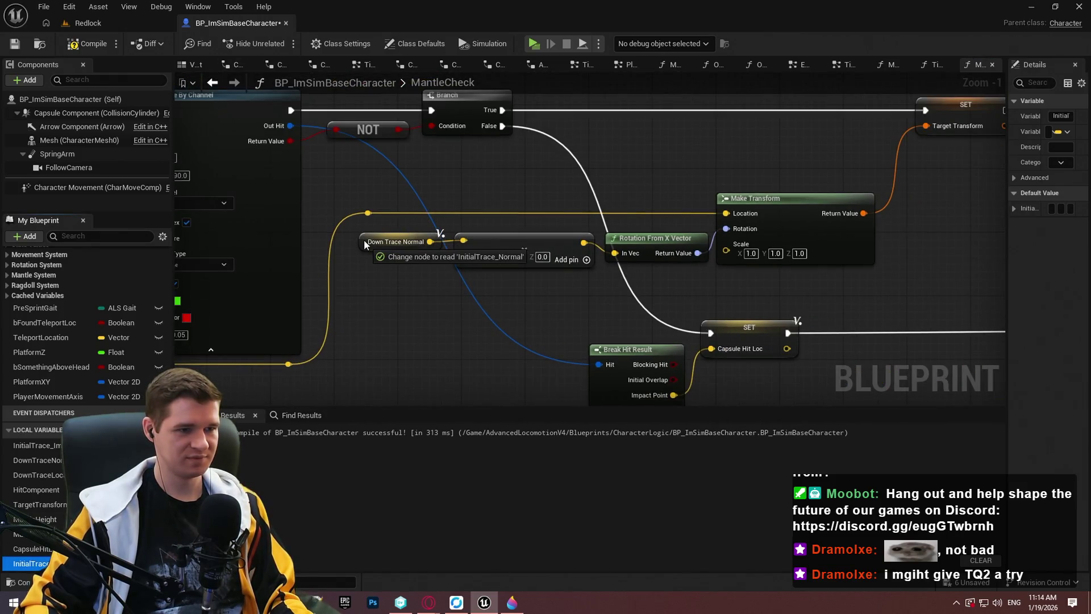
drag(365, 244, 365, 245)
scroll(449, 319, down, 4)
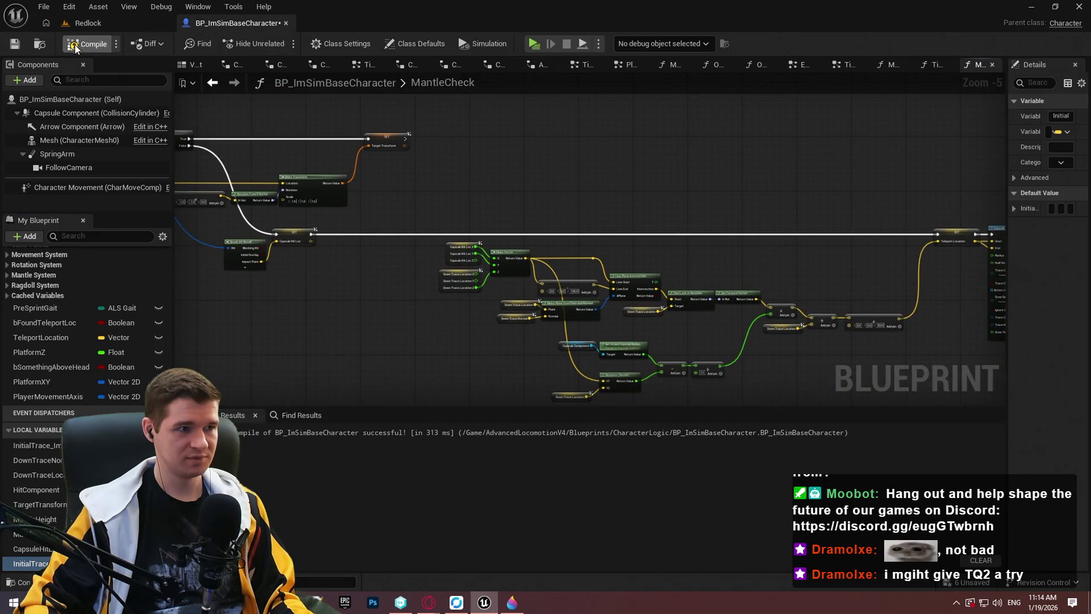
click(15, 48)
Step: Add a Return Node on the capsule trace Branch's True output
mouse_move(317, 173)
mouse_down()
mouse_move(405, 273)
mouse_move(513, 239)
mouse_up()
scroll(573, 251, up, 3)
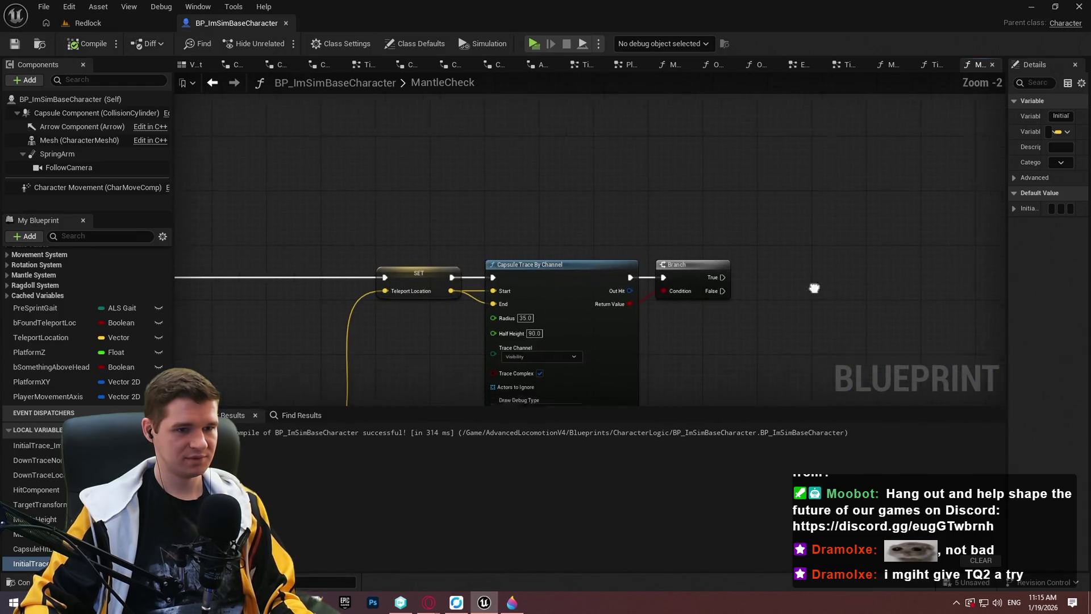
scroll(571, 250, up, 2)
drag(696, 200, 683, 199)
text(return)
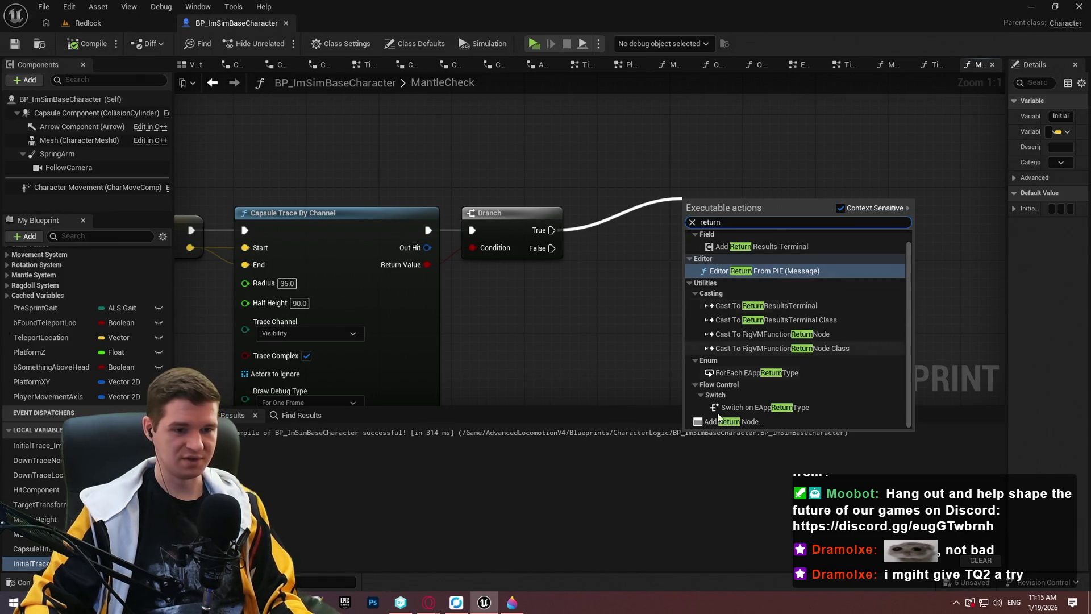
click(750, 423)
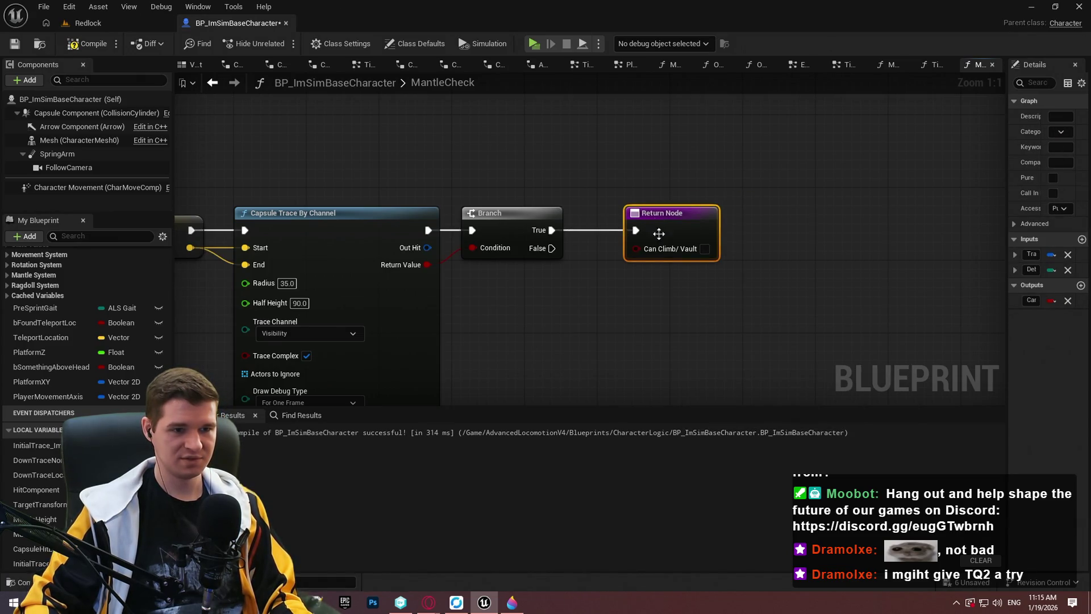
click(681, 338)
Step: Select the SET Target Transform, Make Transform, Initial Trace Normal and Make Vector nodes for review
scroll(681, 338, down, 7)
scroll(771, 227, up, 3)
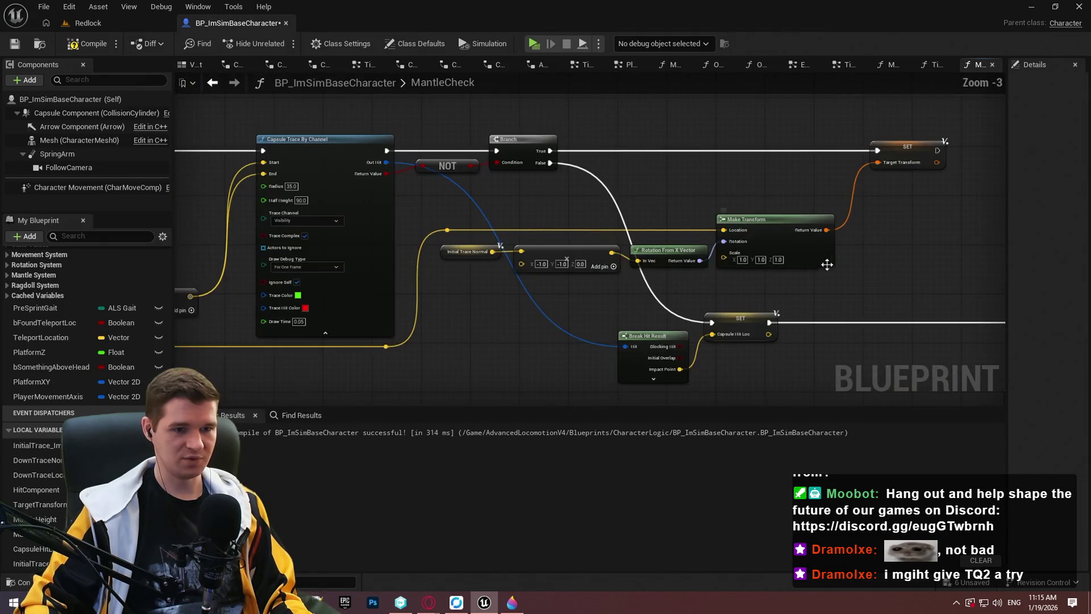
drag(944, 260, 666, 127)
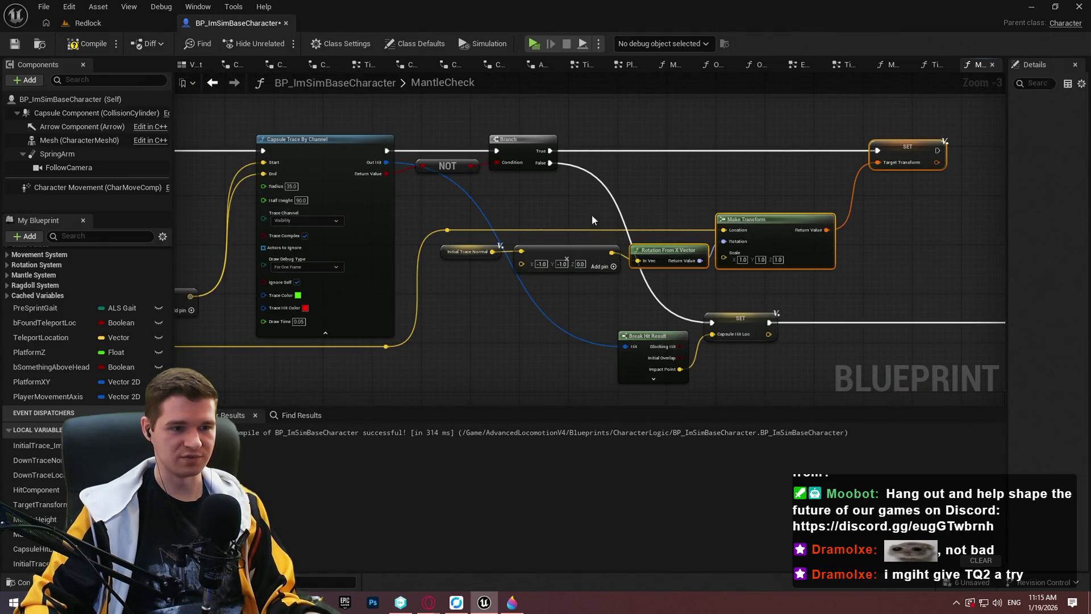
drag(595, 288, 451, 245)
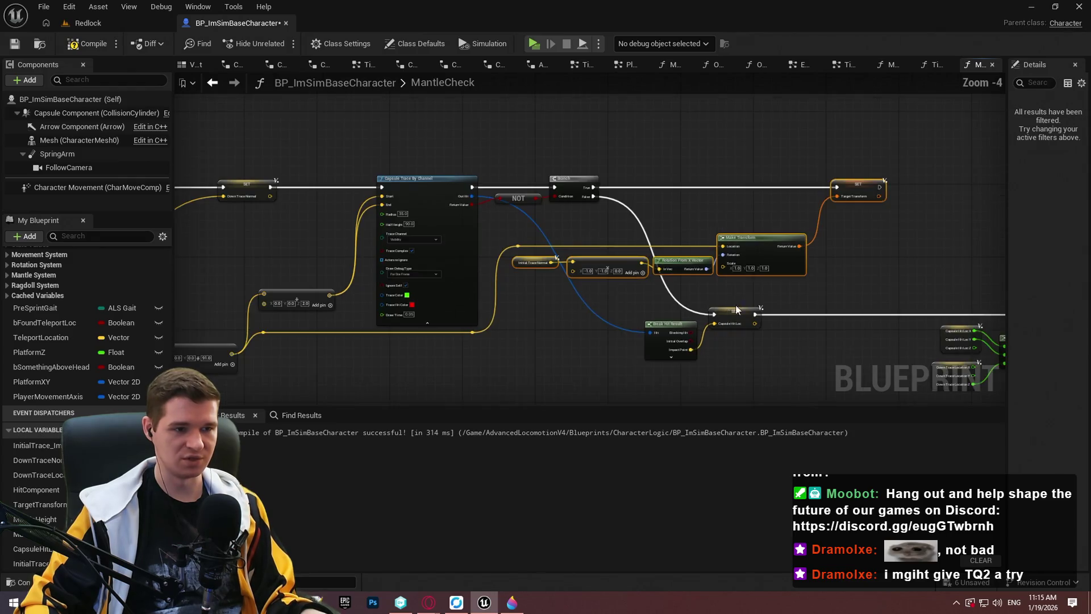
scroll(824, 288, up, 2)
scroll(821, 254, down, 3)
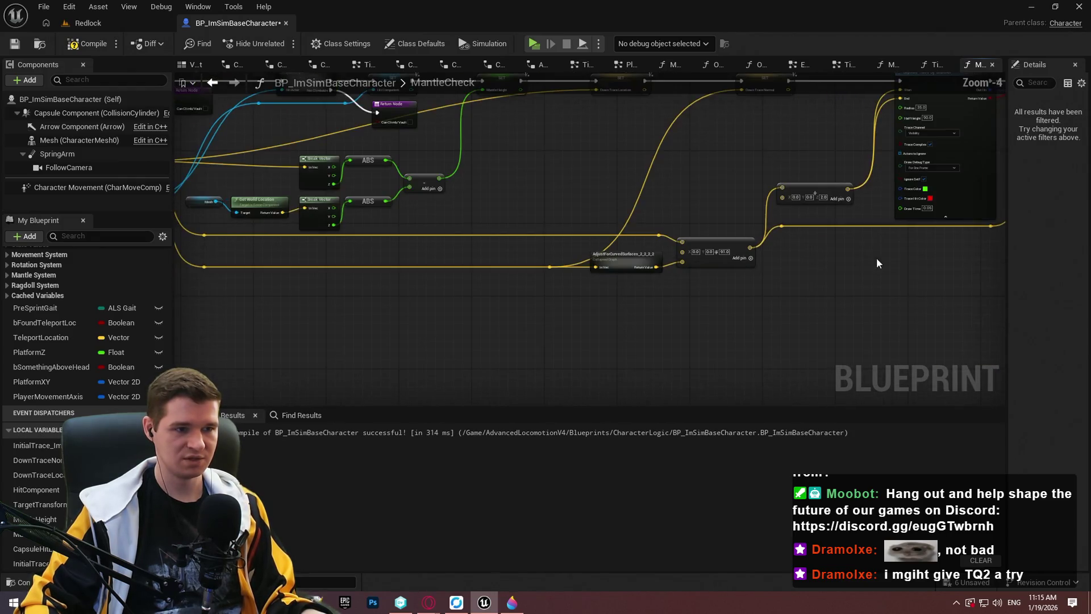
mouse_move(821, 254)
mouse_down()
mouse_move(822, 244)
mouse_move(782, 252)
mouse_move(824, 216)
mouse_move(806, 183)
mouse_up()
scroll(739, 239, up, 2)
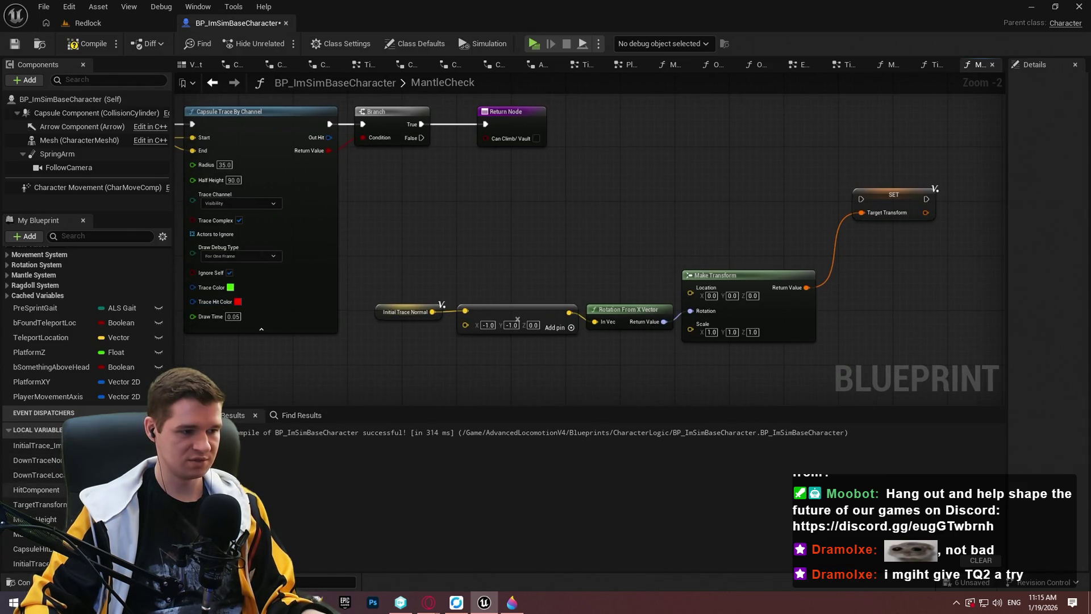
Step: Plug a Teleport Location getter into Make Transform's Location and wire Branch False to SET
mouse_move(685, 291)
mouse_down()
mouse_move(1060, 312)
mouse_move(620, 361)
mouse_move(549, 345)
mouse_up()
text(telepo)
click(617, 404)
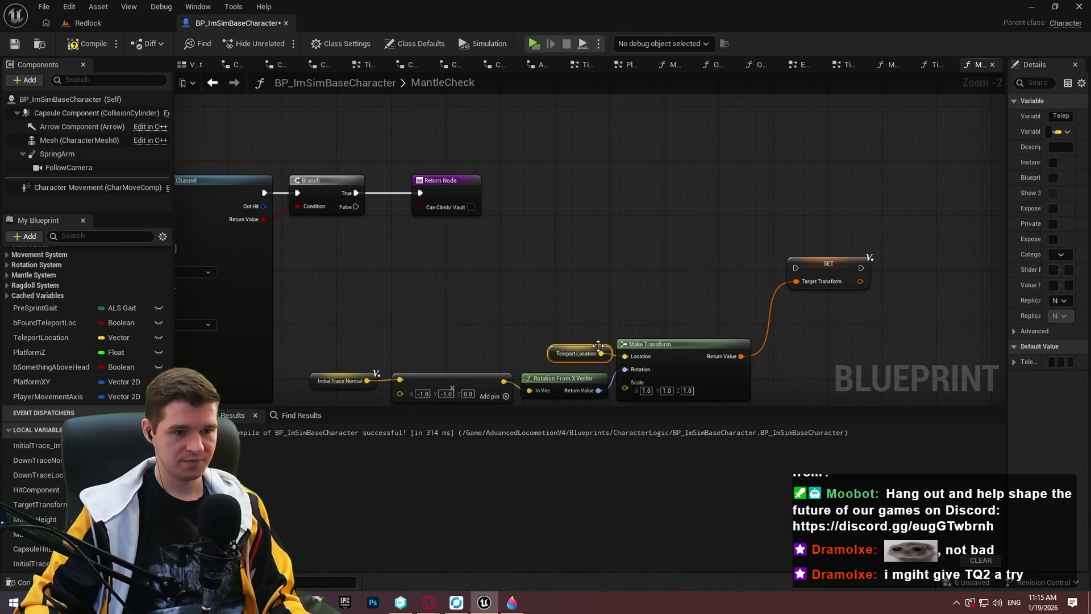
drag(537, 255, 355, 206)
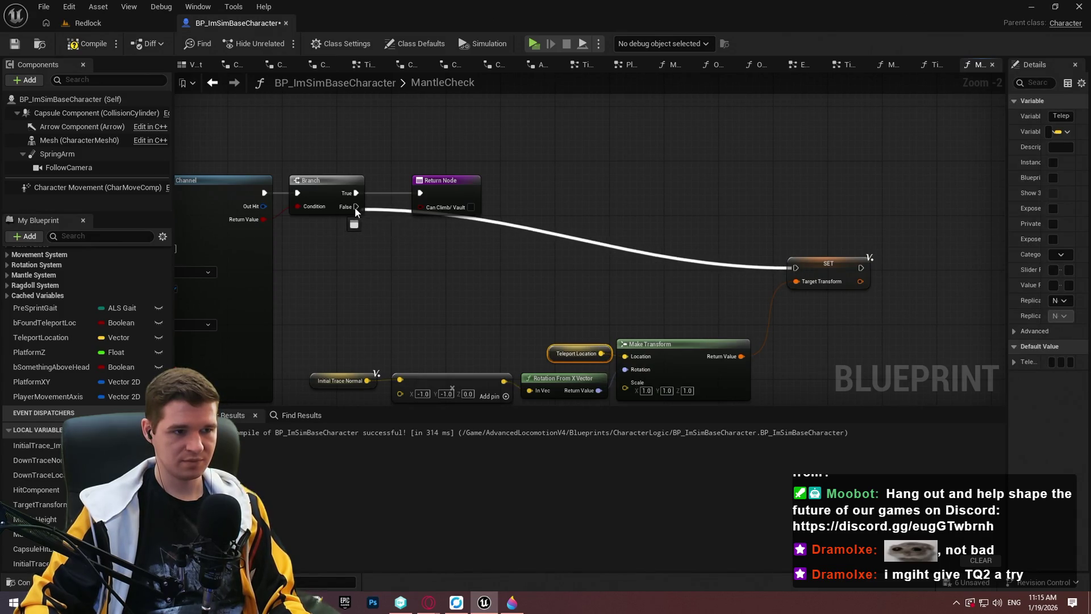
Step: Rearrange the SET, transform and Return nodes, then save the blueprint
scroll(648, 282, down, 1)
drag(845, 358, 339, 182)
mouse_move(795, 199)
mouse_down()
mouse_move(827, 361)
mouse_move(644, 358)
mouse_move(574, 330)
mouse_move(844, 216)
mouse_up()
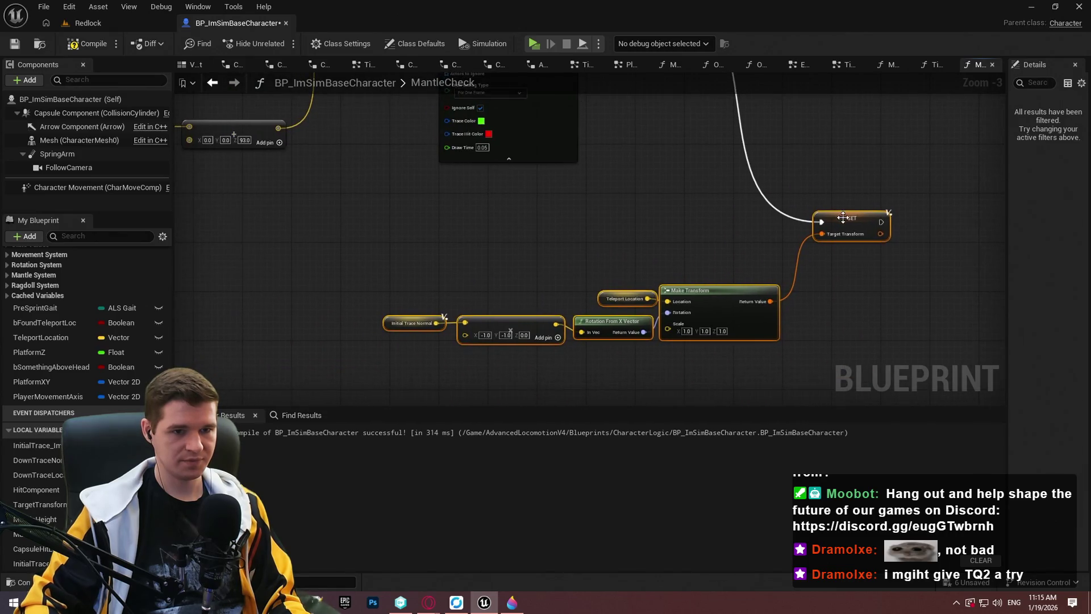
click(732, 302)
scroll(805, 272, down, 3)
scroll(813, 162, up, 2)
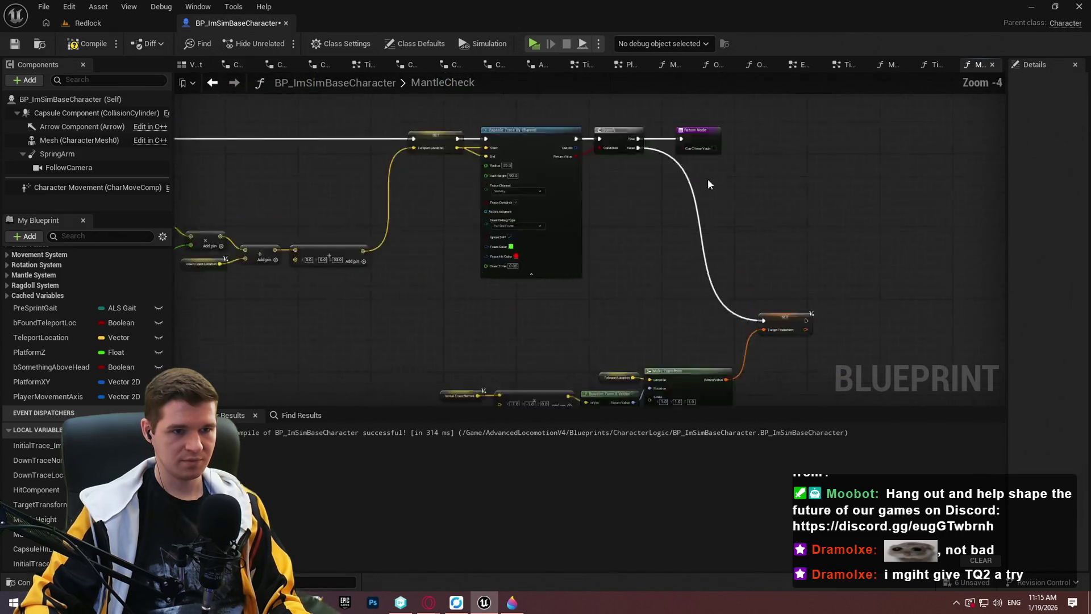
mouse_move(714, 138)
mouse_down()
mouse_move(813, 135)
mouse_move(795, 137)
mouse_up()
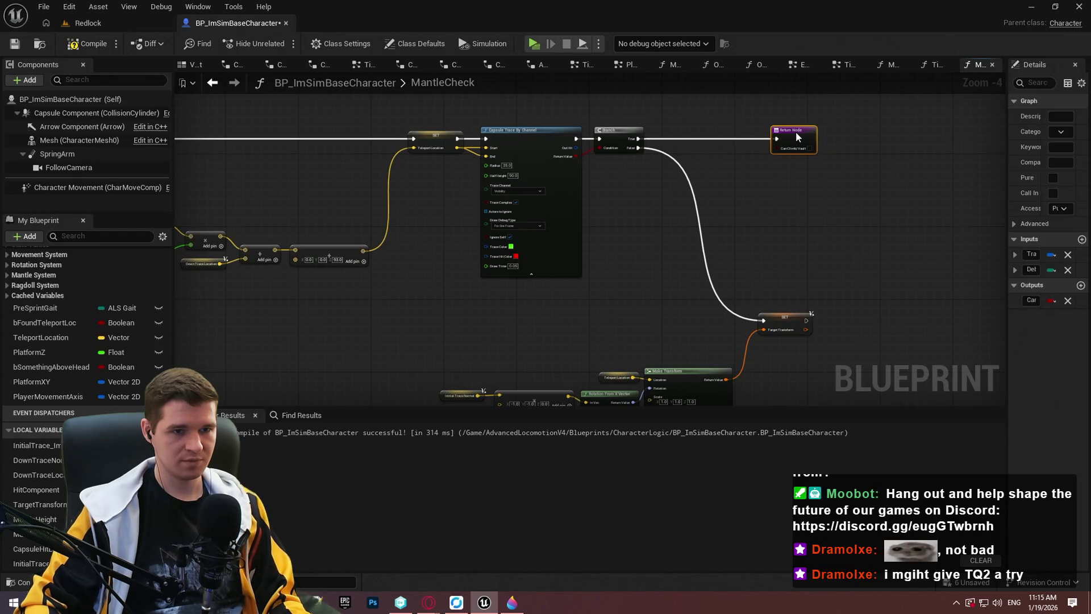
click(819, 194)
click(9, 49)
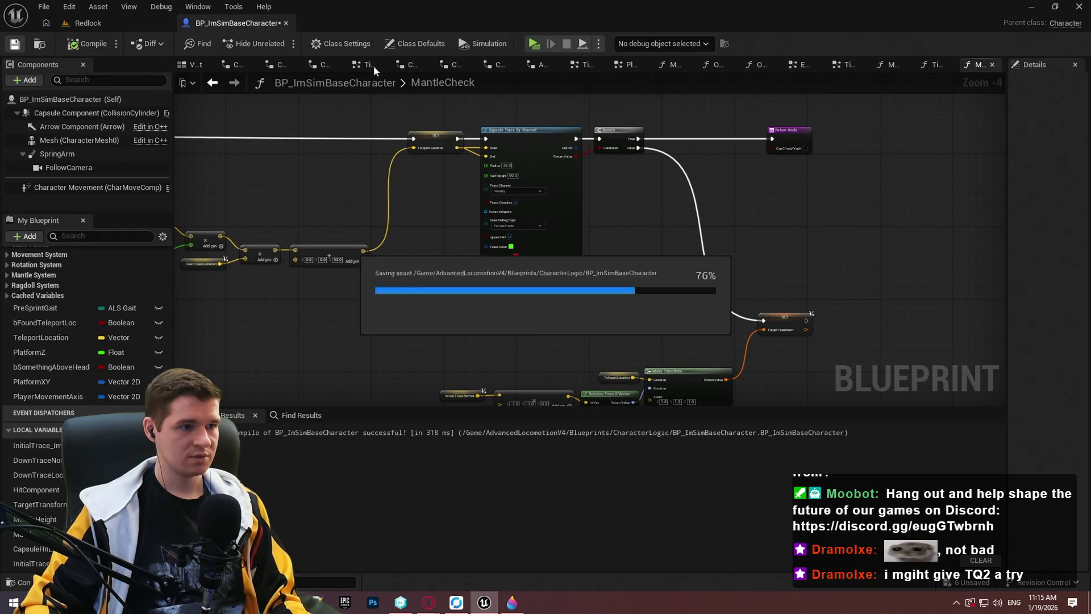
key(alt+p)
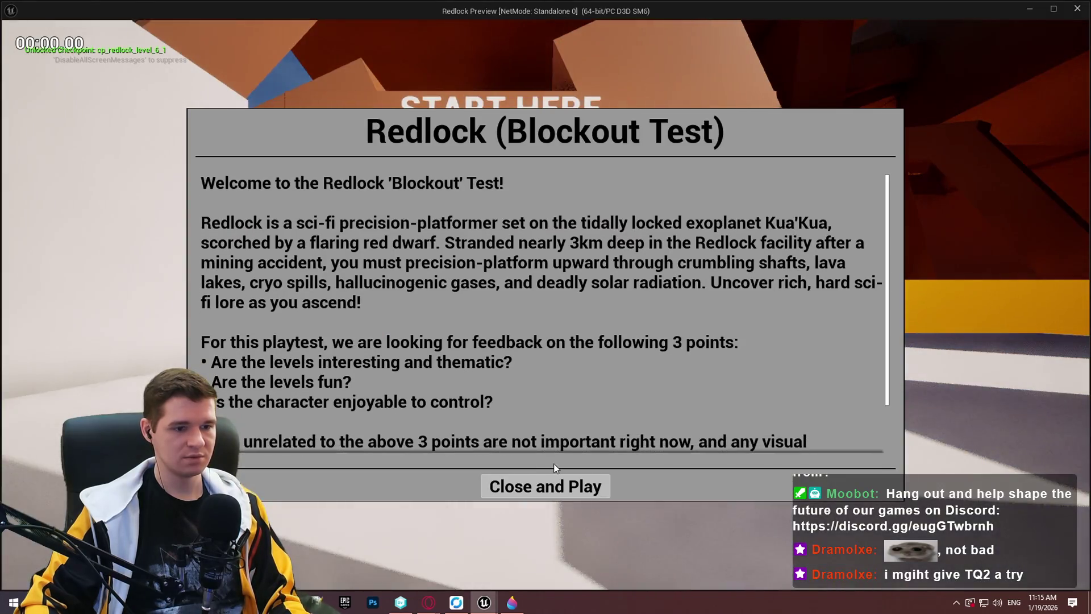
click(548, 485)
key(w)
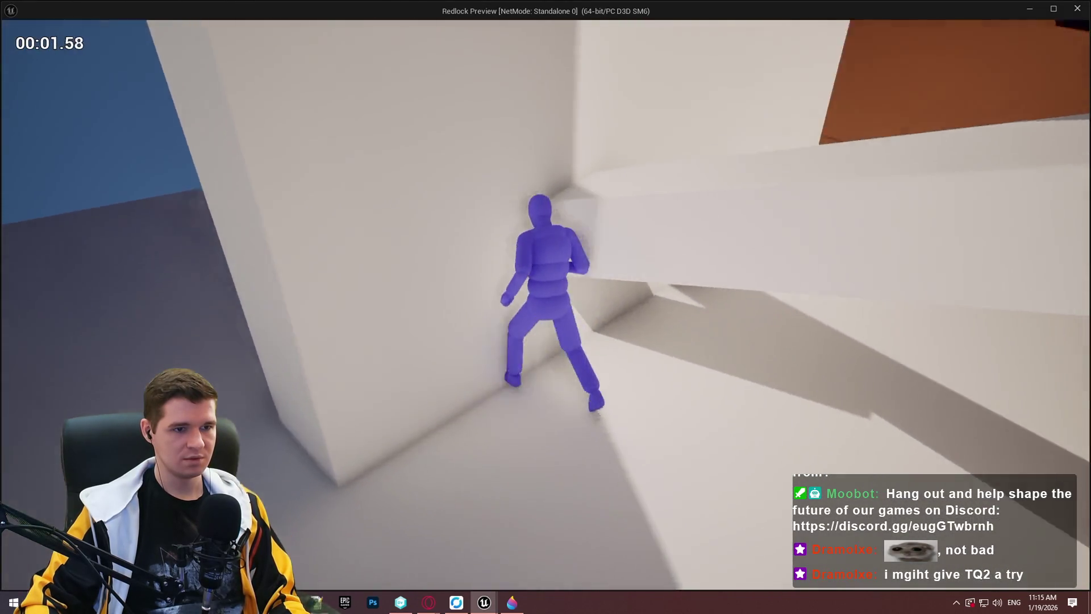
key(space)
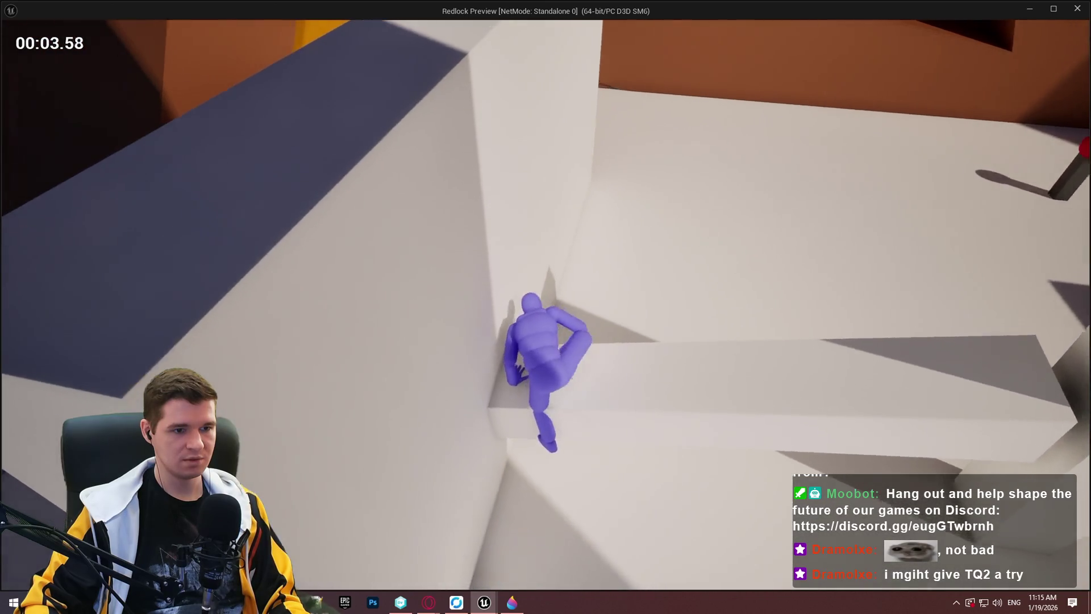
key(w)
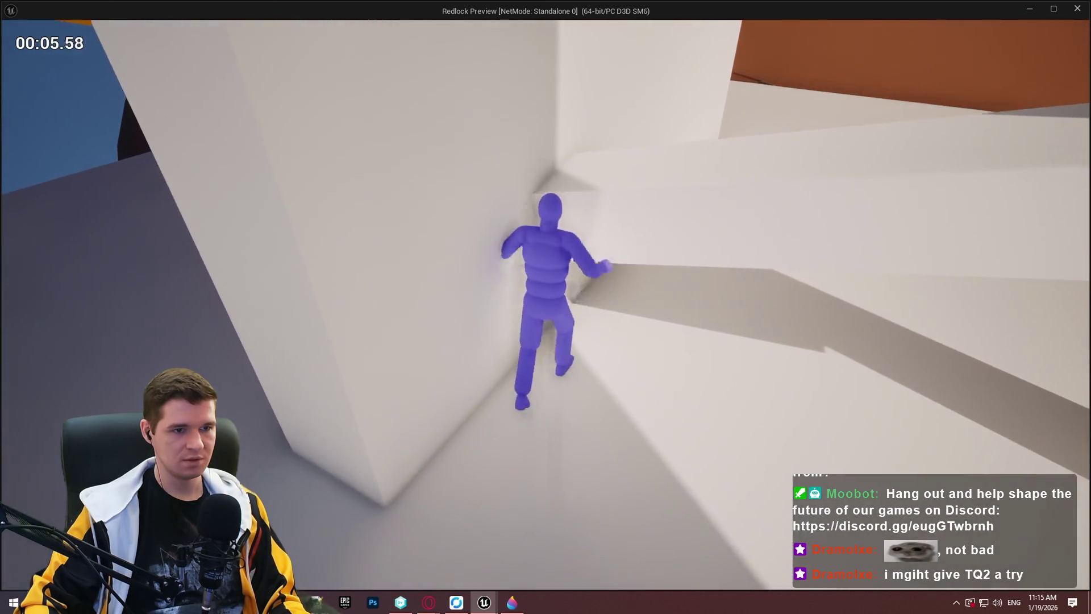
key(w)
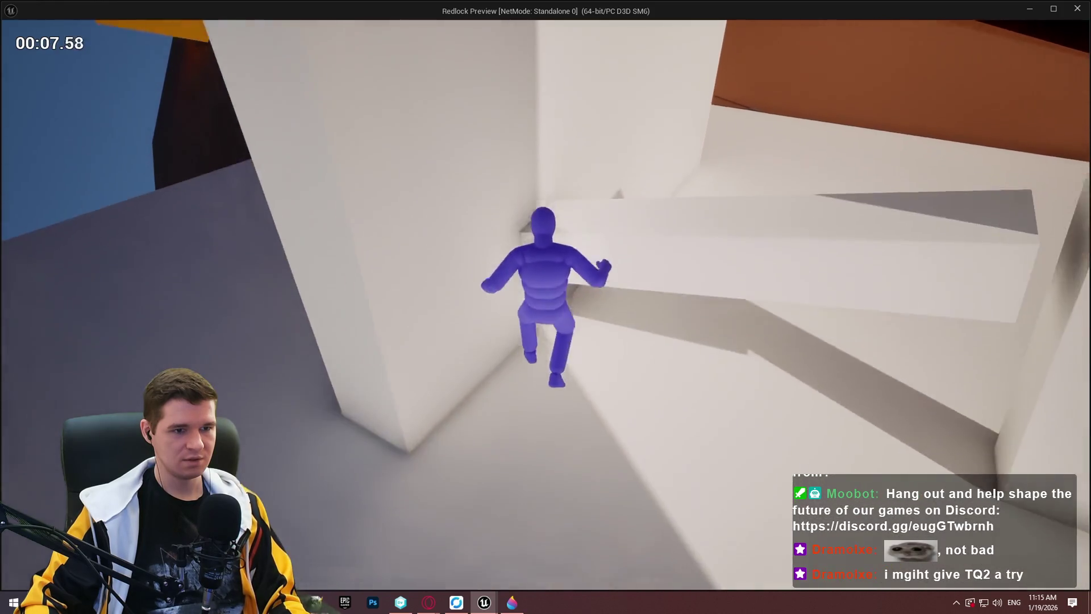
key(w)
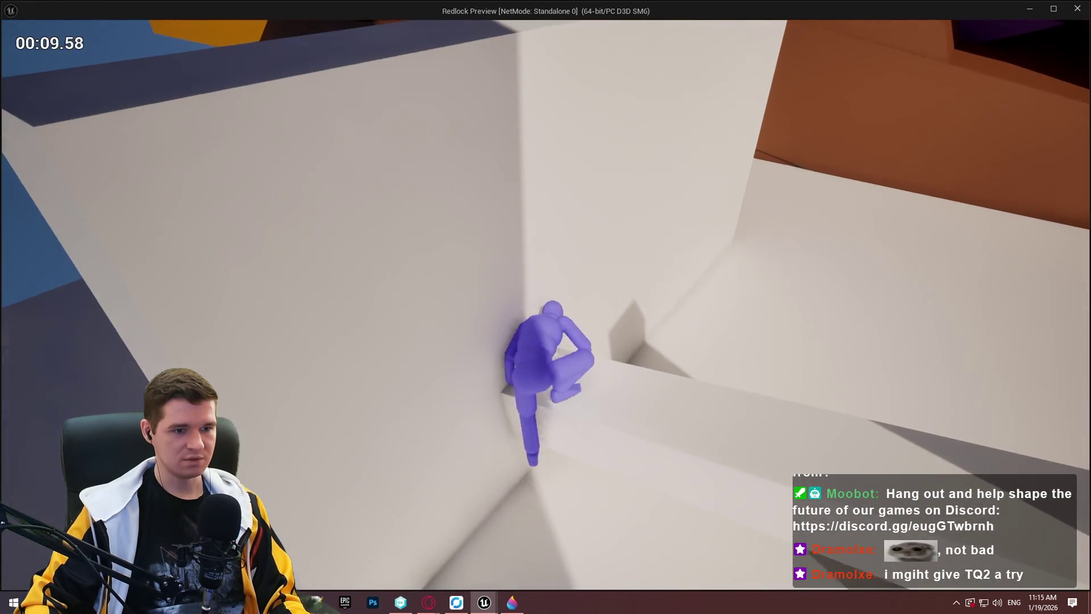
key(Escape)
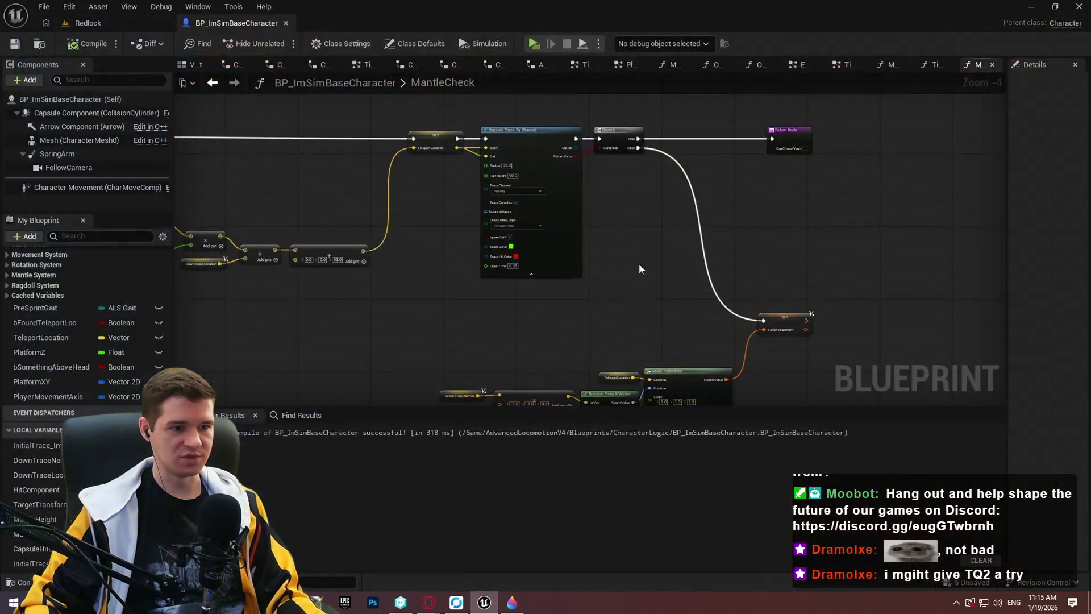
Step: Change the Capsule Trace By Channel node's Draw Debug Type
scroll(519, 236, up, 5)
click(497, 244)
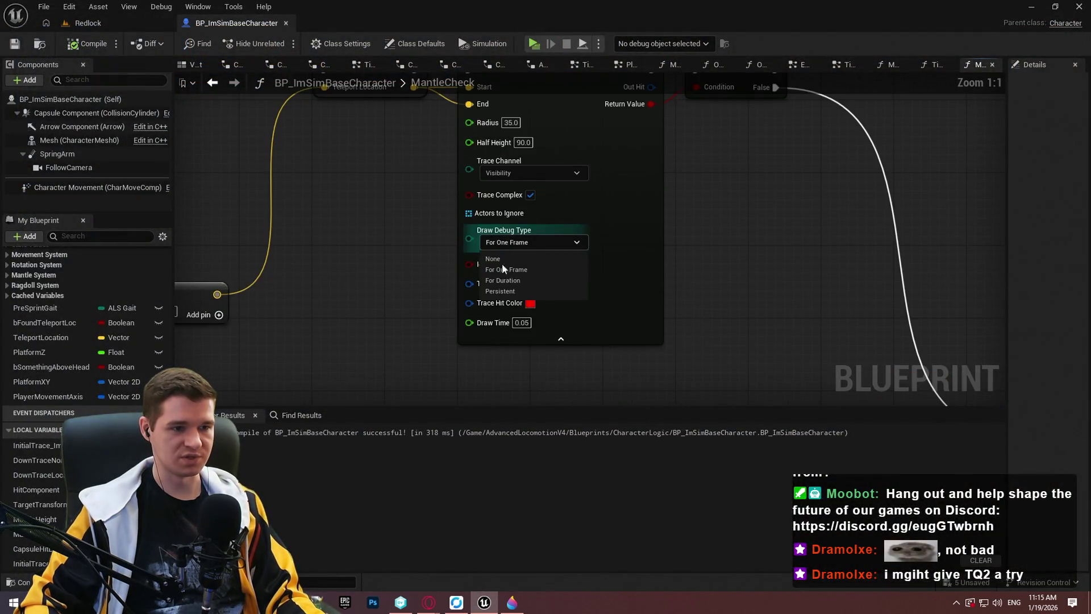
click(507, 292)
scroll(565, 258, down, 5)
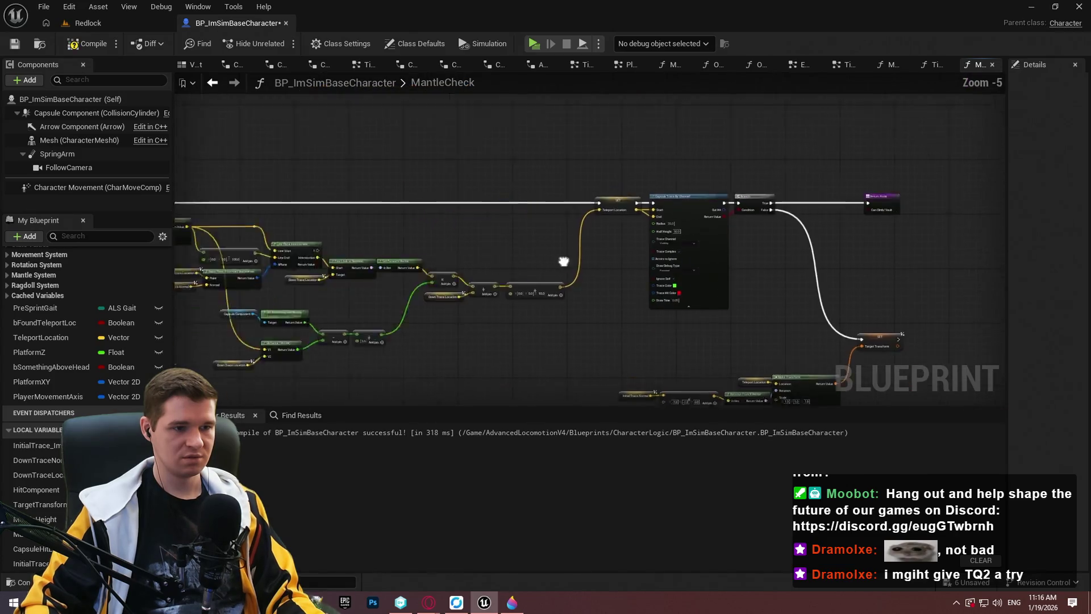
Step: Change the Line Trace By Channel node's Draw Debug Type
drag(656, 354, 736, 165)
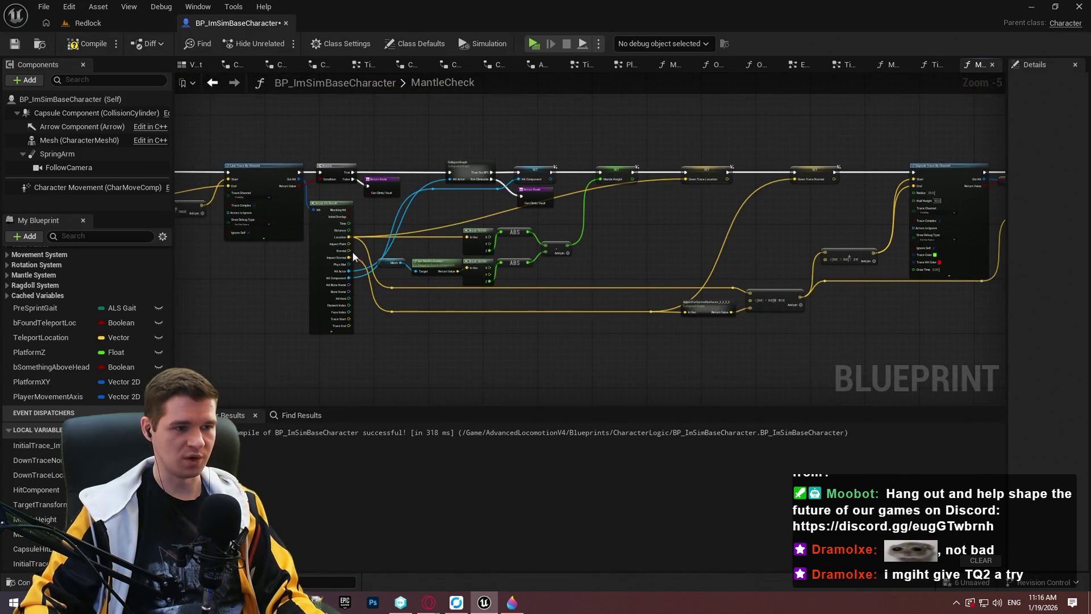
scroll(352, 256, up, 3)
drag(353, 256, 427, 255)
click(411, 248)
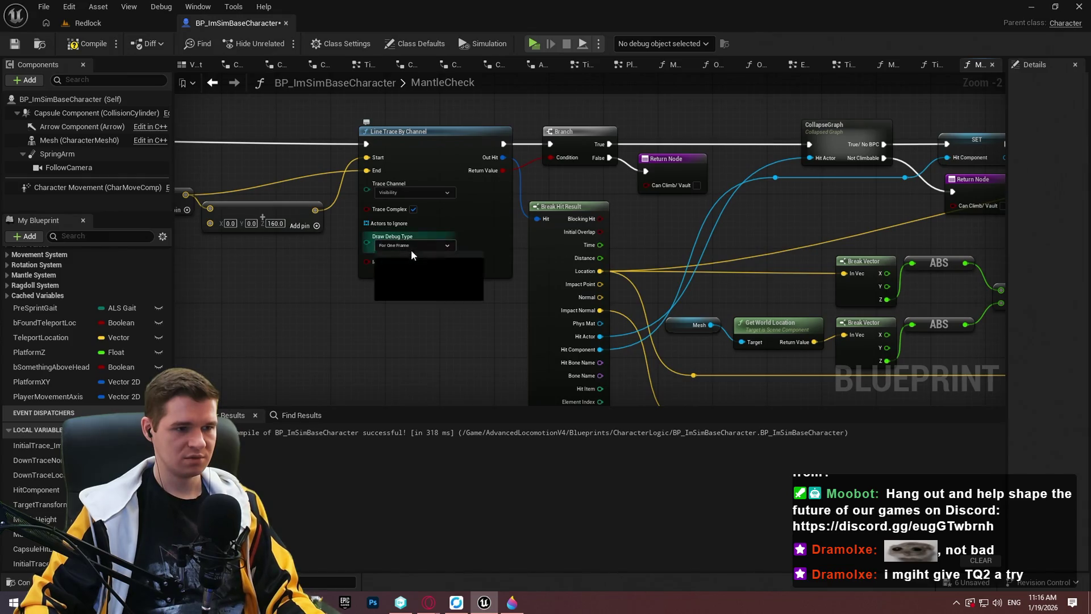
click(418, 294)
scroll(418, 294, down, 3)
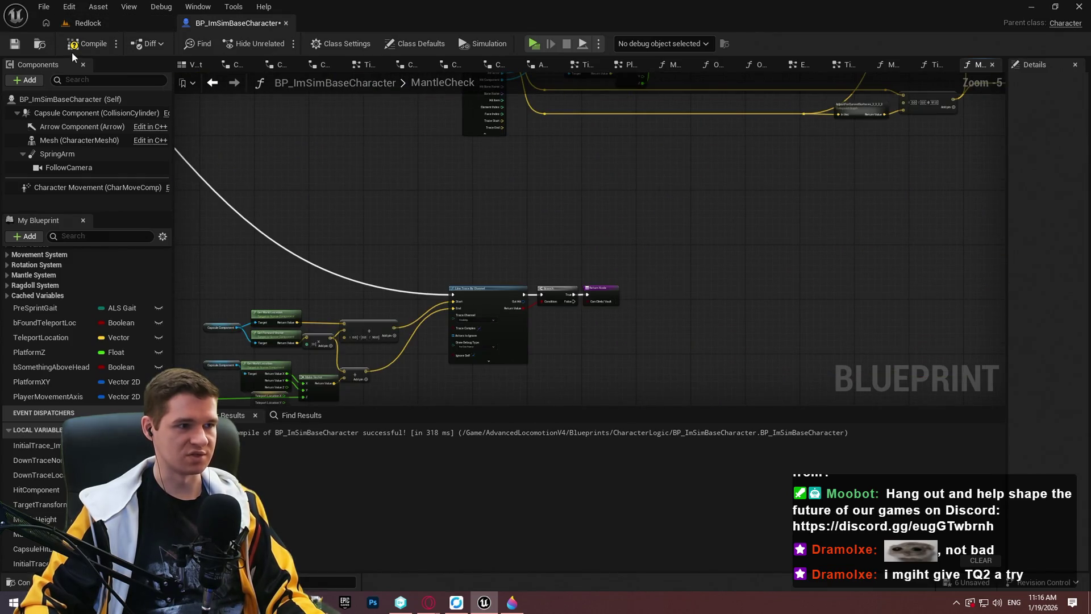